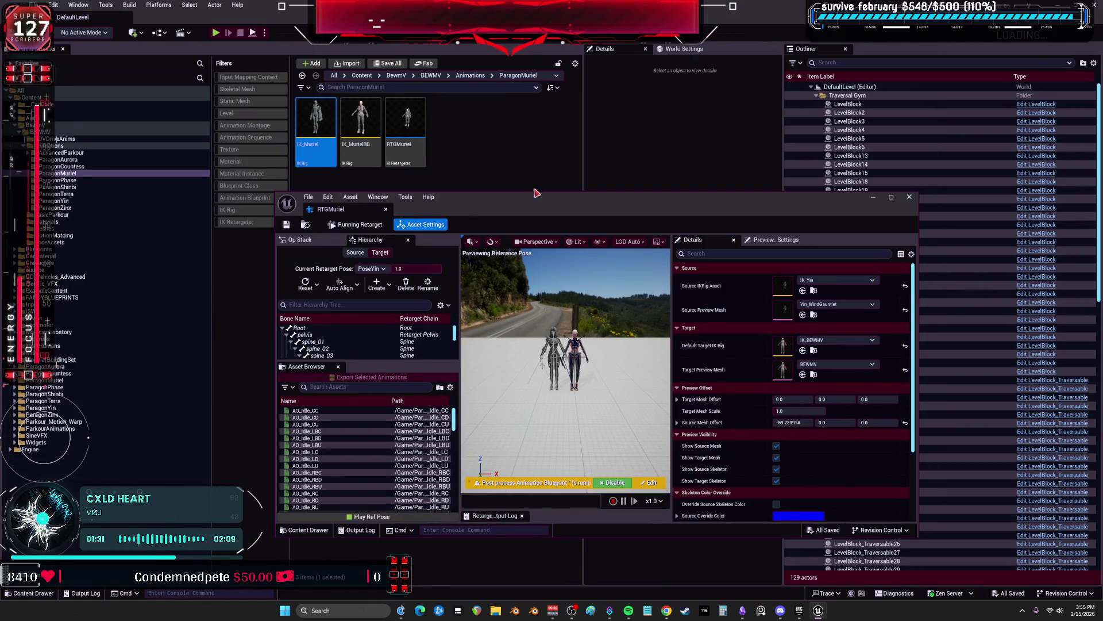
# Maximize the RTGMuriel editor and assign IK_Muriel as the source IK rig for all ops
pyautogui.doubleClick(534, 193)
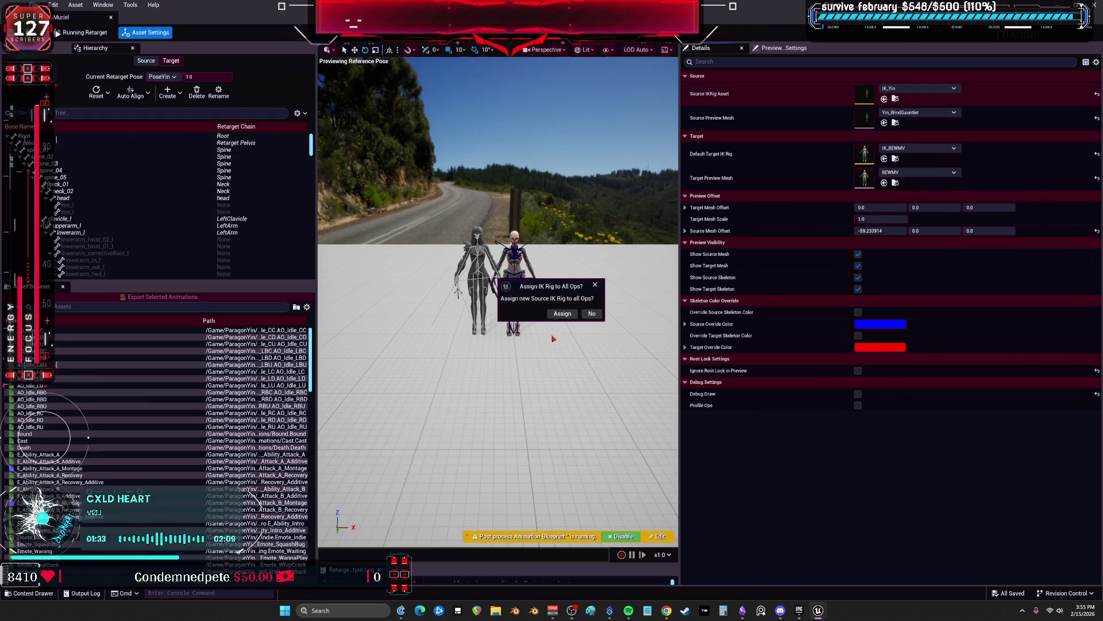
pyautogui.hotkey('ctrl', 'z')
pyautogui.moveTo(541, 349); pyautogui.dragTo(540, 328)
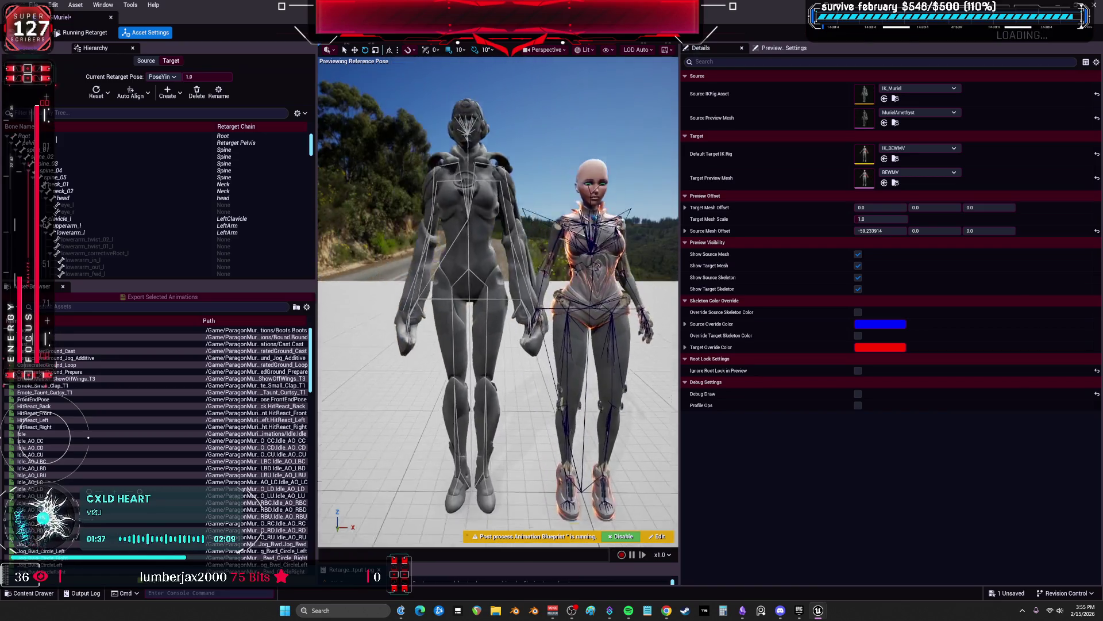
# Widen the viewport, focus and orbit close on the target's legs, then switch to Editing Retarget Pose
pyautogui.moveTo(540, 327); pyautogui.dragTo(560, 273)
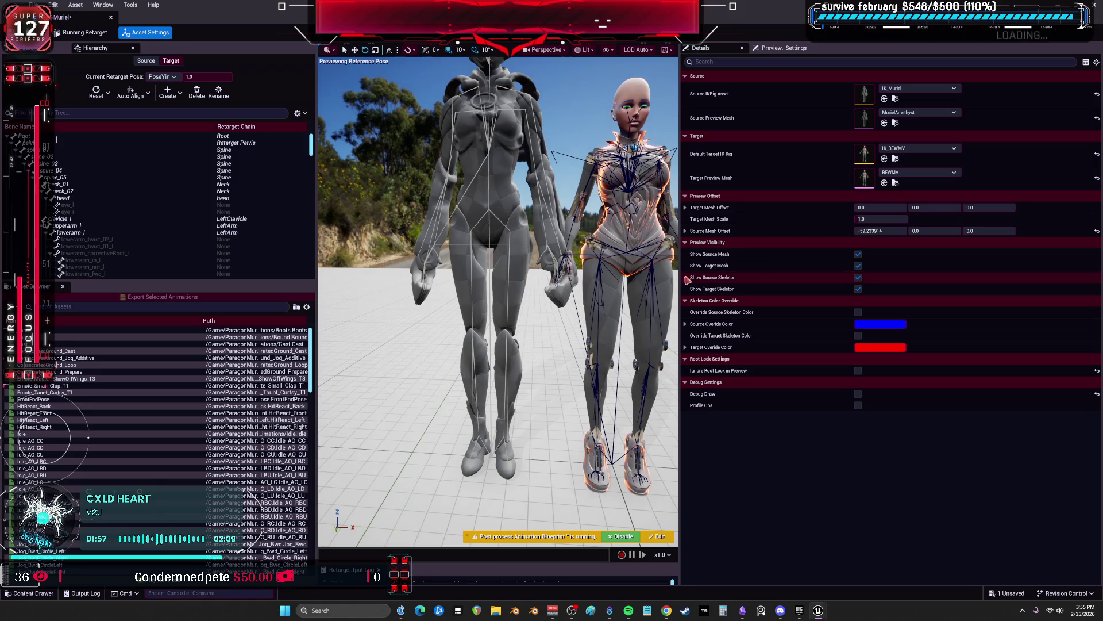
pyautogui.moveTo(680, 80); pyautogui.dragTo(862, 81)
pyautogui.press('f')
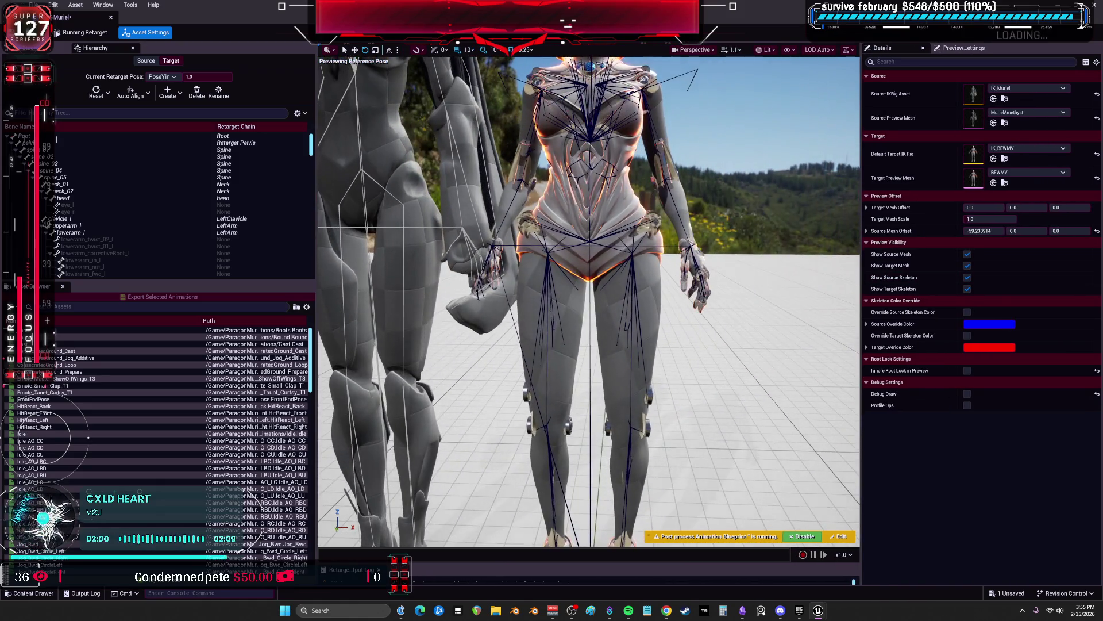
pyautogui.moveTo(589, 298)
pyautogui.mouseDown()
pyautogui.moveTo(535, 301)
pyautogui.moveTo(738, 270)
pyautogui.mouseUp()
pyautogui.scroll(-5, 739, 271)
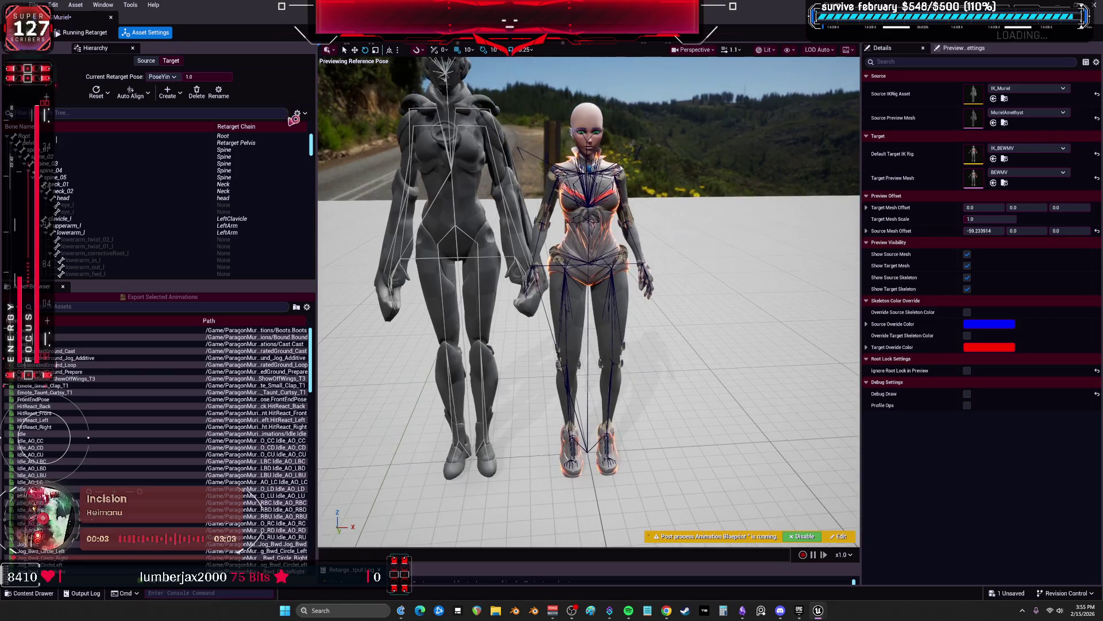
pyautogui.click(89, 33)
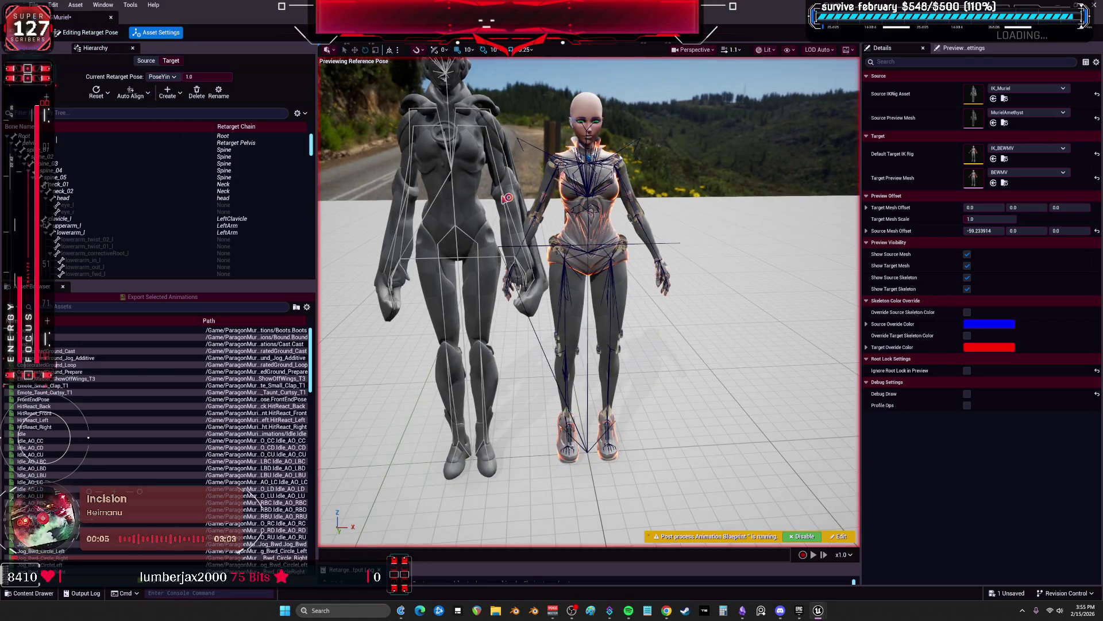
# Reset the Root bone and all its children to the reference pose
pyautogui.moveTo(507, 198); pyautogui.dragTo(500, 173)
pyautogui.click(164, 92)
pyautogui.click(72, 137)
pyautogui.click(96, 92)
pyautogui.click(123, 119)
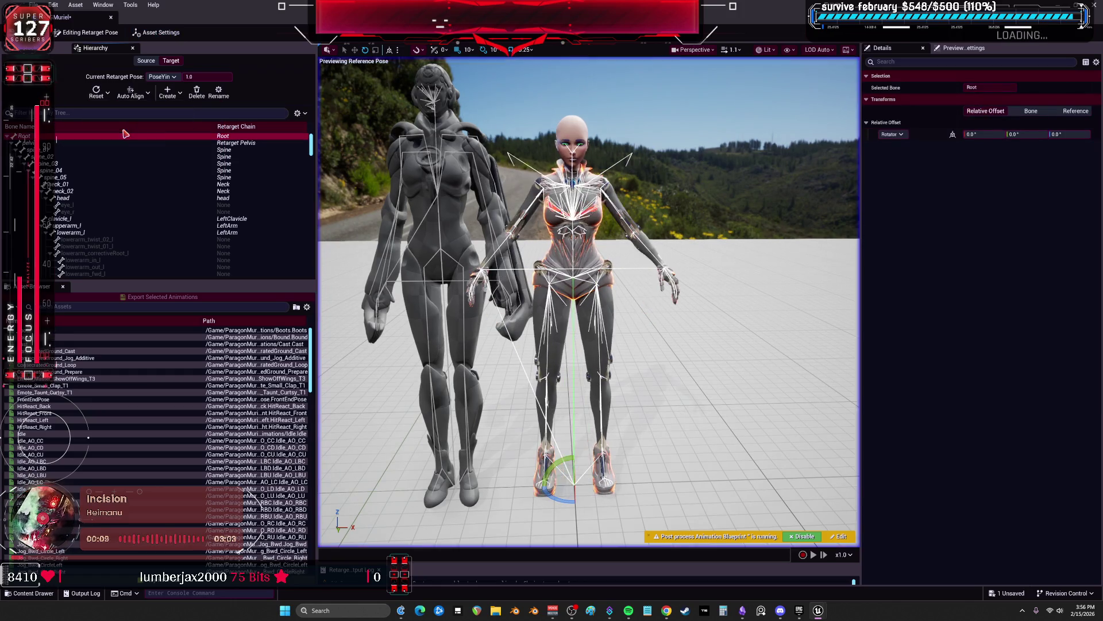
# Shift the source mesh offset further left and auto-align the target pelvis, giving about 4.28° and 3.49°
pyautogui.click(157, 32)
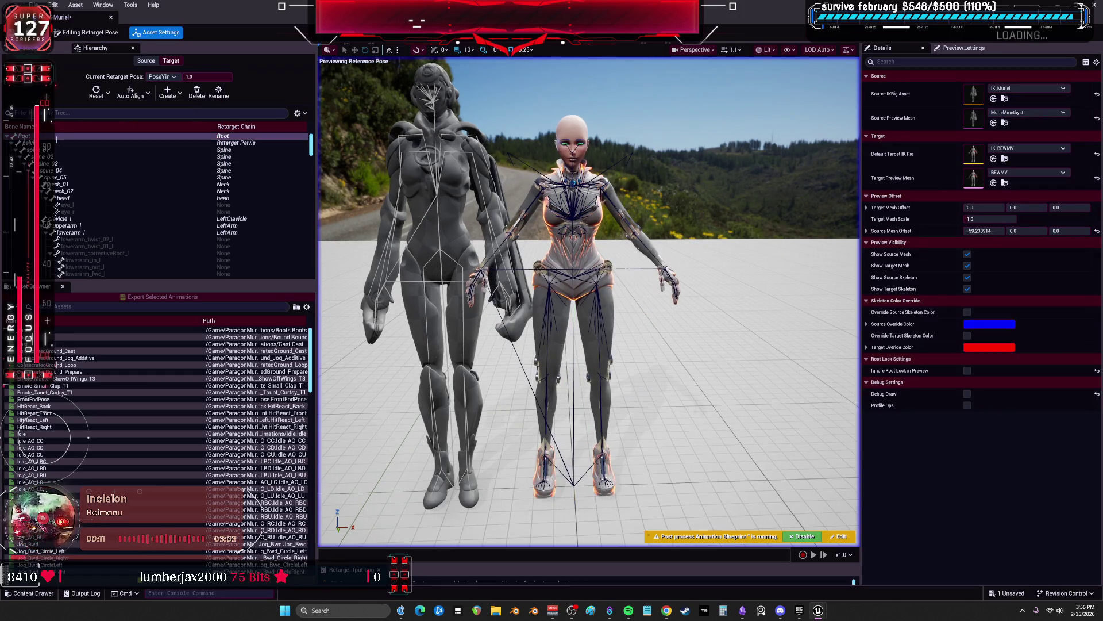
pyautogui.moveTo(983, 231); pyautogui.dragTo(947, 231)
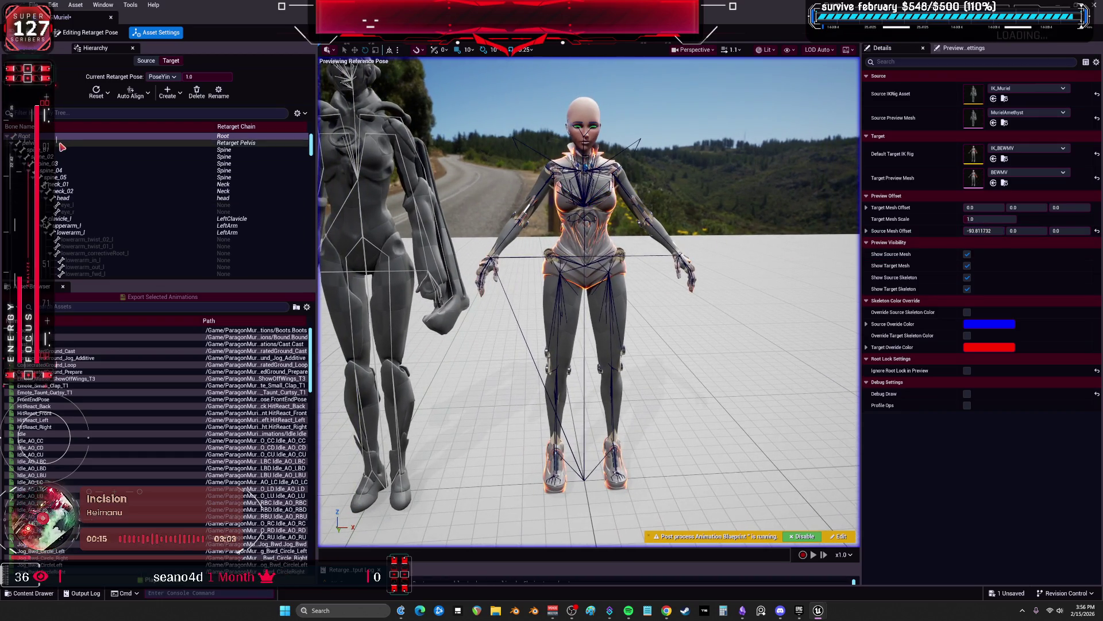
pyautogui.click(59, 143)
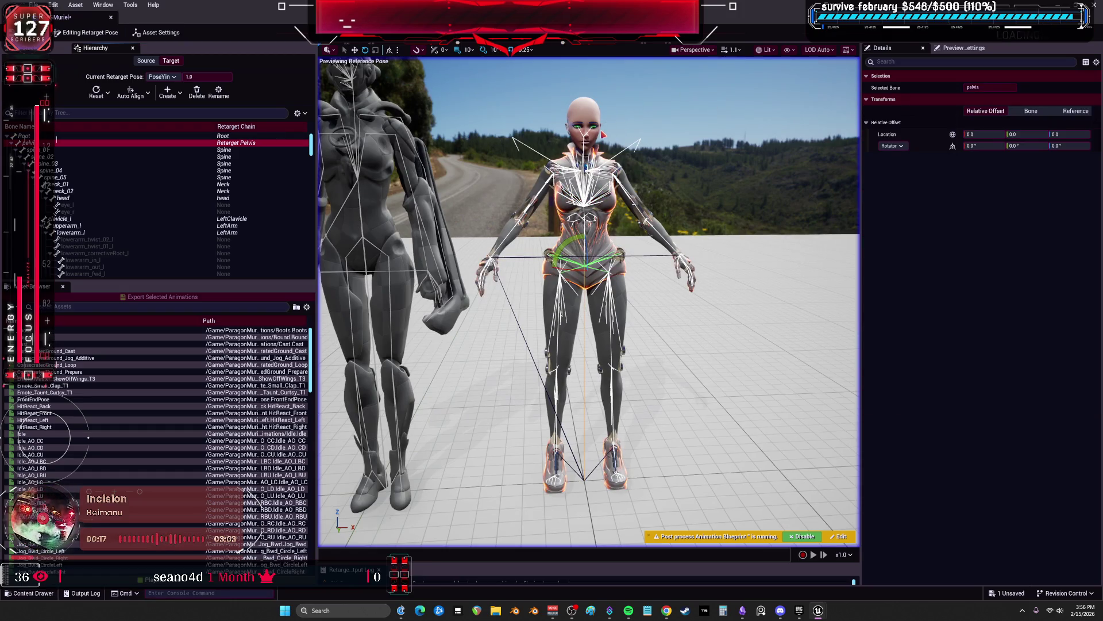
pyautogui.click(149, 93)
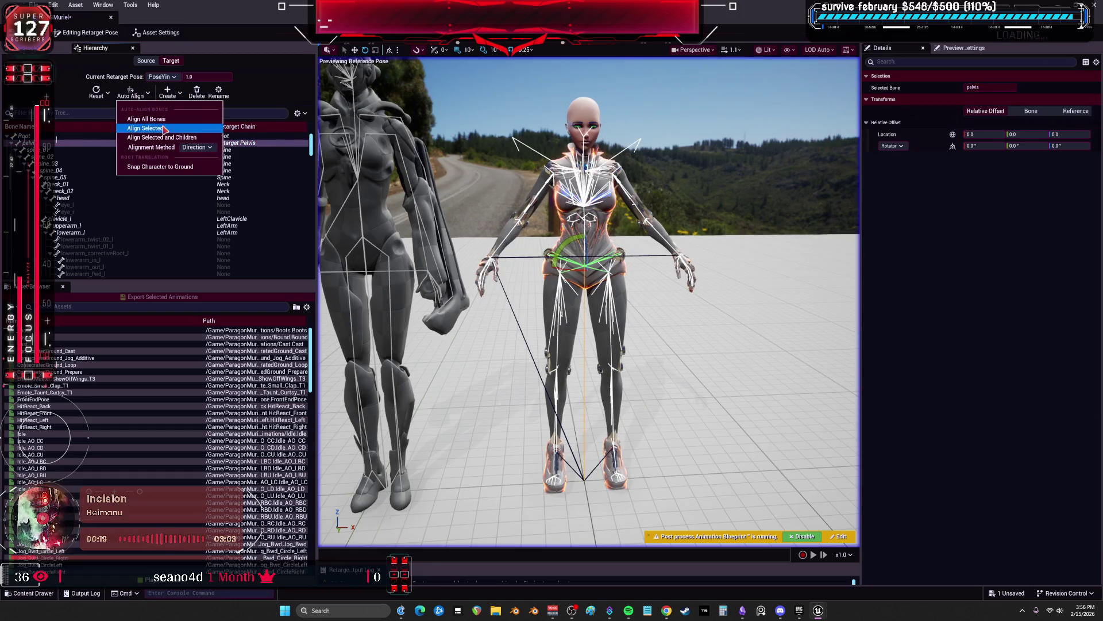
pyautogui.click(162, 129)
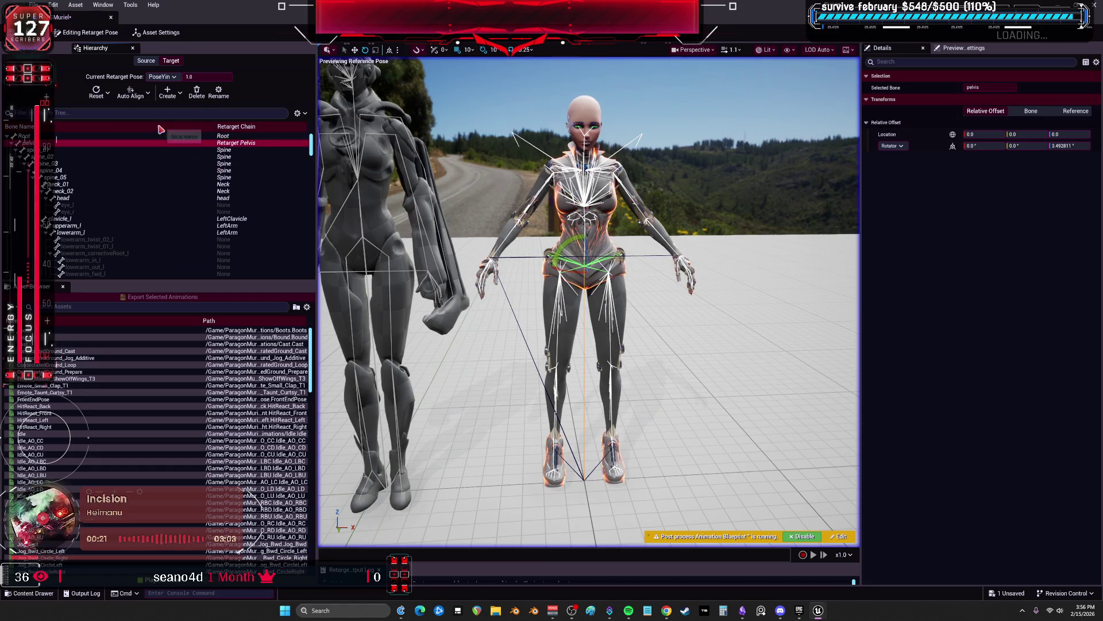
pyautogui.moveTo(637, 240); pyautogui.dragTo(321, 248)
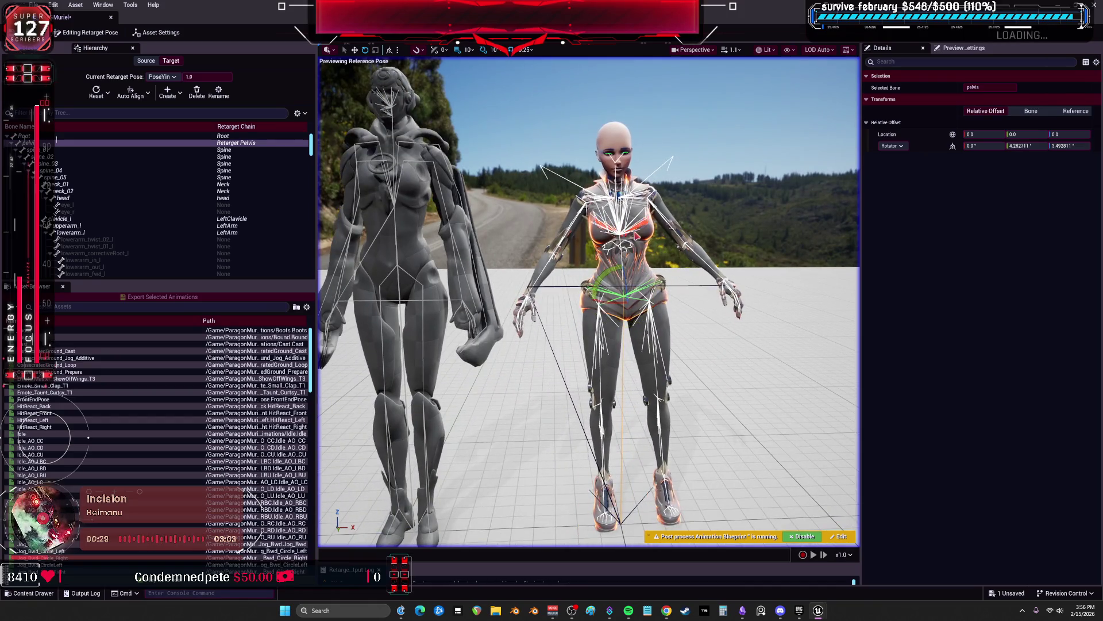
pyautogui.click(133, 92)
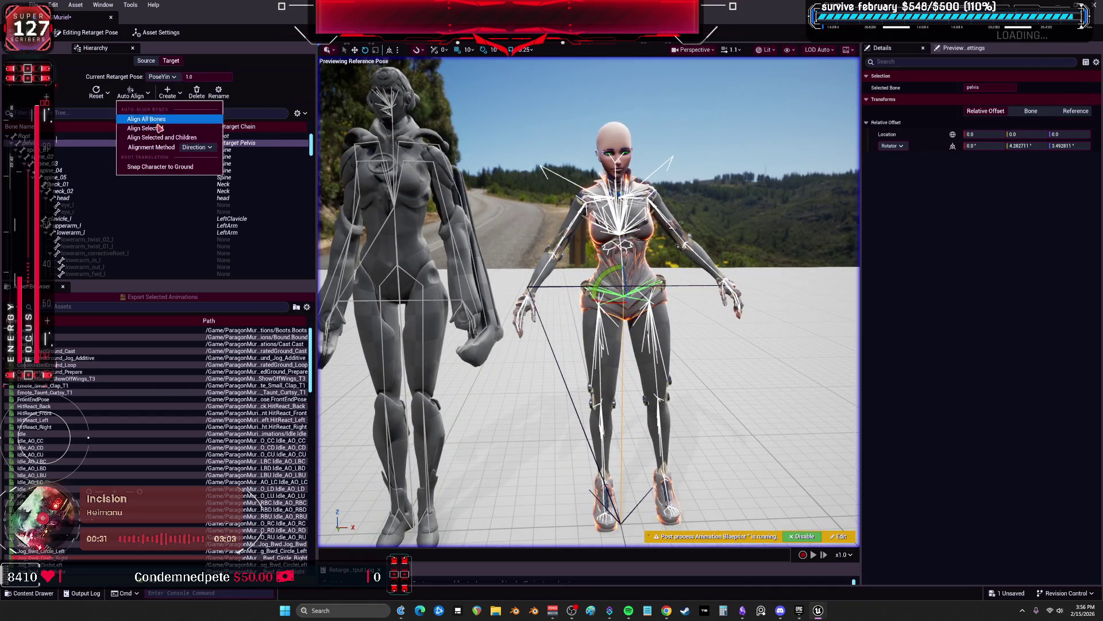
# Re-align the pelvis, then auto-align spine_01 through head with children and reset them
pyautogui.click(151, 125)
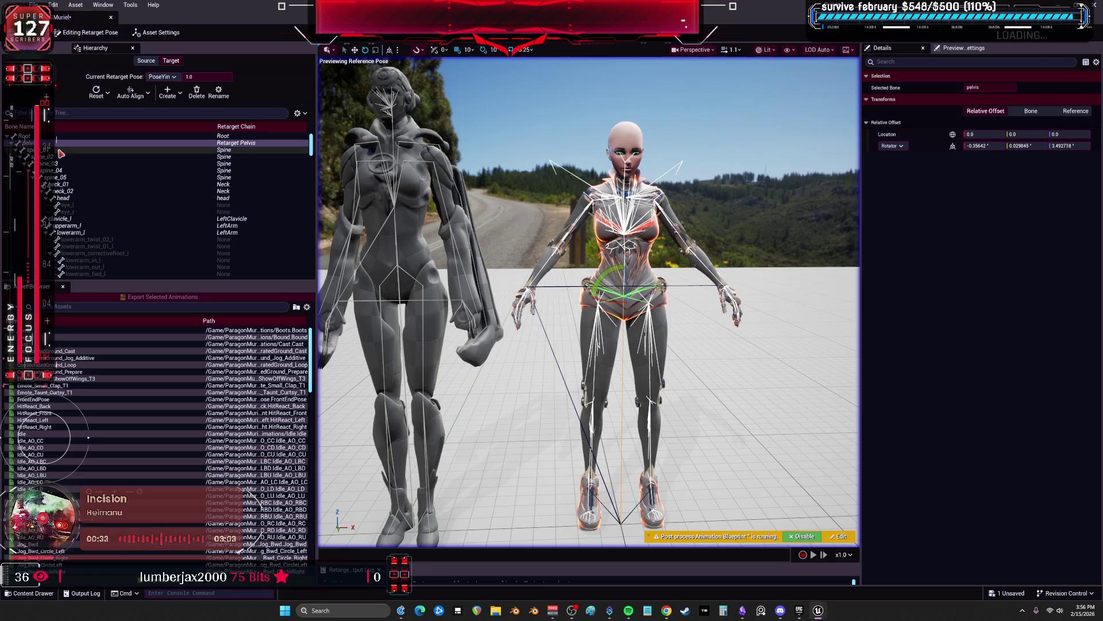
pyautogui.click(115, 150)
pyautogui.keyDown('shift'); pyautogui.click(115, 198); pyautogui.keyUp('shift')
pyautogui.click(136, 99)
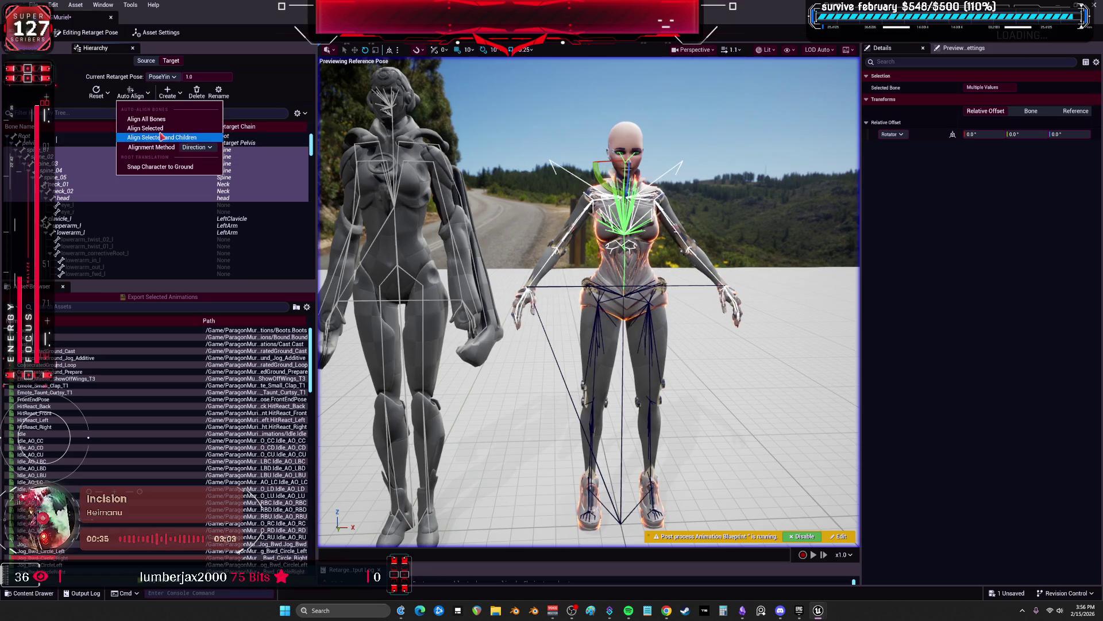
pyautogui.click(159, 135)
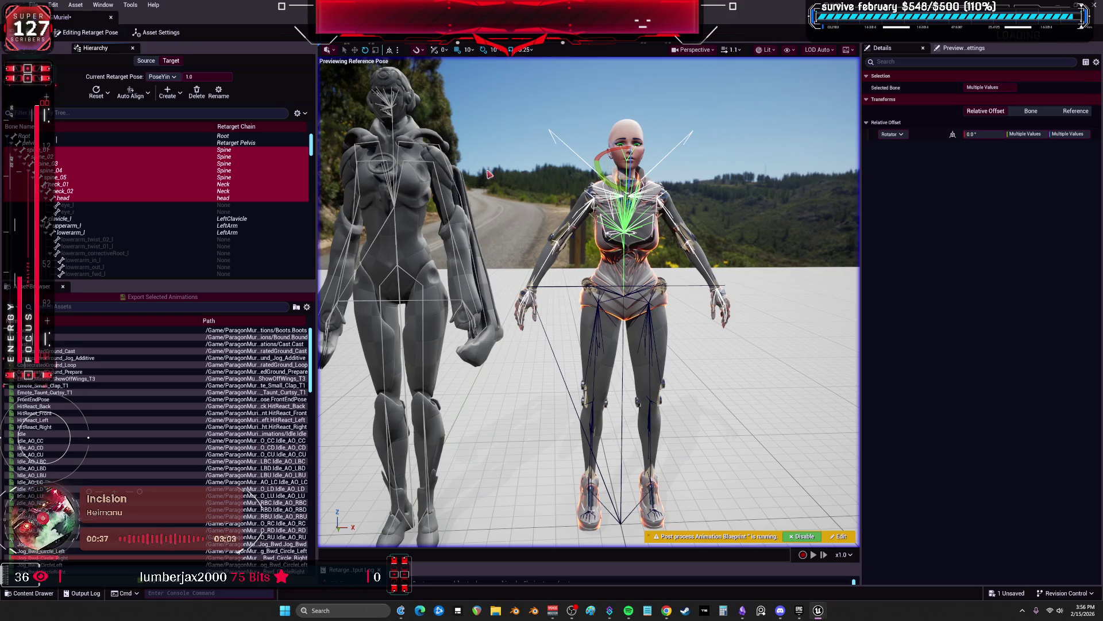
pyautogui.click(130, 93)
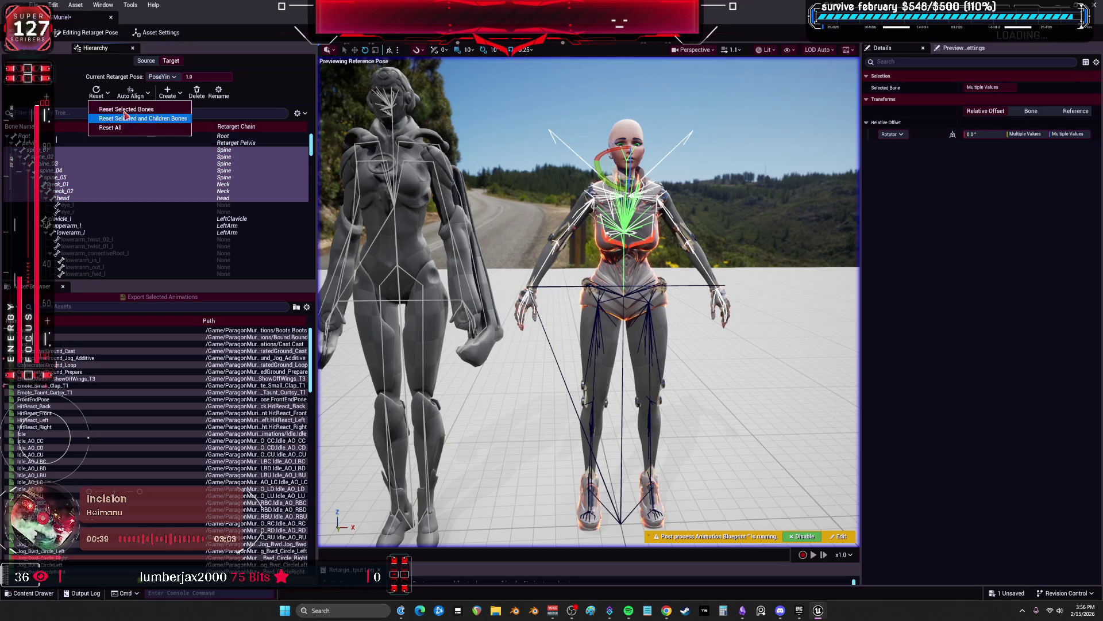
pyautogui.click(120, 116)
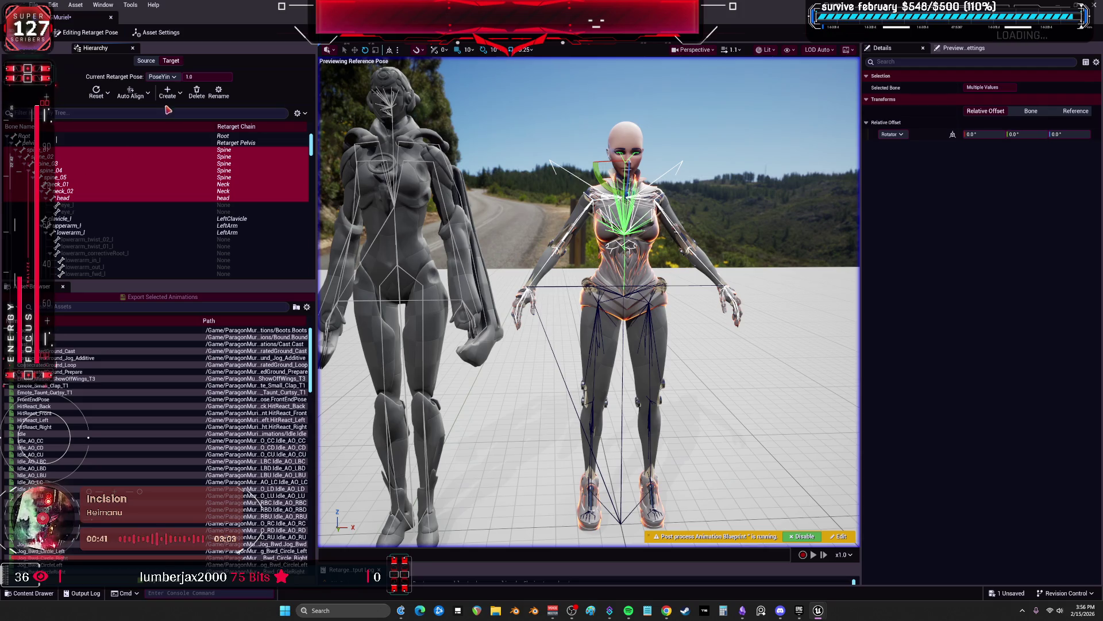
# Make PoseMuriel the current retarget pose
pyautogui.click(84, 220)
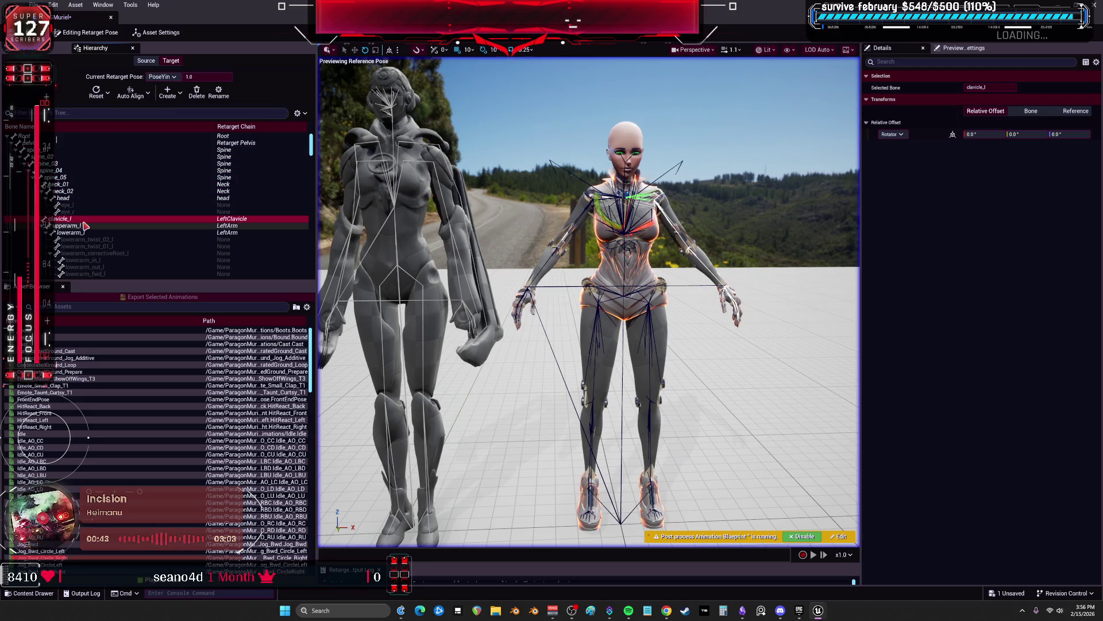
pyautogui.click(149, 95)
pyautogui.click(172, 77)
pyautogui.click(251, 66)
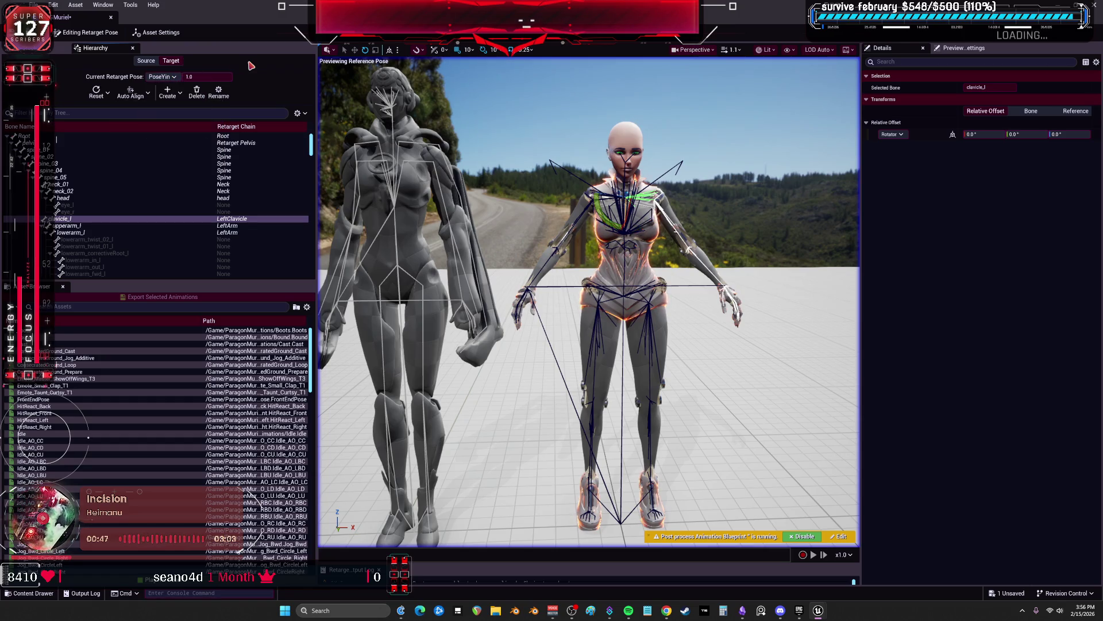
pyautogui.click(166, 82)
pyautogui.click(121, 133)
pyautogui.click(174, 77)
pyautogui.click(174, 124)
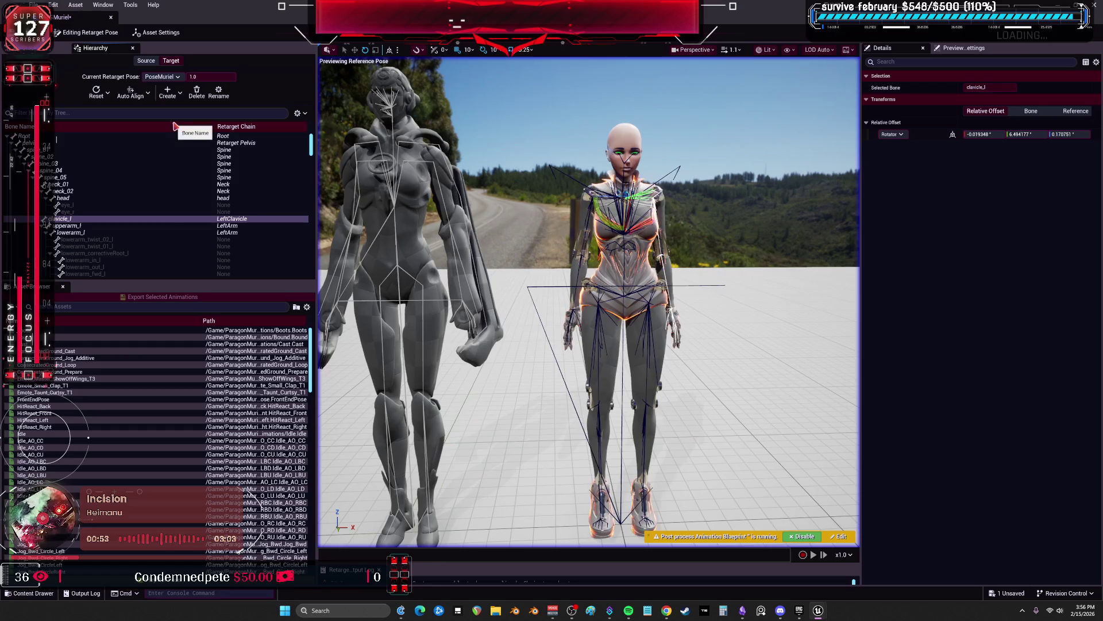
# Reset all target bones from Root back to the arms-out reference pose
pyautogui.click(115, 136)
pyautogui.click(97, 92)
pyautogui.click(122, 133)
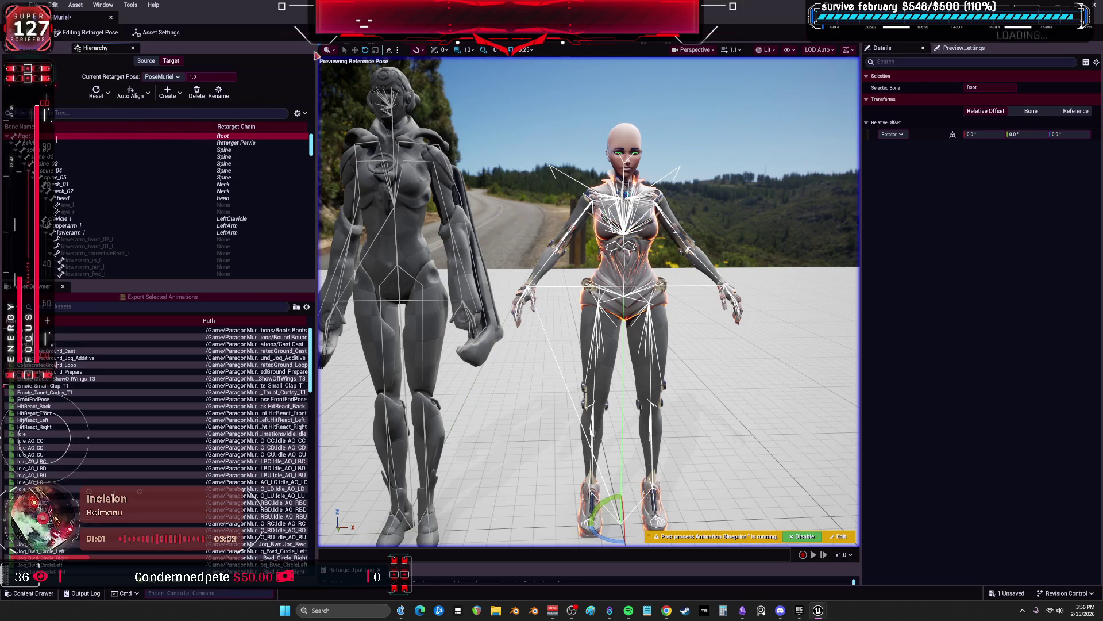
# Restore the editor to a window and create folder ATTNREDOALLRETARGETPOSES under BEWMV Animations
pyautogui.press('super+Down')
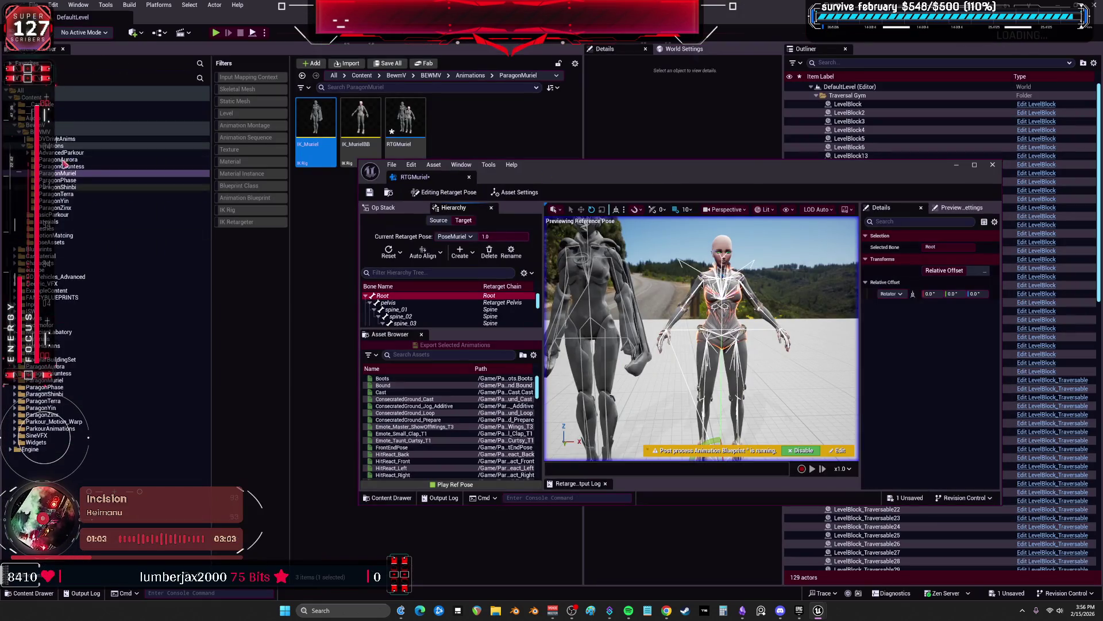
pyautogui.rightClick(59, 146)
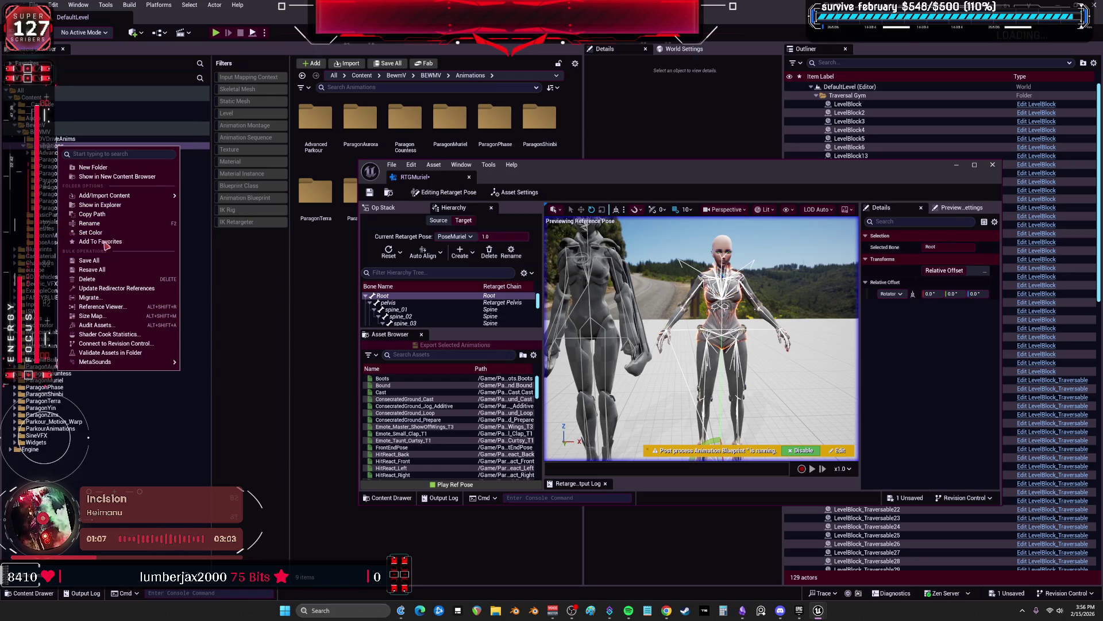
pyautogui.click(110, 167)
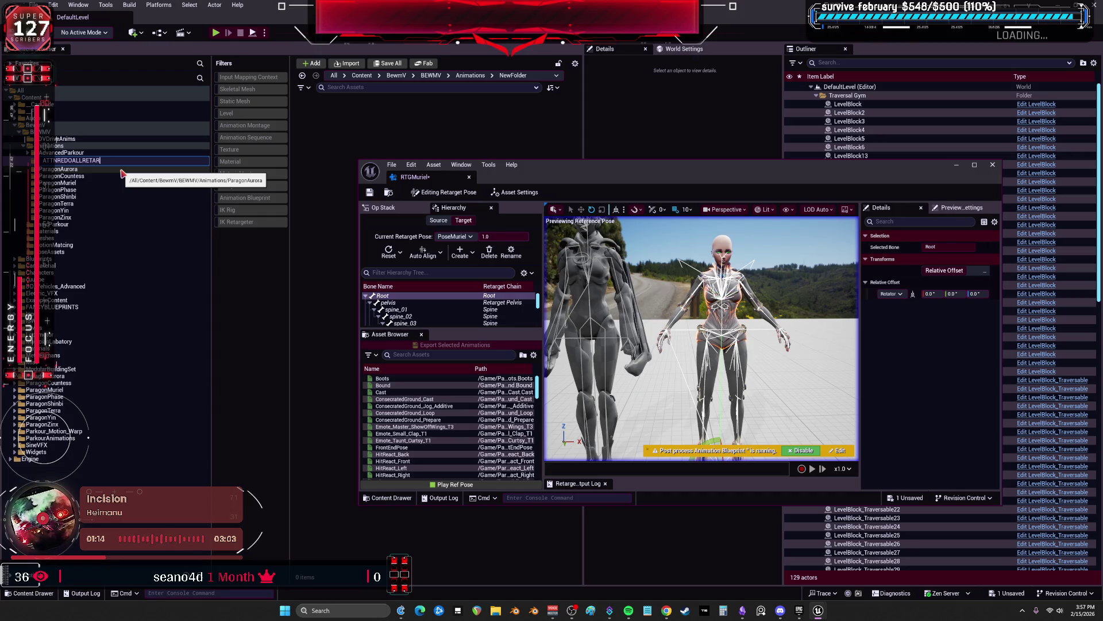
pyautogui.write('ATTNREDOALLRETARGETPOSES.')
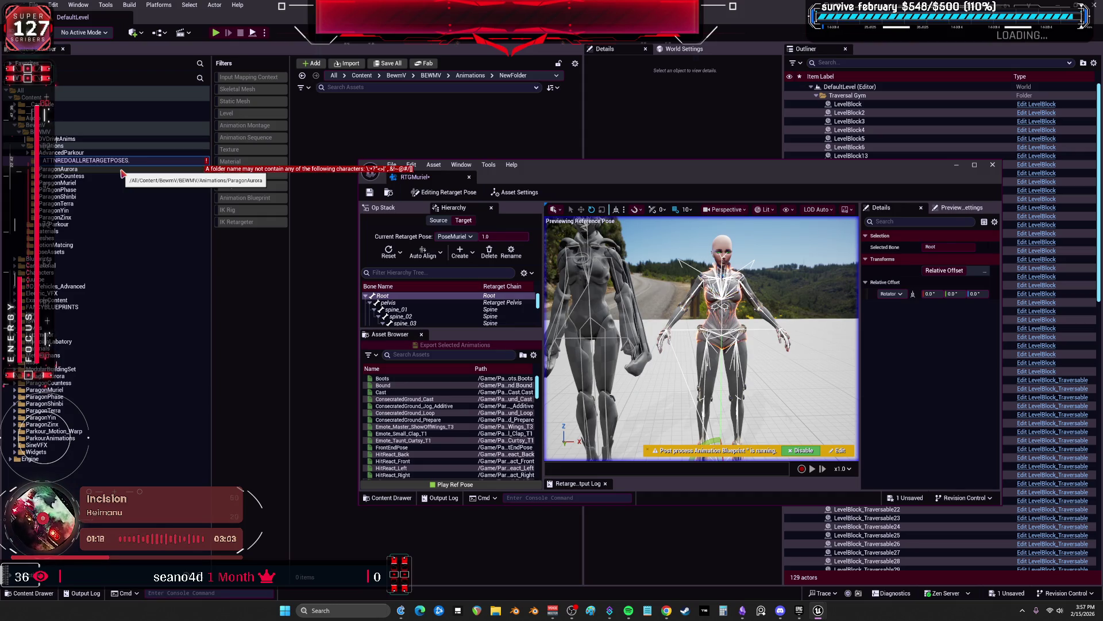
pyautogui.press('BackSpace')
pyautogui.press('Return')
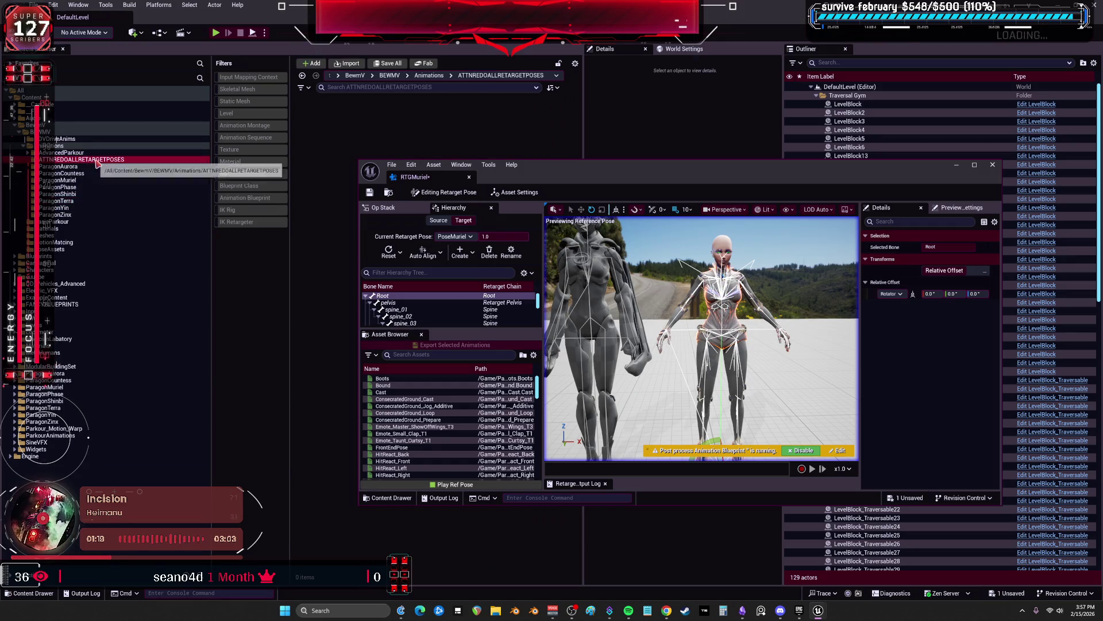
# Colour the new folder bright red and maximize the RTGMuriel editor again
pyautogui.rightClick(97, 164)
pyautogui.click(168, 249)
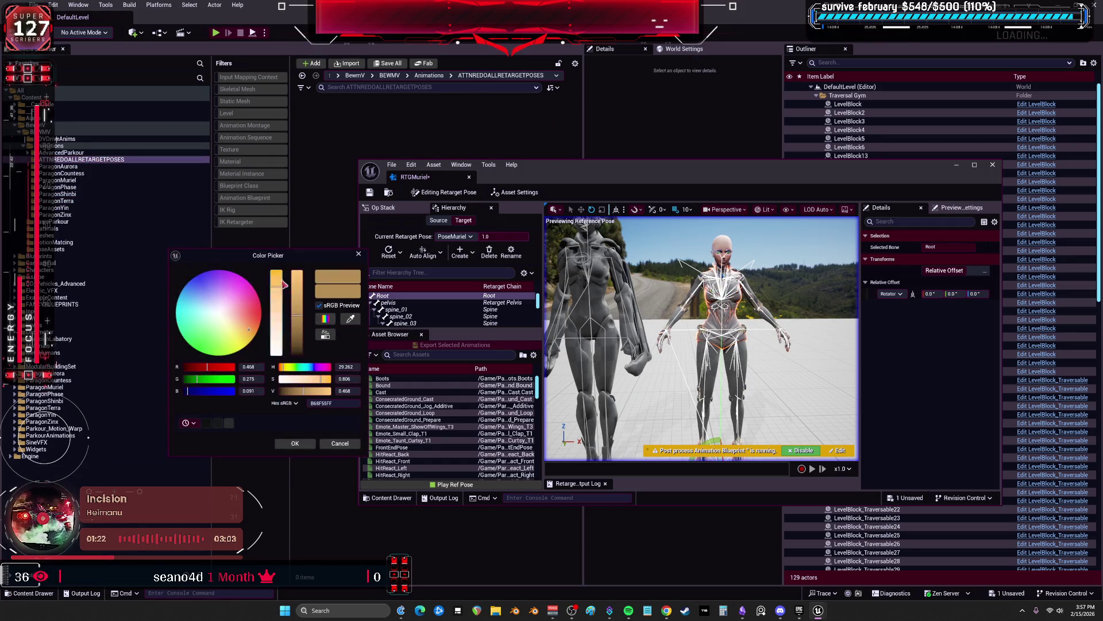
pyautogui.click(270, 309)
pyautogui.click(299, 285)
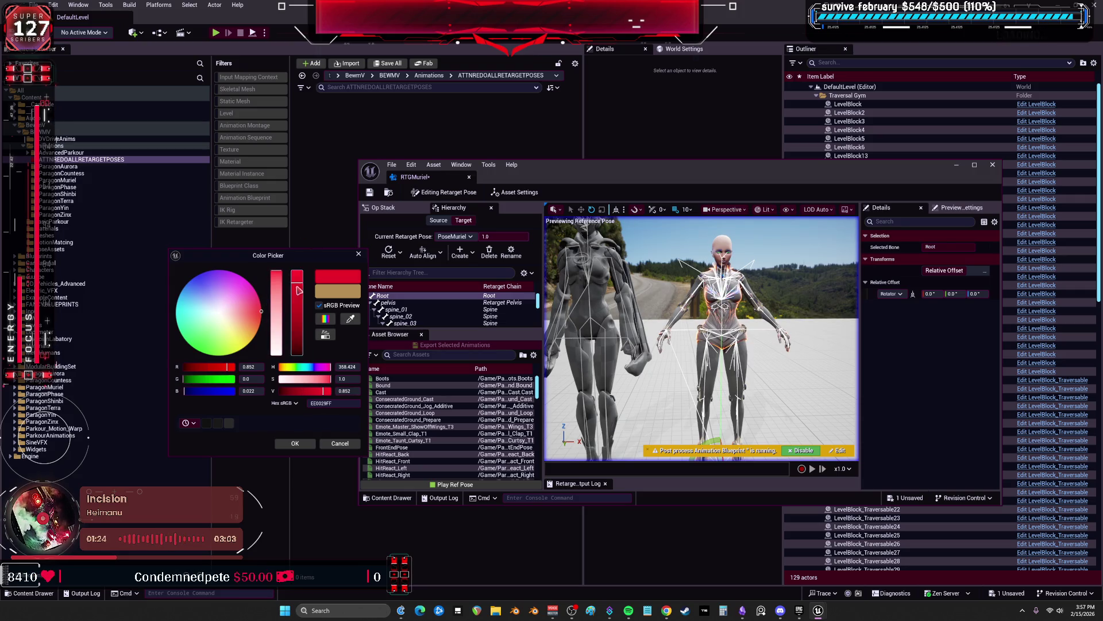
pyautogui.click(309, 442)
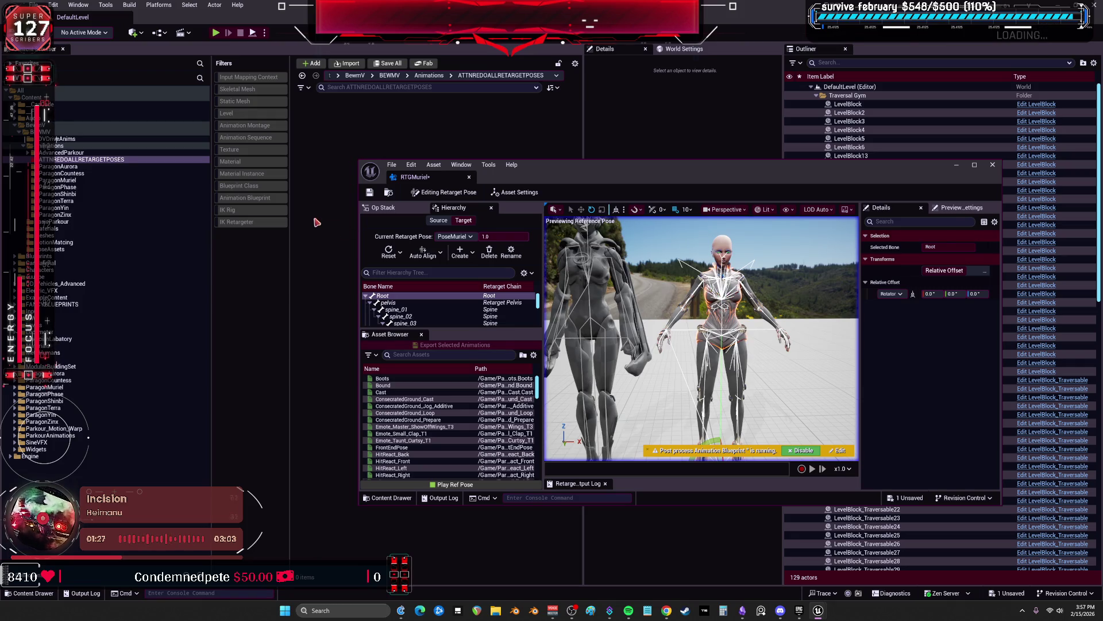
pyautogui.doubleClick(569, 165)
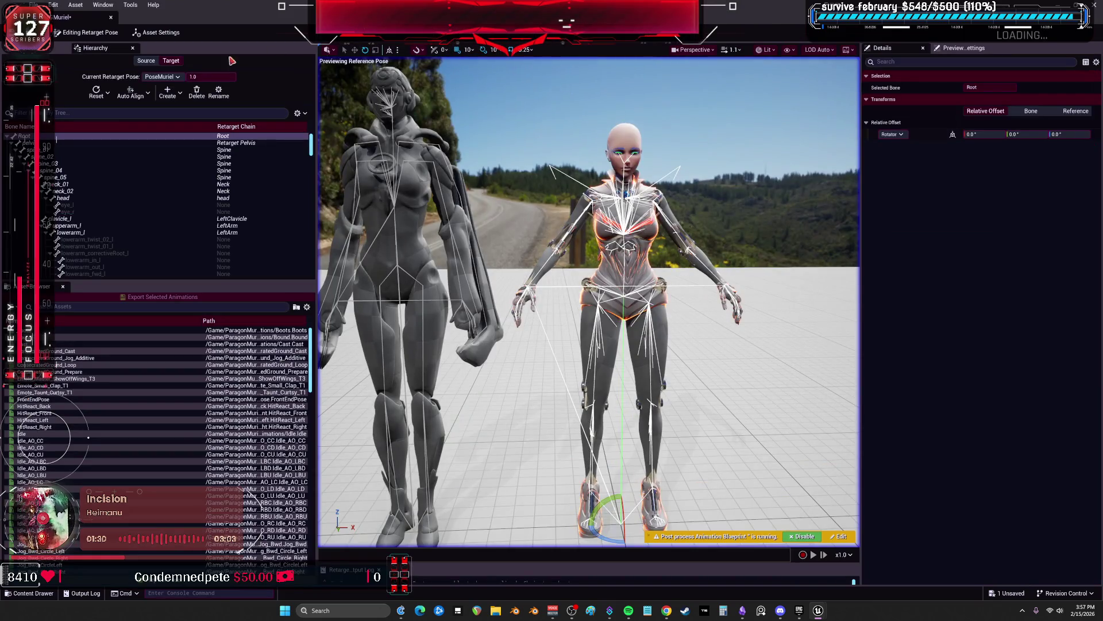
# Select the target pelvis and apply Auto Align > Align Selected
pyautogui.click(96, 92)
pyautogui.click(132, 118)
pyautogui.click(168, 143)
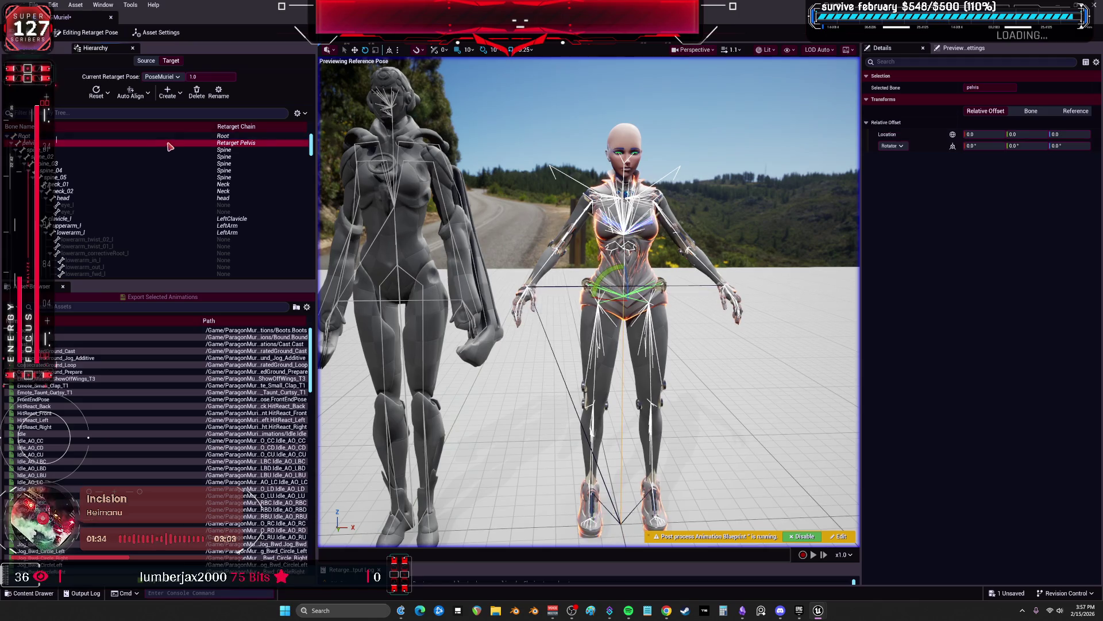
pyautogui.click(128, 93)
pyautogui.click(163, 132)
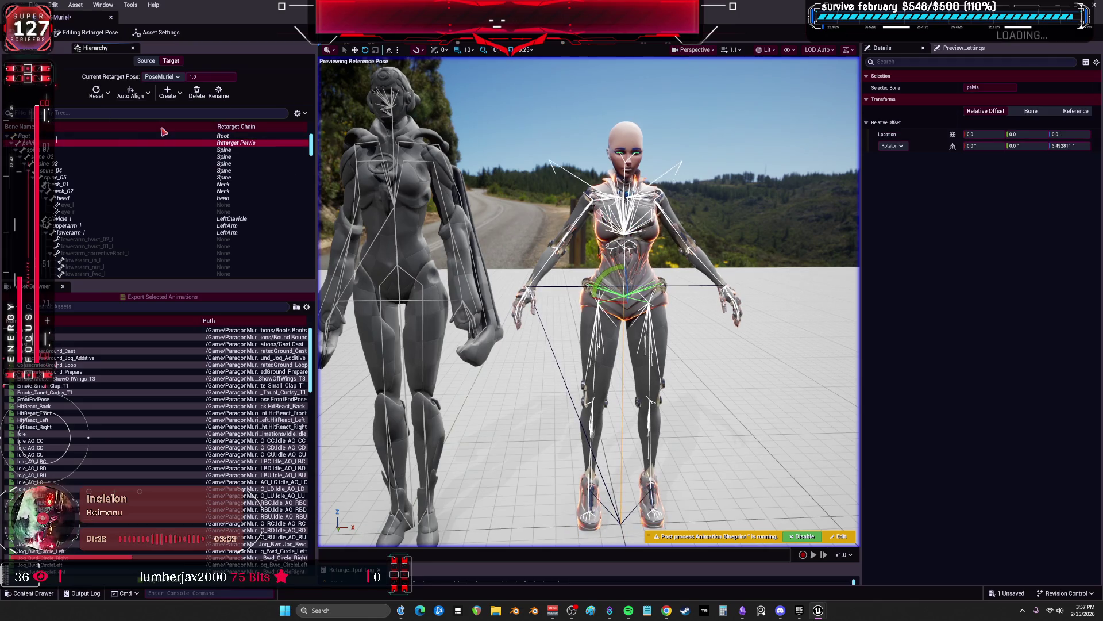
# Review the alignment method options and Asset Settings, then reselect and frame the pelvis
pyautogui.click(148, 98)
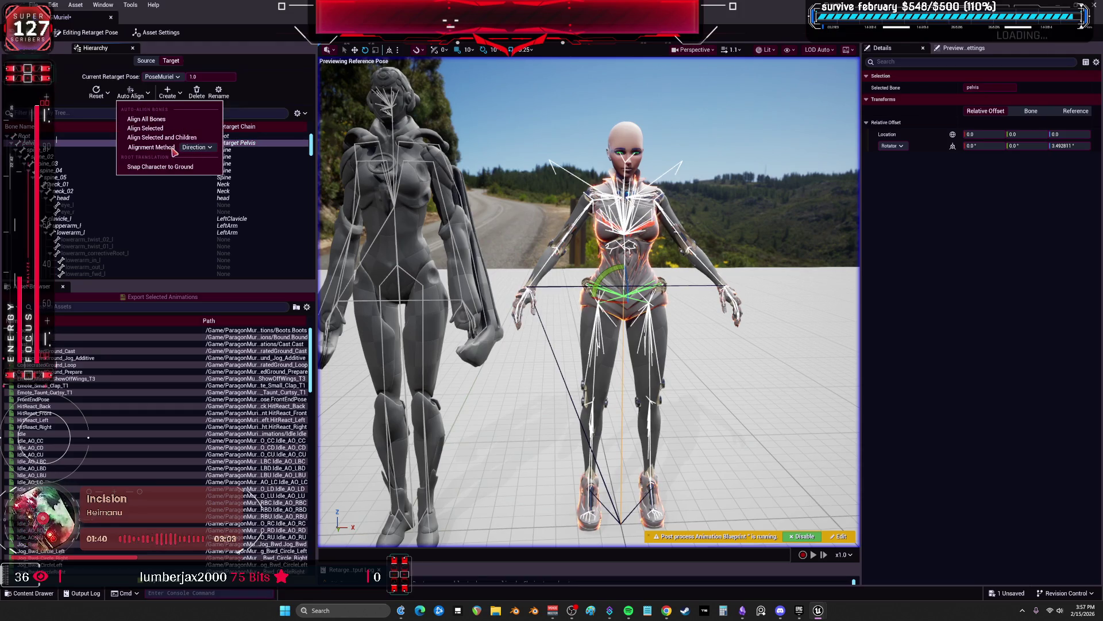
pyautogui.click(194, 147)
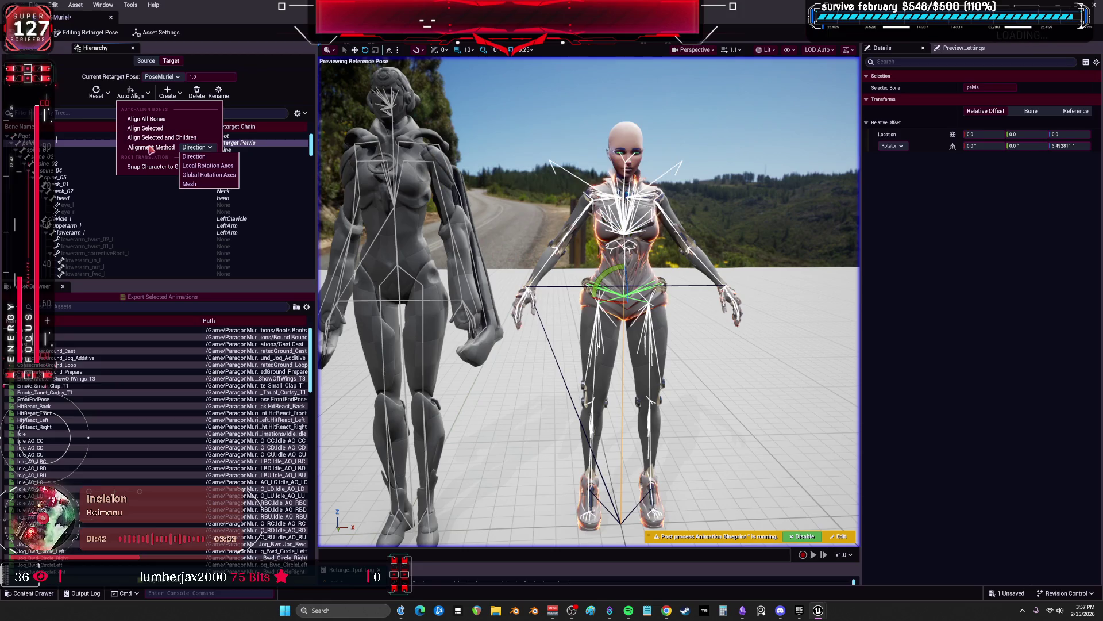
pyautogui.click(501, 116)
pyautogui.click(776, 154)
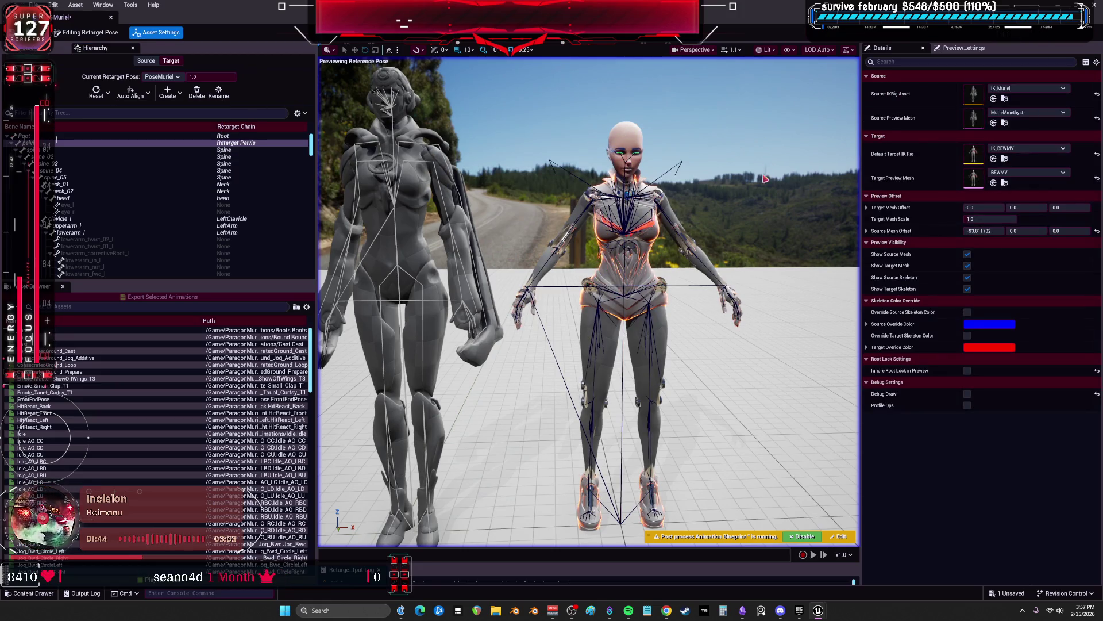
pyautogui.moveTo(583, 233); pyautogui.dragTo(434, 211)
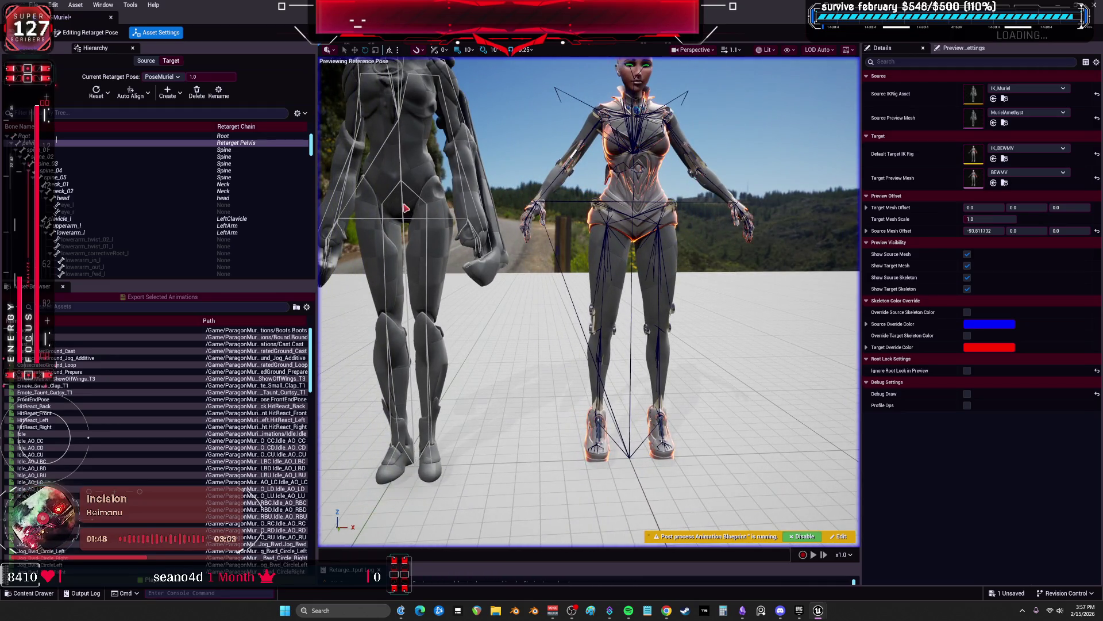
pyautogui.click(80, 143)
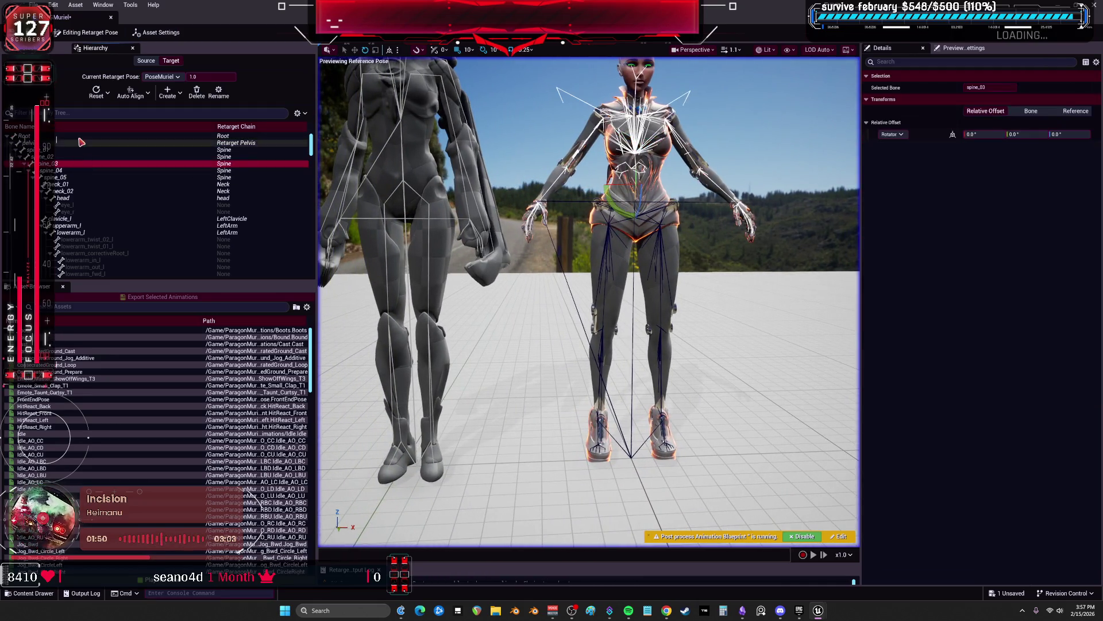
pyautogui.click(80, 143)
pyautogui.press('f')
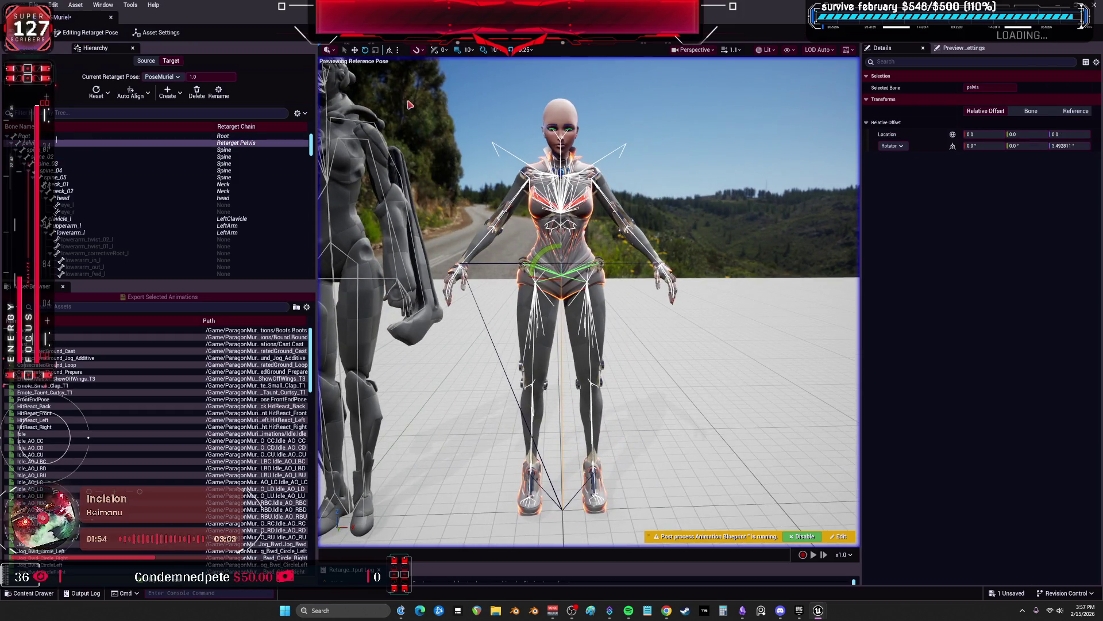
# Try pelvis Z rotation values 0 and 1, then commit 2.0 in the Details Rotator field
pyautogui.moveTo(496, 181); pyautogui.dragTo(335, 181)
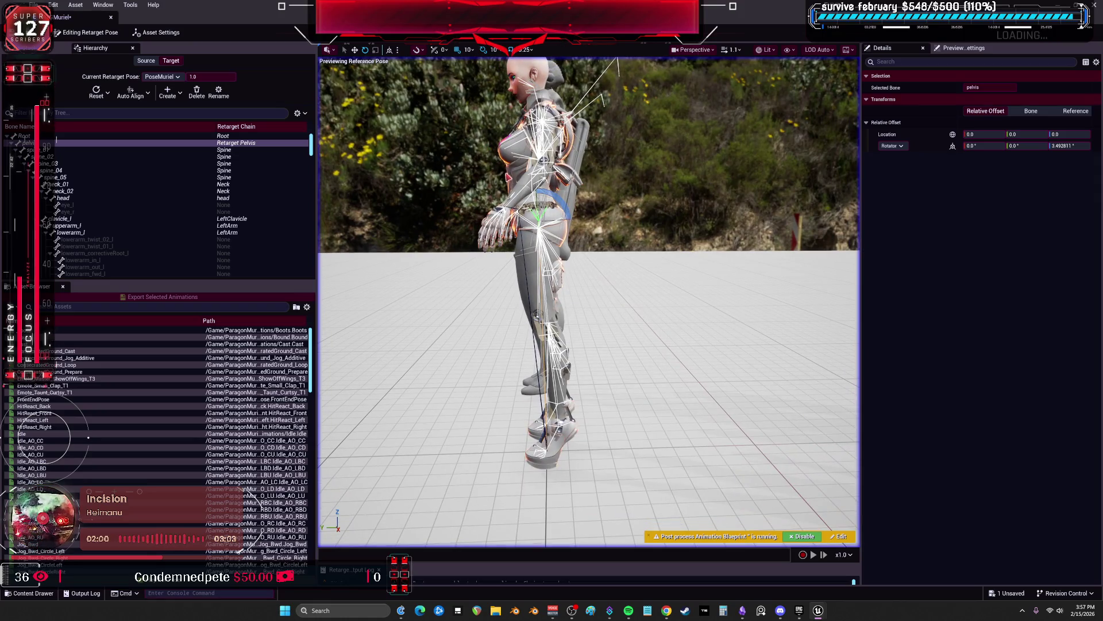
pyautogui.moveTo(1067, 146); pyautogui.dragTo(1069, 147)
pyautogui.click(1069, 147)
pyautogui.write('0')
pyautogui.press('Return')
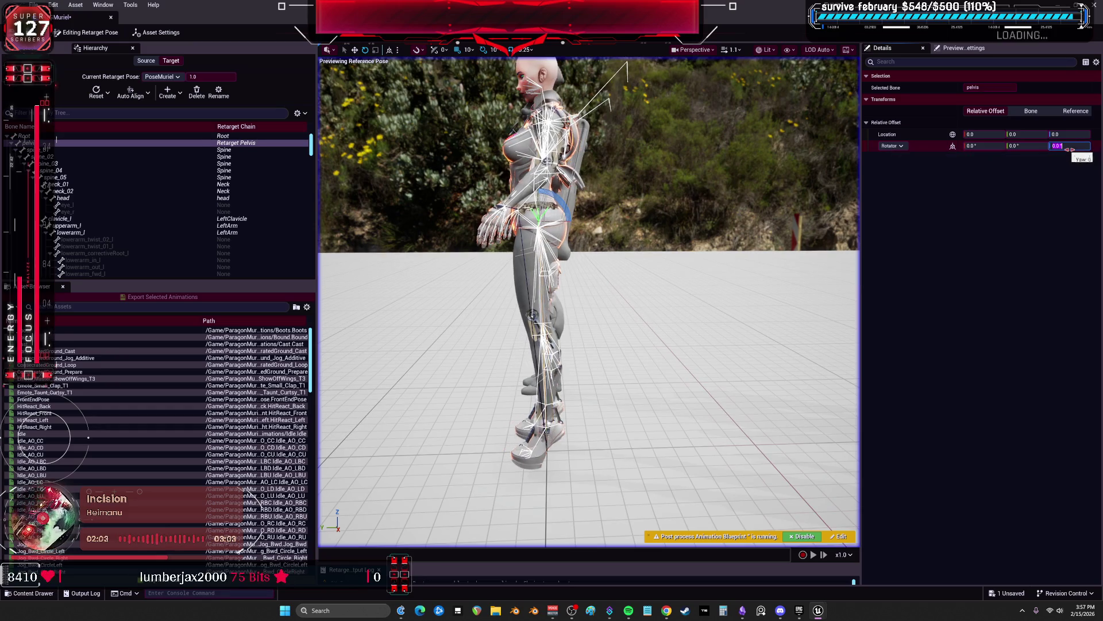
pyautogui.press('Return')
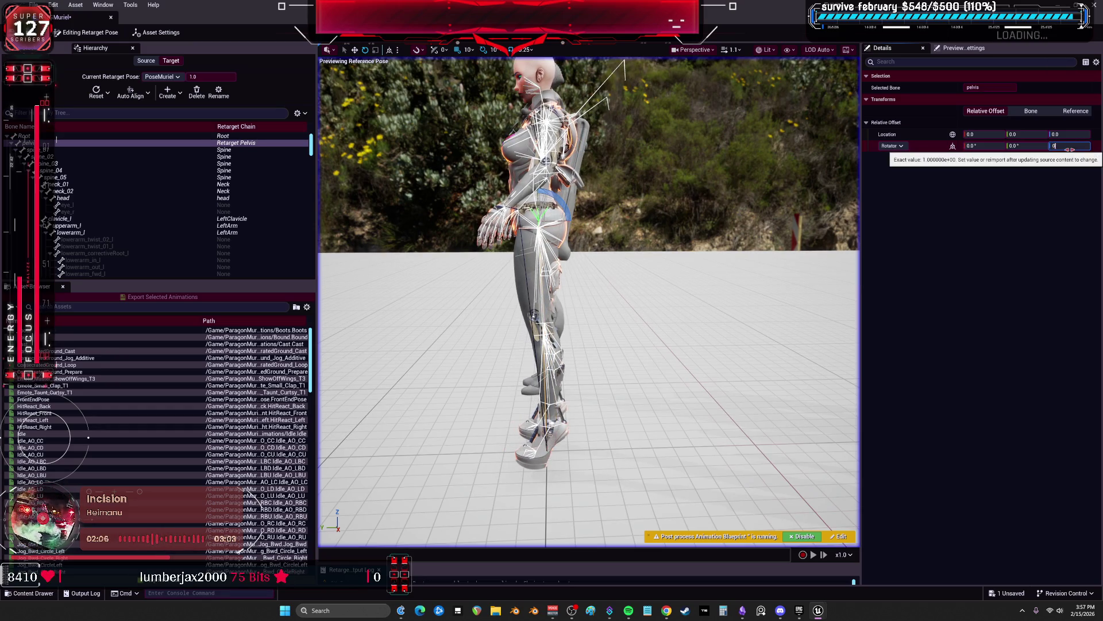
pyautogui.press('Return')
pyautogui.write('1.')
pyautogui.press('Return')
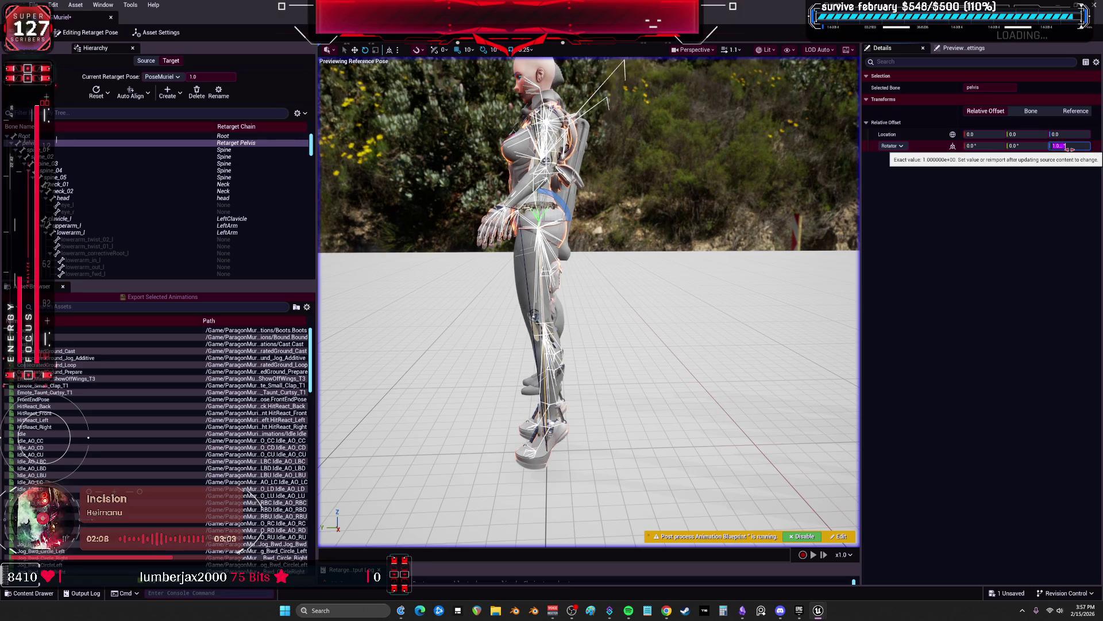
pyautogui.write('2')
pyautogui.press('Return')
pyautogui.moveTo(592, 298); pyautogui.dragTo(704, 287)
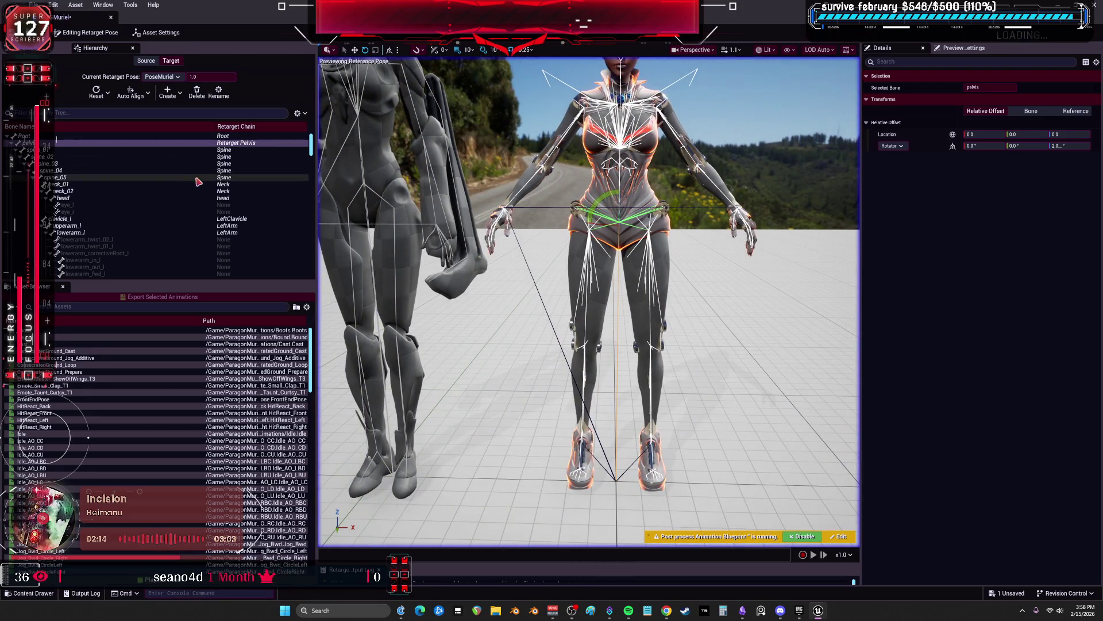
pyautogui.scroll(-2, 101, 230)
pyautogui.click(105, 183)
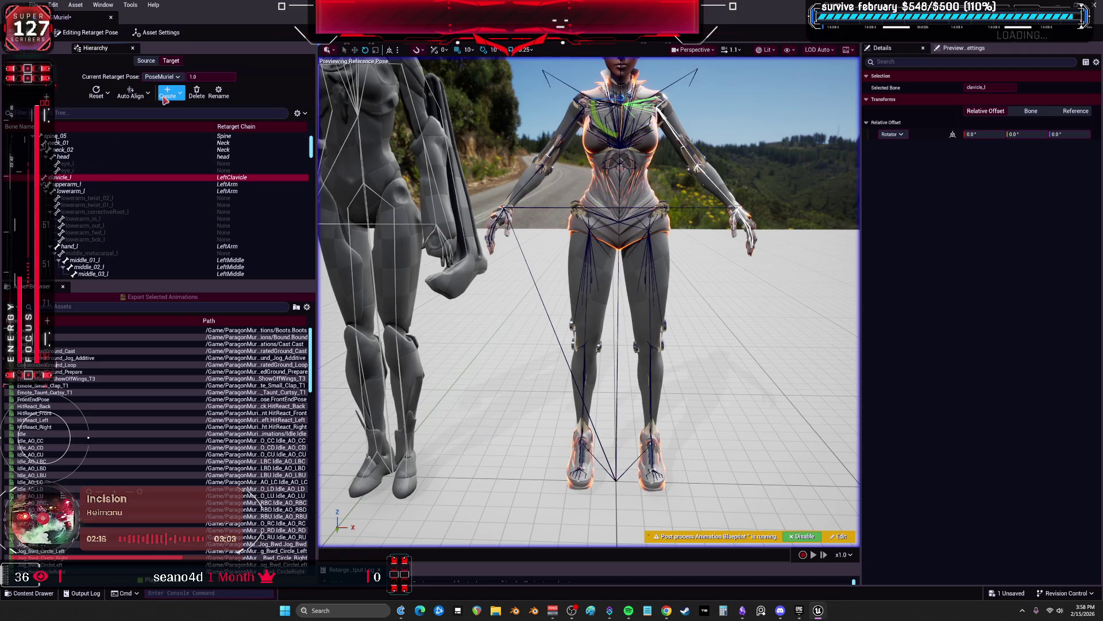
pyautogui.click(167, 95)
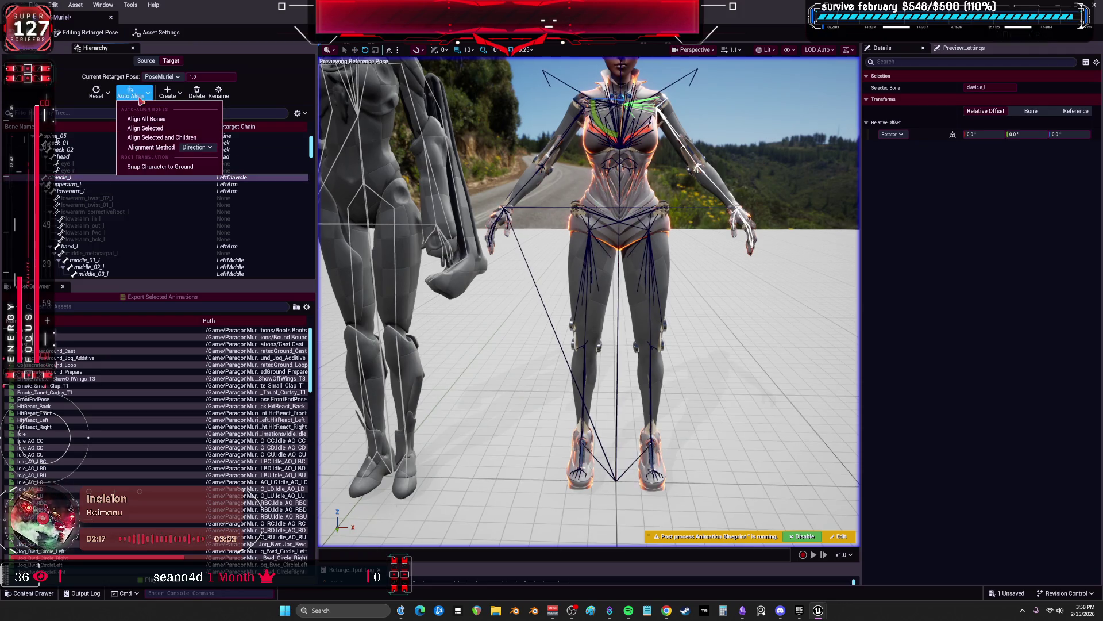
pyautogui.click(179, 131)
pyautogui.click(93, 185)
pyautogui.keyDown('ctrl'); pyautogui.click(96, 191); pyautogui.keyUp('ctrl')
pyautogui.keyDown('ctrl'); pyautogui.click(72, 246); pyautogui.keyUp('ctrl')
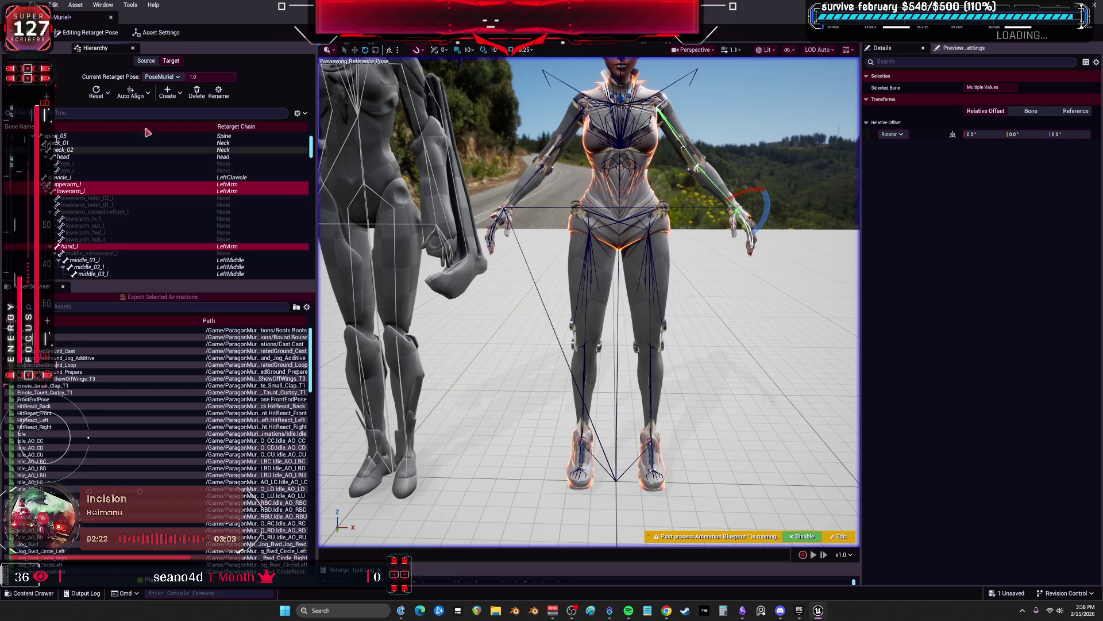
pyautogui.click(150, 95)
pyautogui.click(167, 129)
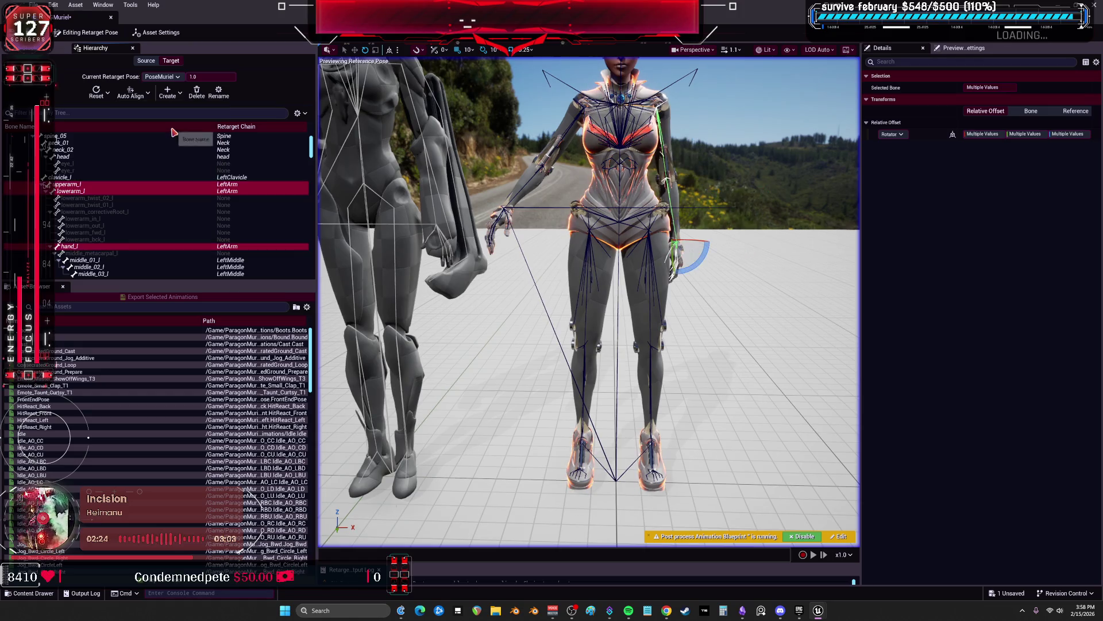
pyautogui.scroll(-4, 126, 224)
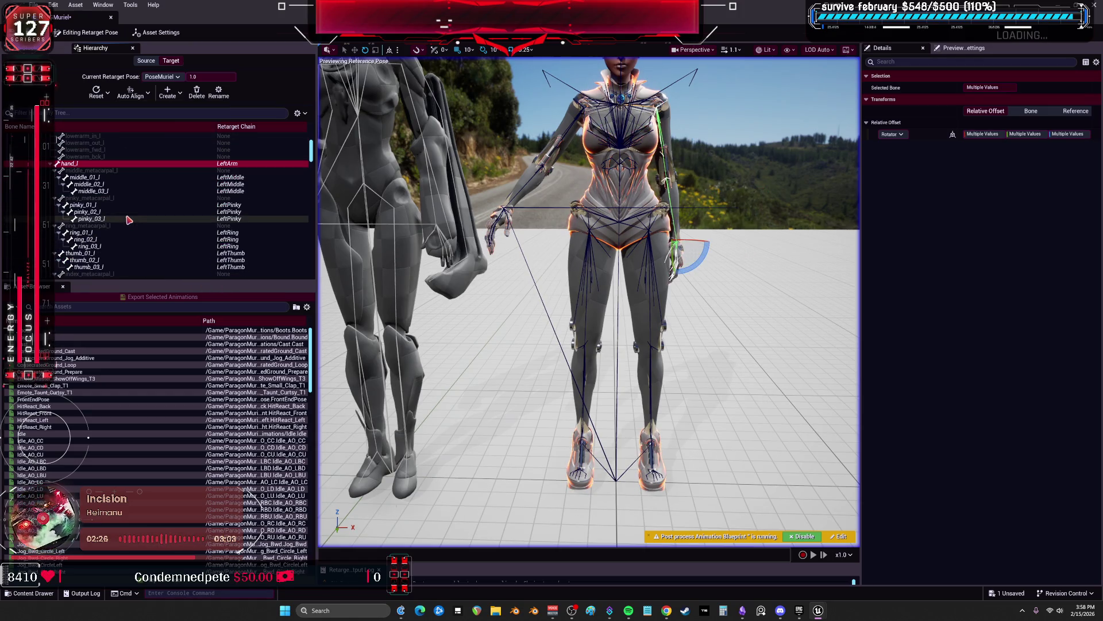
pyautogui.scroll(-3, 125, 219)
pyautogui.scroll(-5, 123, 219)
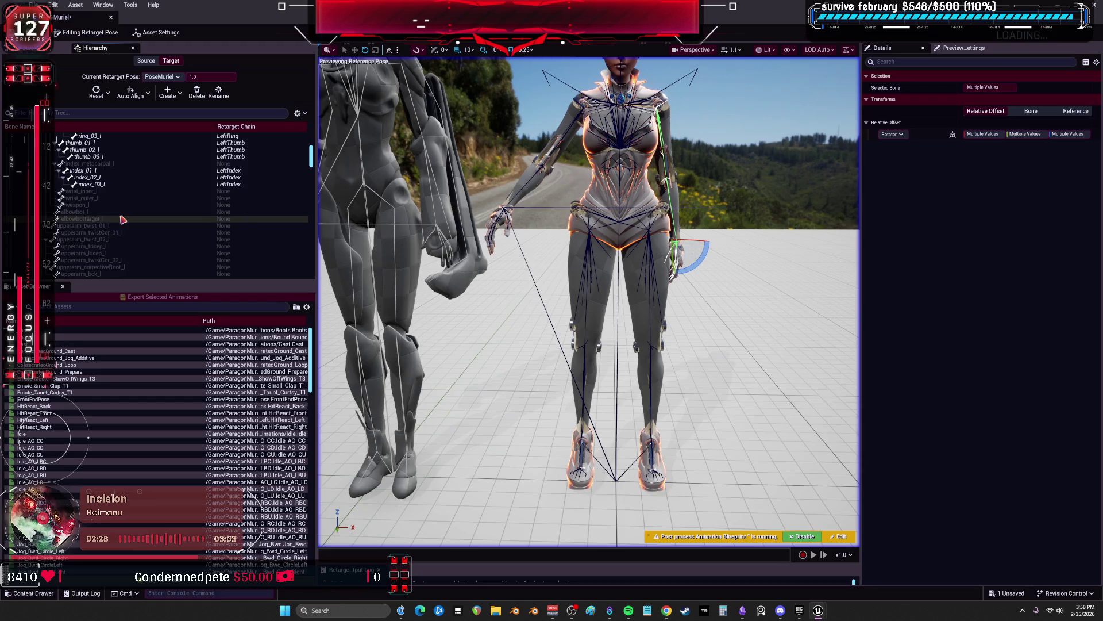
pyautogui.scroll(-6, 131, 214)
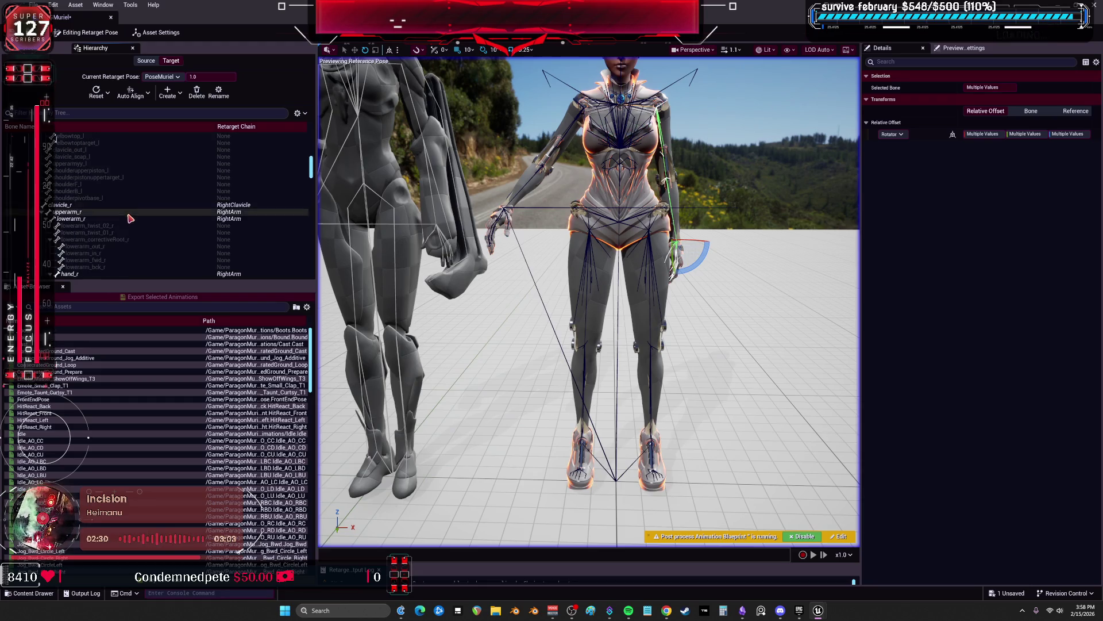
pyautogui.click(107, 92)
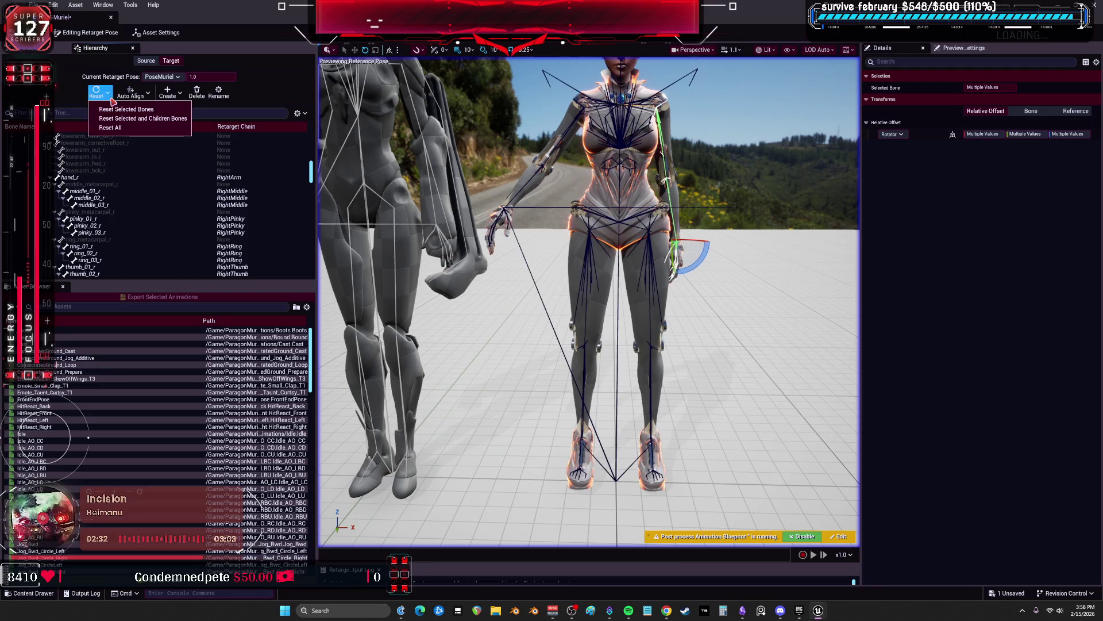
pyautogui.click(118, 110)
pyautogui.scroll(-8, 135, 207)
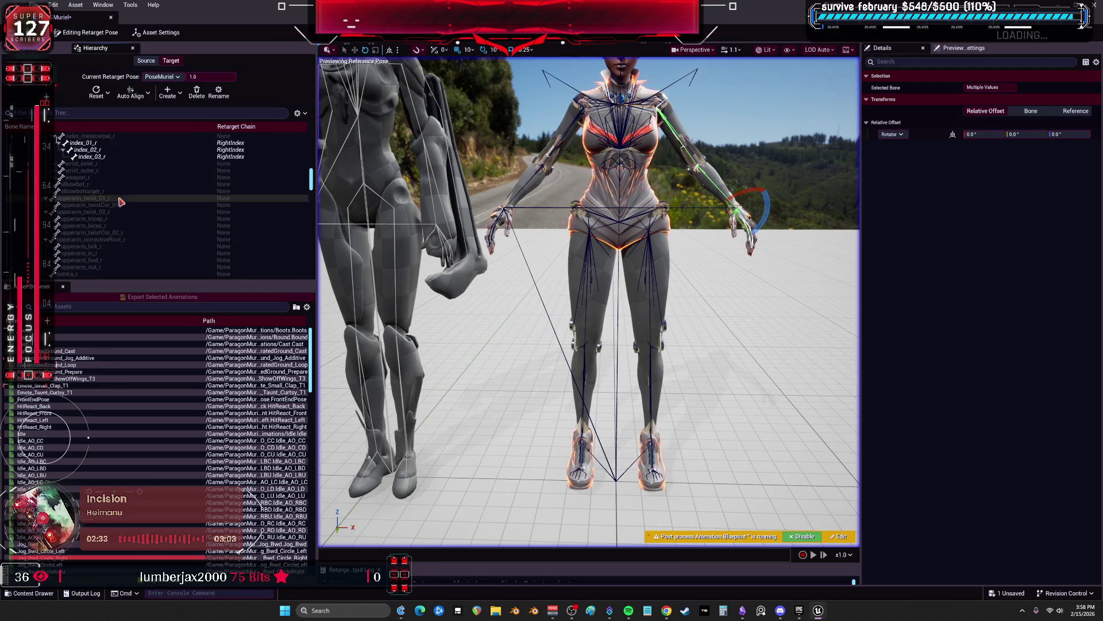
# Filter the hierarchy to retargeted bones and auto-align the leg bones with their children
pyautogui.click(300, 113)
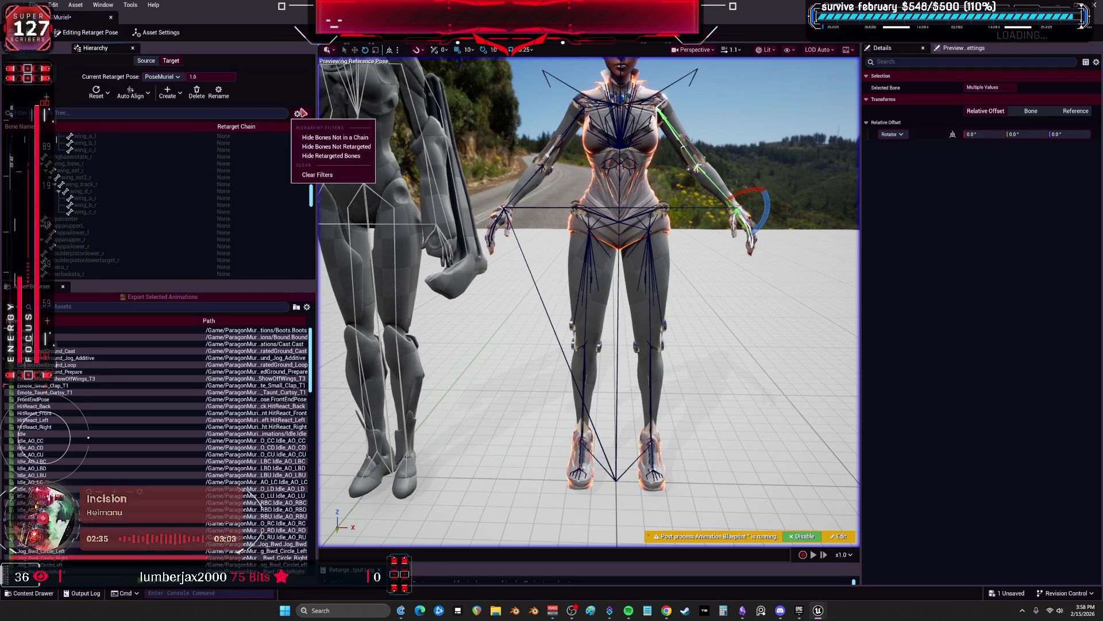
pyautogui.click(337, 147)
pyautogui.click(63, 225)
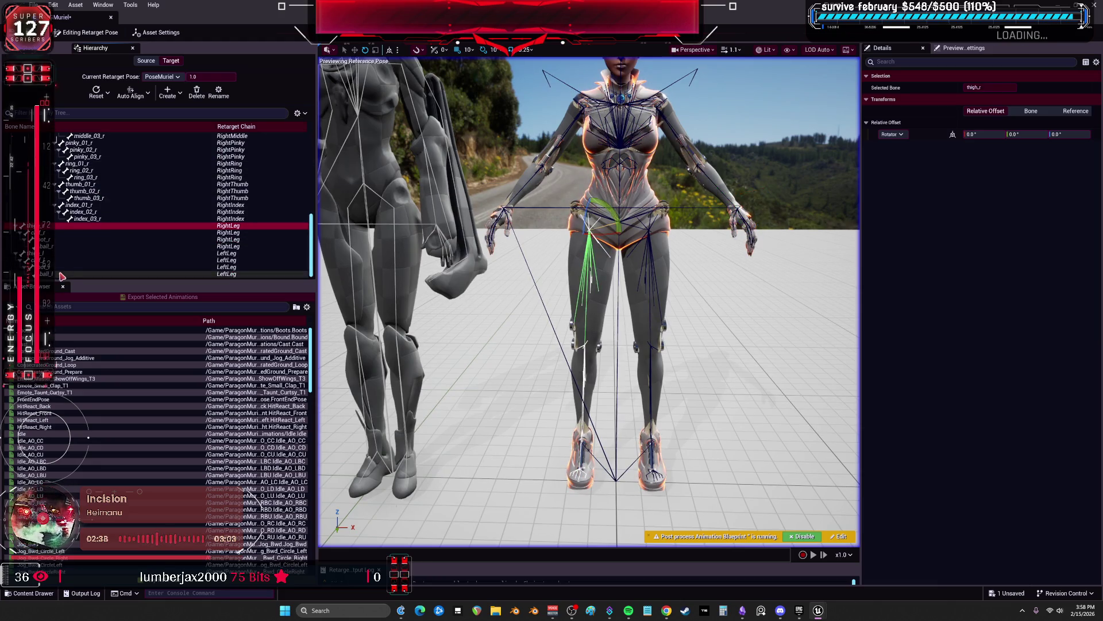
pyautogui.keyDown('shift'); pyautogui.click(58, 275); pyautogui.keyUp('shift')
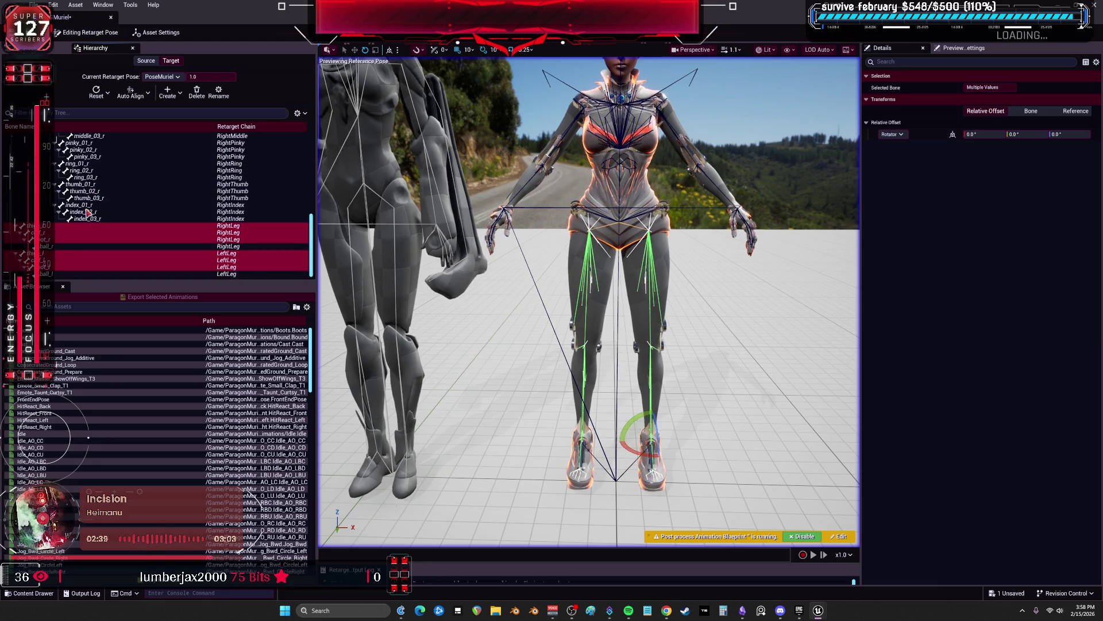
pyautogui.click(147, 94)
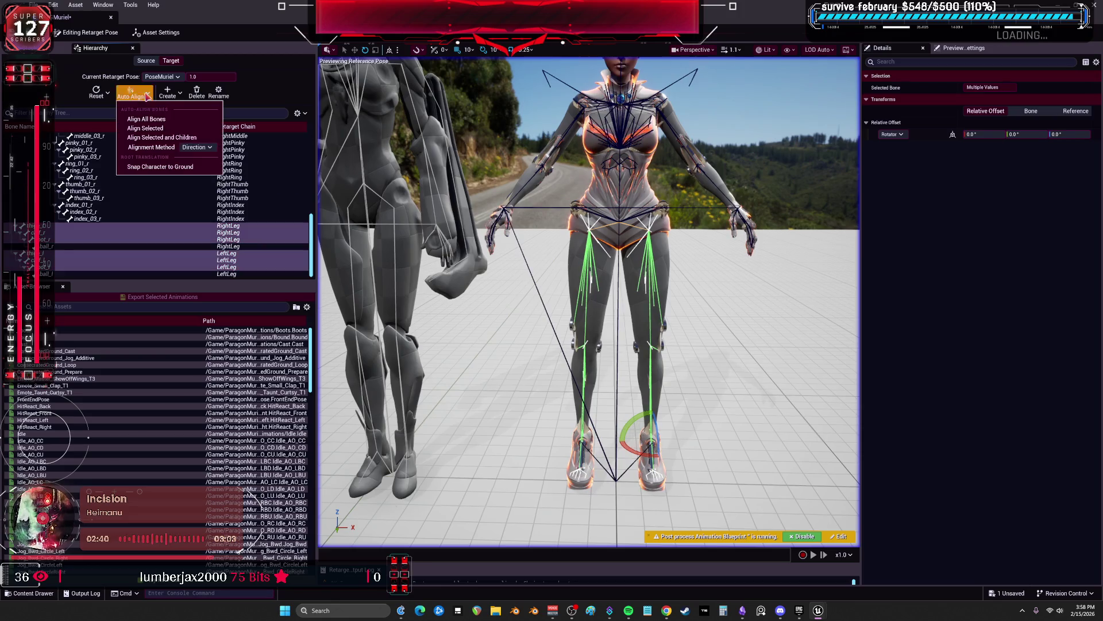
pyautogui.click(162, 137)
# Add the left foot to the selection and set both feet's roll offset to 0
pyautogui.moveTo(589, 299); pyautogui.dragTo(701, 287)
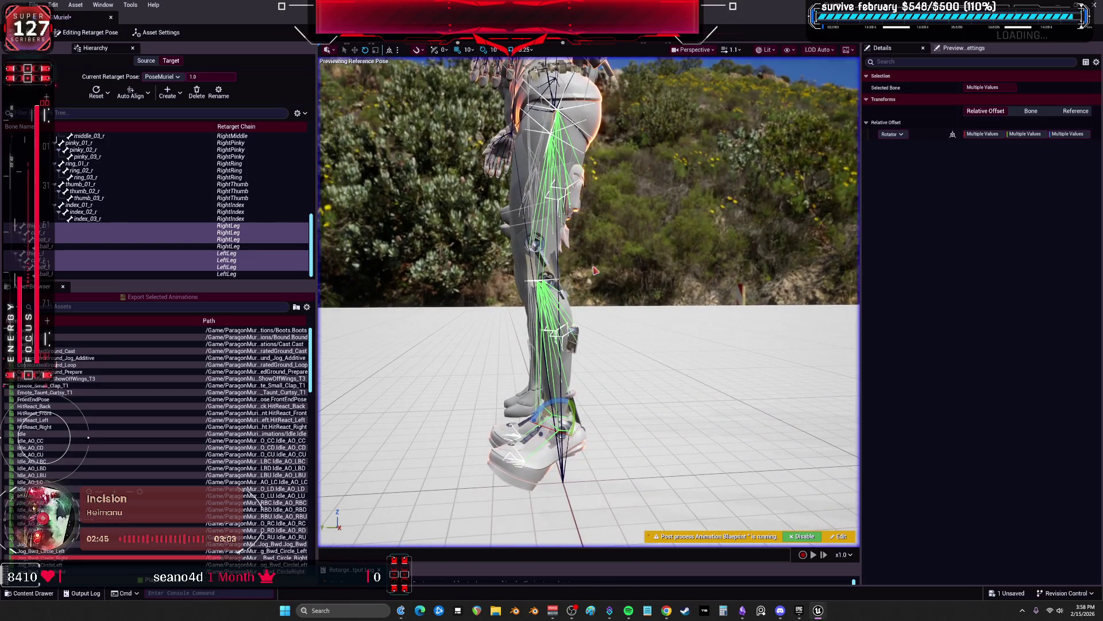
pyautogui.keyDown('ctrl'); pyautogui.click(58, 260); pyautogui.keyUp('ctrl')
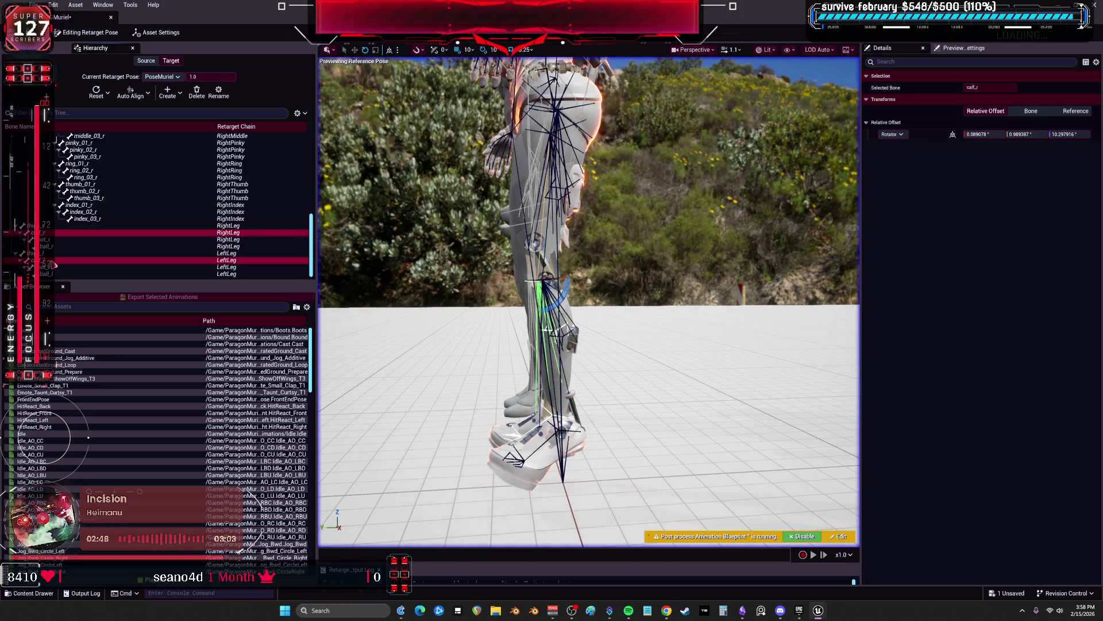
pyautogui.click(988, 134)
pyautogui.write('0')
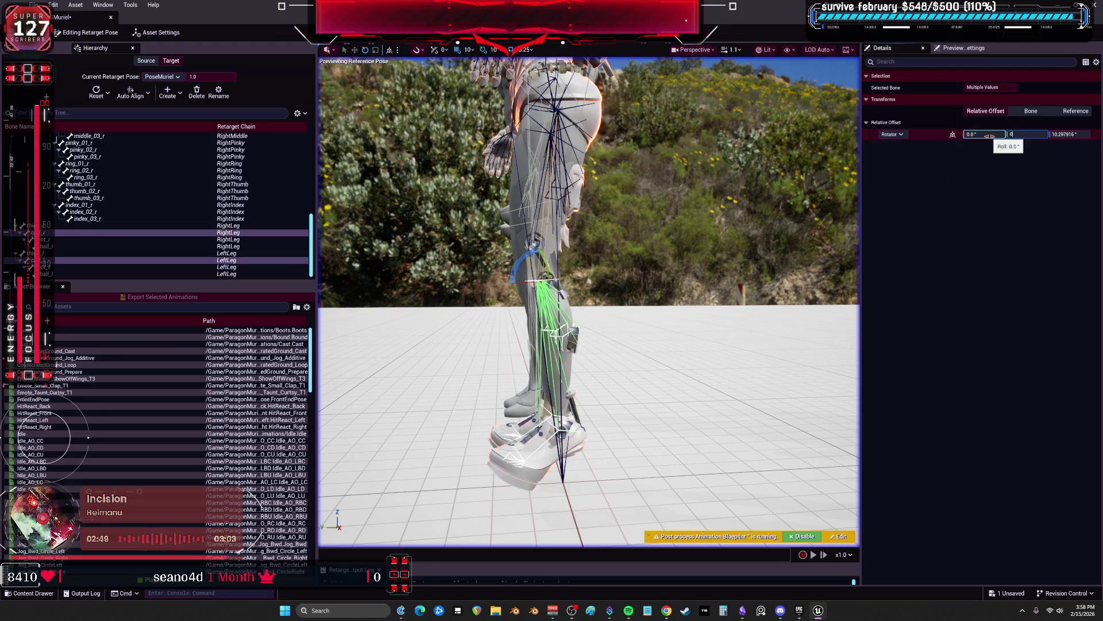
pyautogui.click(157, 32)
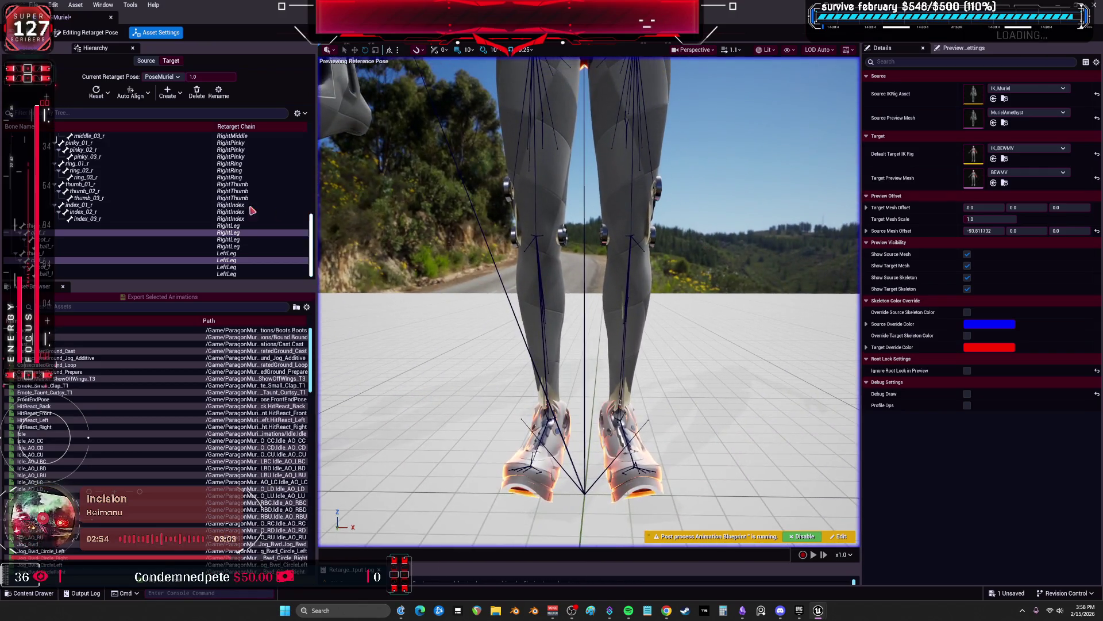
# Select foot_r and foot_l and try first rotation offsets of 5° and 7°
pyautogui.click(57, 239)
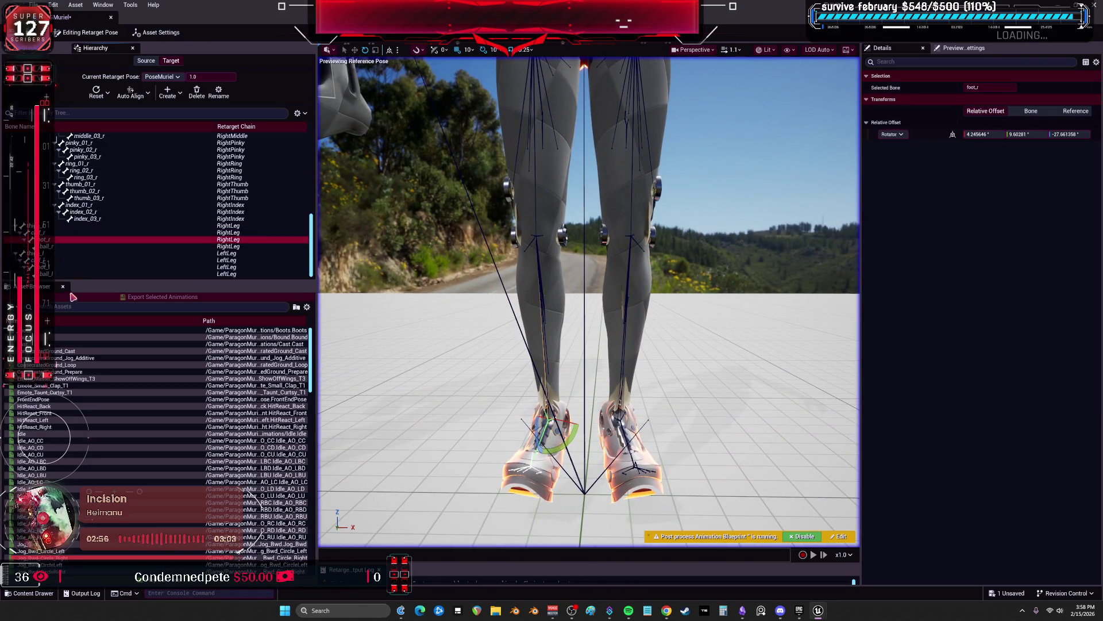
pyautogui.keyDown('ctrl'); pyautogui.click(58, 267); pyautogui.keyUp('ctrl')
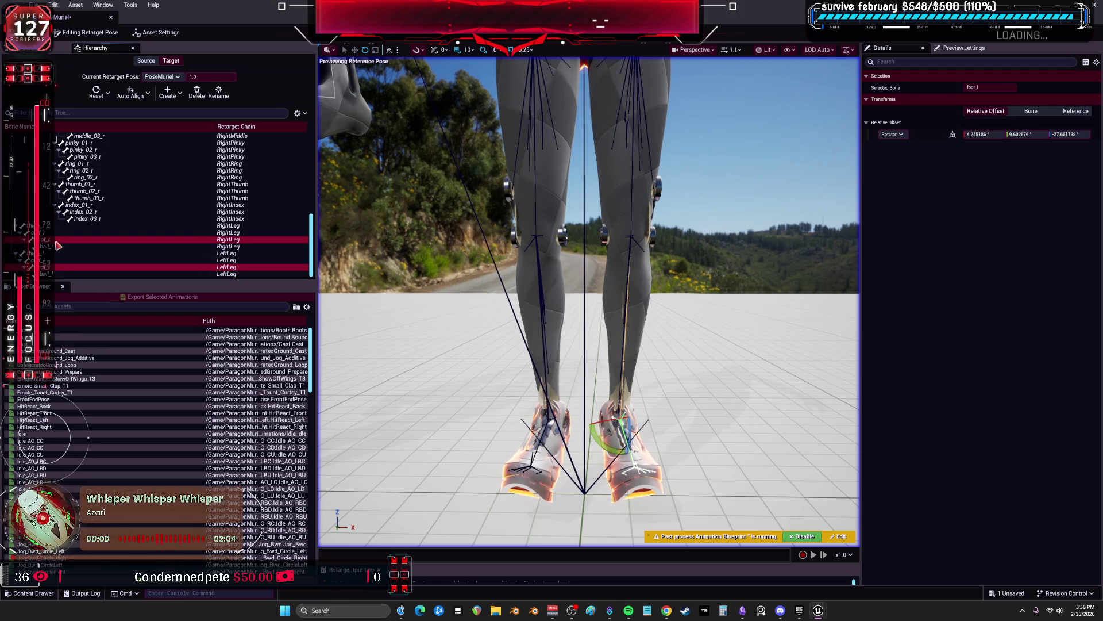
pyautogui.click(991, 134)
pyautogui.write('0')
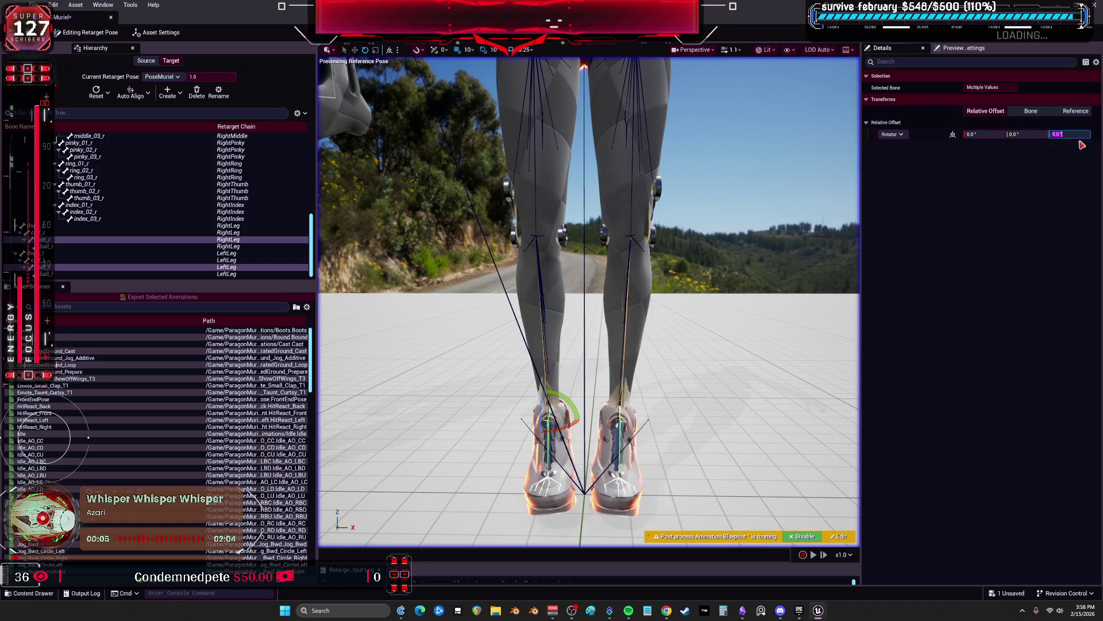
pyautogui.moveTo(756, 263)
pyautogui.mouseDown()
pyautogui.moveTo(718, 288)
pyautogui.moveTo(733, 260)
pyautogui.moveTo(727, 279)
pyautogui.mouseUp()
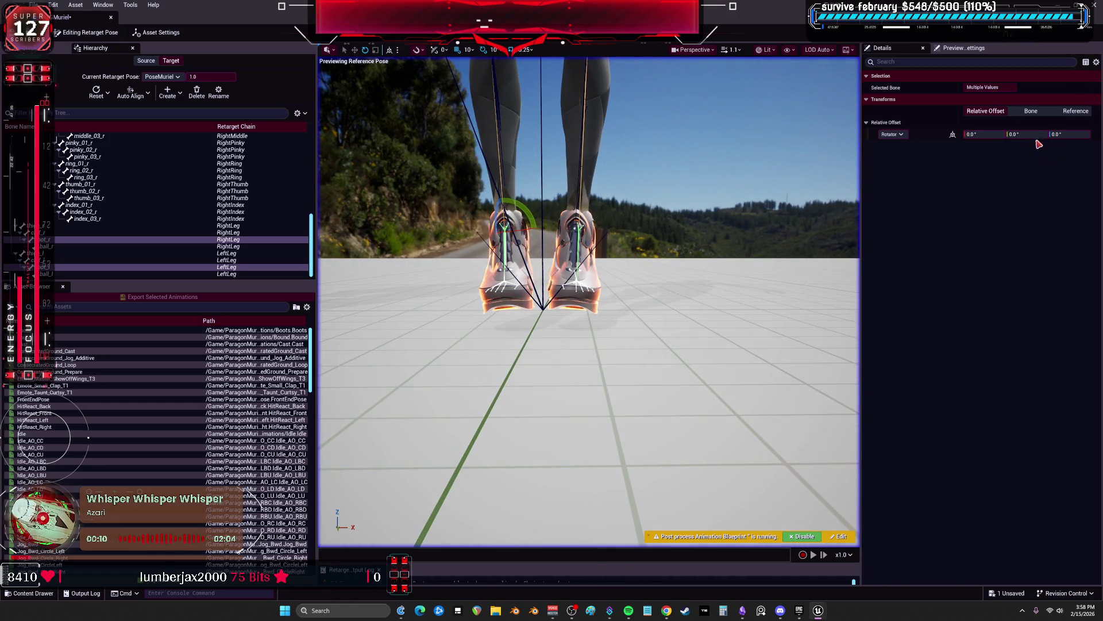
pyautogui.click(1027, 134)
pyautogui.write('5')
pyautogui.press('Return')
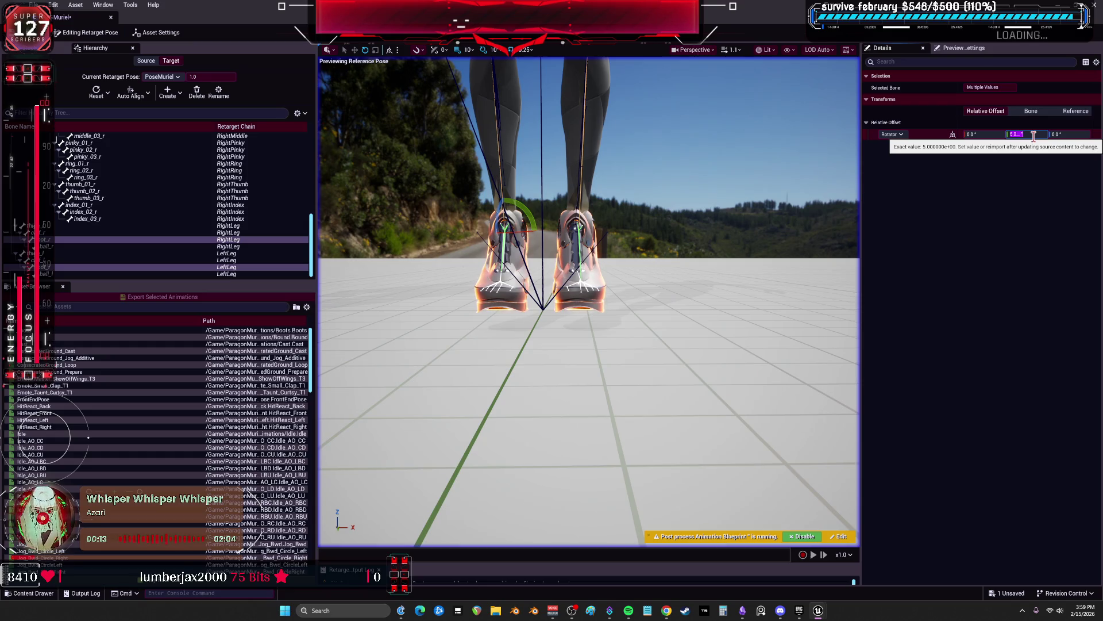
pyautogui.moveTo(718, 259)
pyautogui.mouseDown()
pyautogui.moveTo(690, 266)
pyautogui.moveTo(726, 253)
pyautogui.moveTo(752, 262)
pyautogui.moveTo(684, 262)
pyautogui.moveTo(712, 263)
pyautogui.moveTo(714, 287)
pyautogui.moveTo(720, 260)
pyautogui.mouseUp()
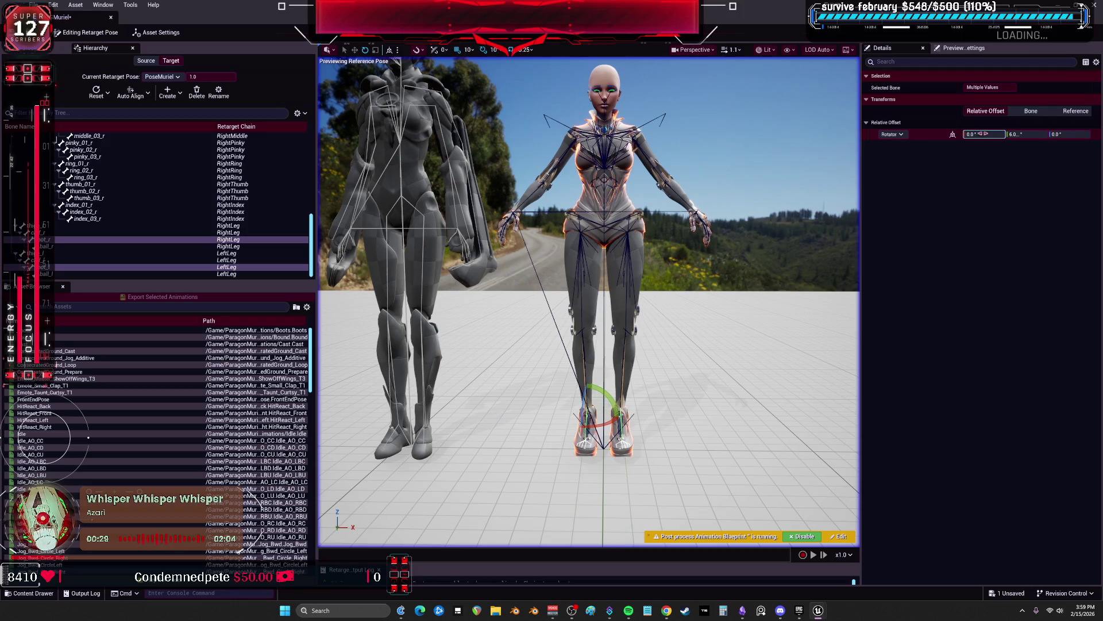
pyautogui.moveTo(984, 134); pyautogui.dragTo(999, 134)
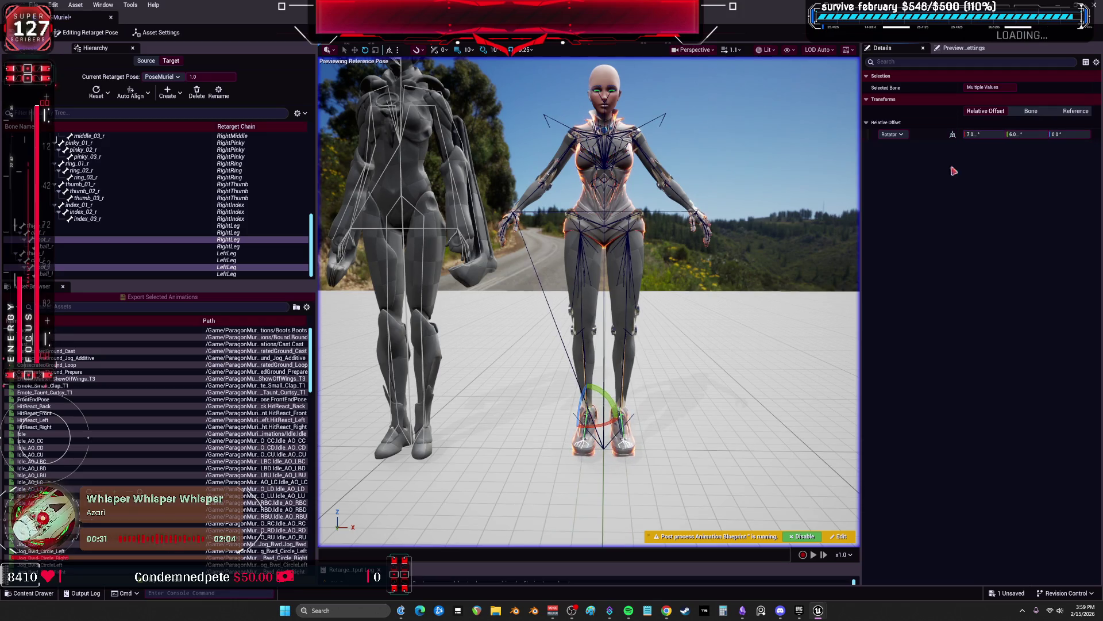
pyautogui.moveTo(589, 299); pyautogui.dragTo(635, 292)
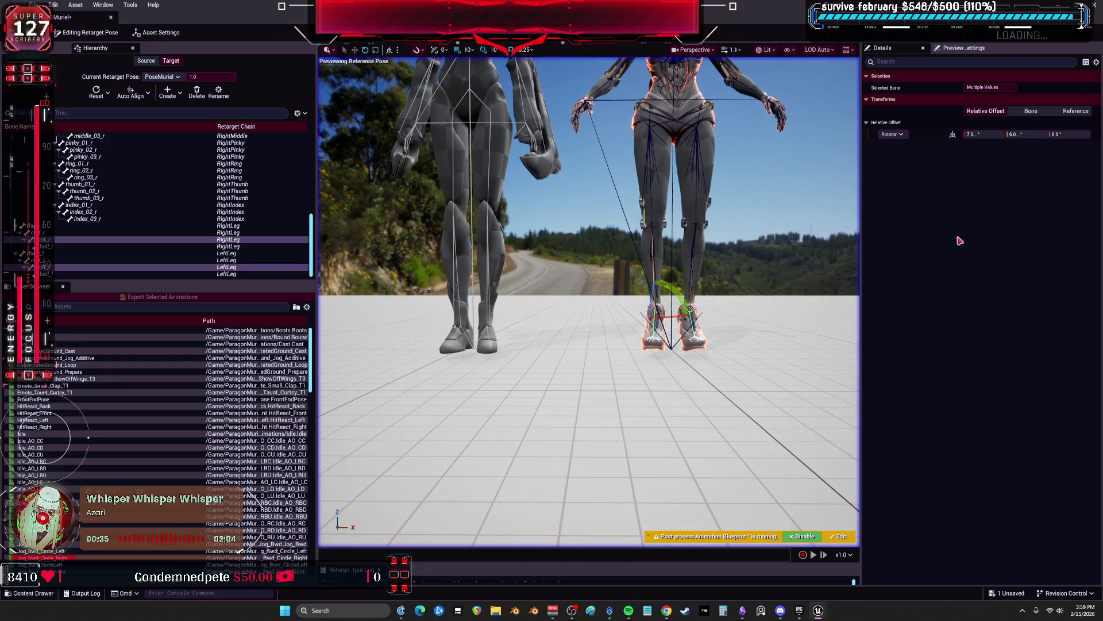
# Fine-tune the feet's rotation offsets to about 1.6°, 4.0° and 2.0°, checking from several angles
pyautogui.moveTo(1021, 135); pyautogui.dragTo(1071, 134)
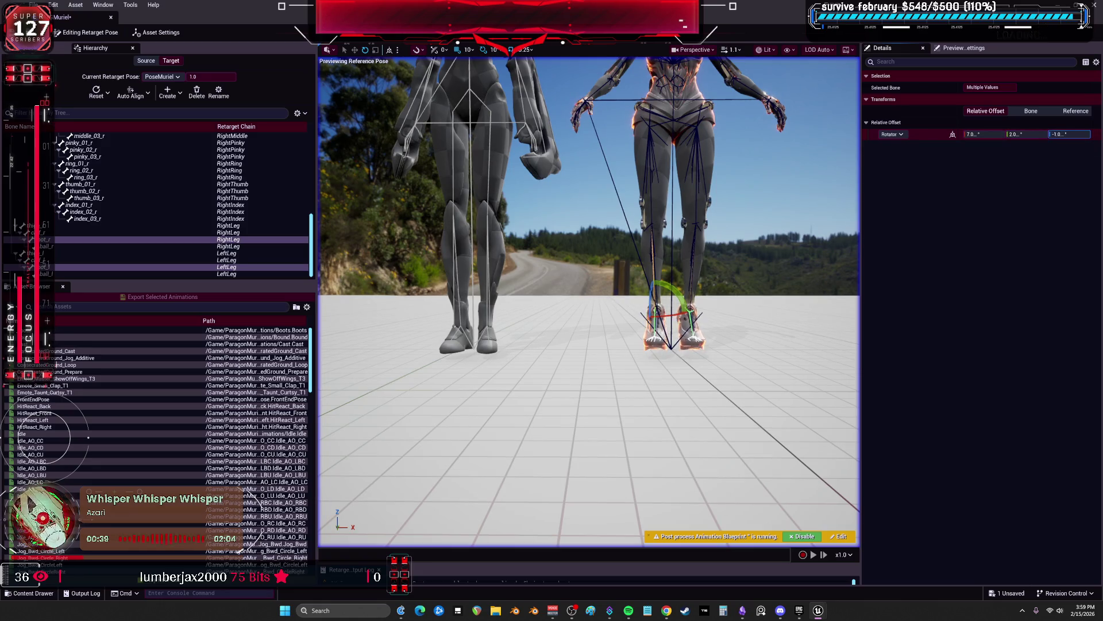
pyautogui.moveTo(696, 281)
pyautogui.mouseDown()
pyautogui.moveTo(672, 253)
pyautogui.moveTo(690, 279)
pyautogui.moveTo(719, 282)
pyautogui.mouseUp()
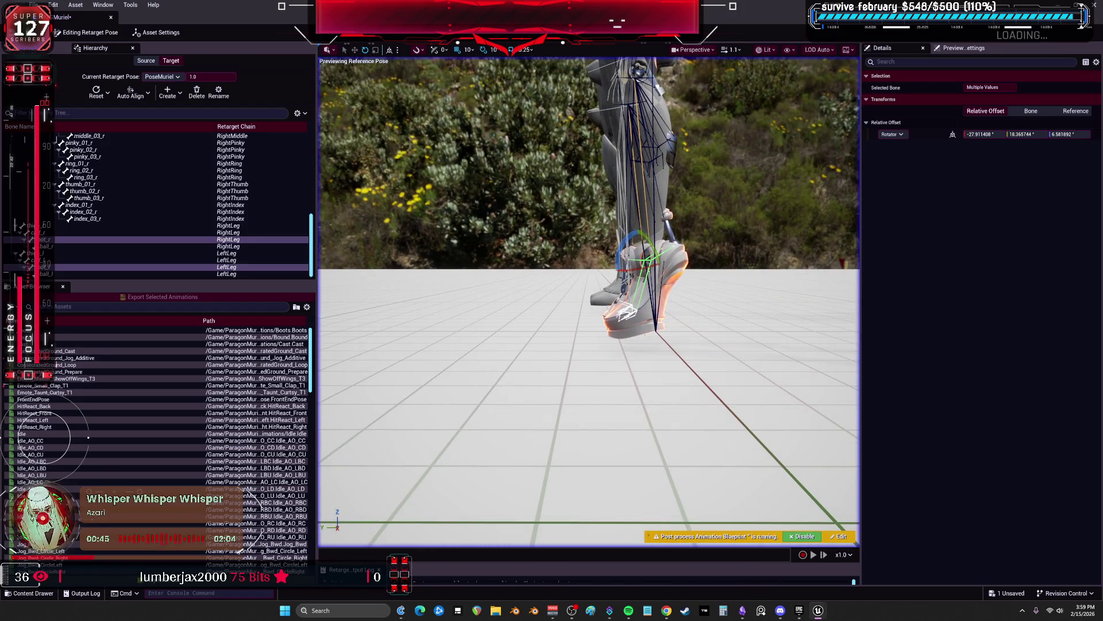
pyautogui.moveTo(1069, 134); pyautogui.dragTo(1028, 145)
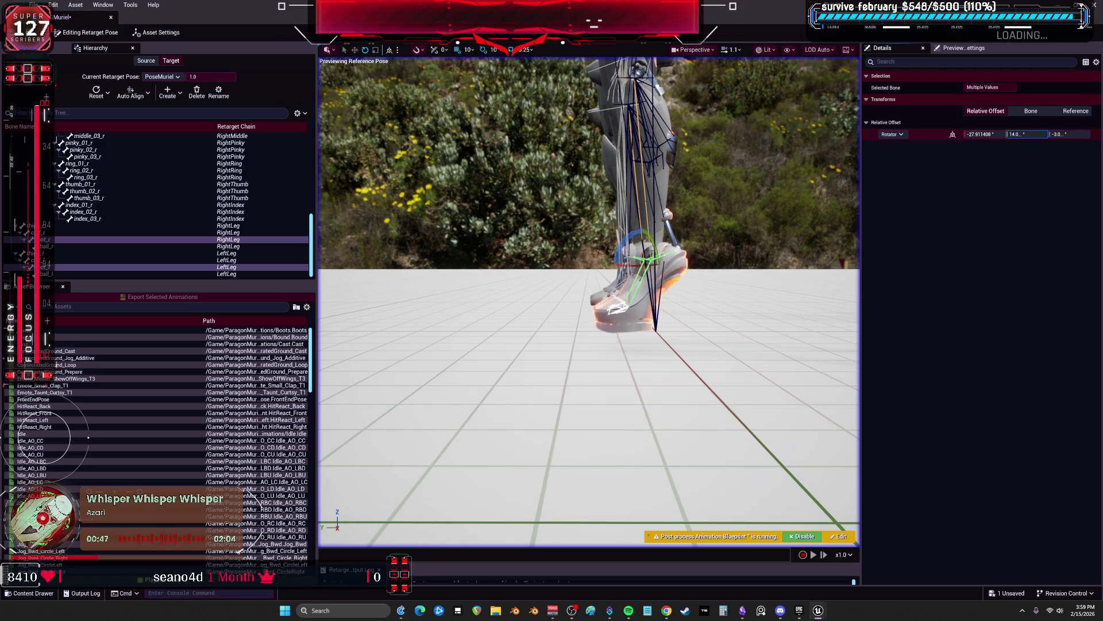
pyautogui.moveTo(793, 235); pyautogui.dragTo(632, 236)
pyautogui.moveTo(977, 134)
pyautogui.mouseDown()
pyautogui.moveTo(1034, 134)
pyautogui.moveTo(998, 134)
pyautogui.mouseUp()
pyautogui.moveTo(745, 290)
pyautogui.mouseDown()
pyautogui.moveTo(704, 259)
pyautogui.moveTo(852, 243)
pyautogui.mouseUp()
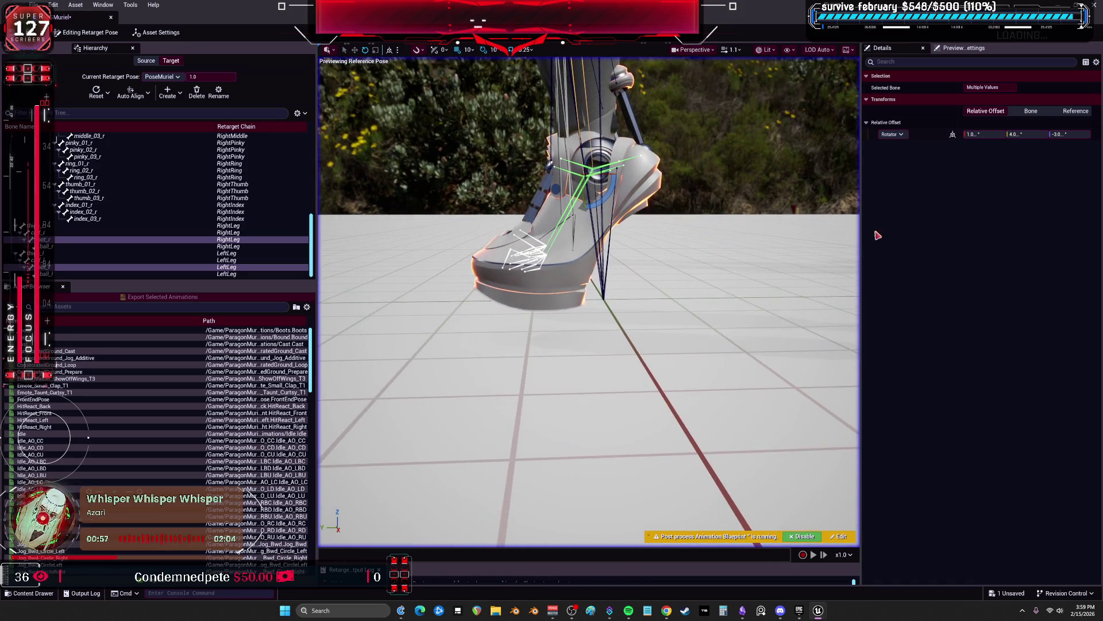
pyautogui.moveTo(1067, 134); pyautogui.dragTo(1075, 134)
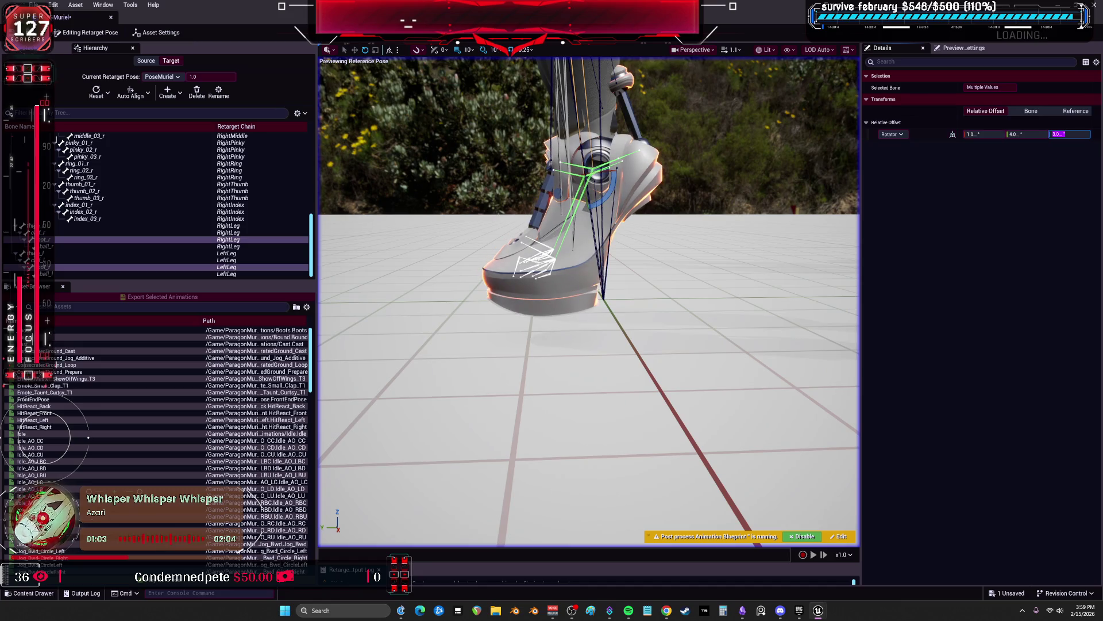
pyautogui.write('2')
pyautogui.press('Return')
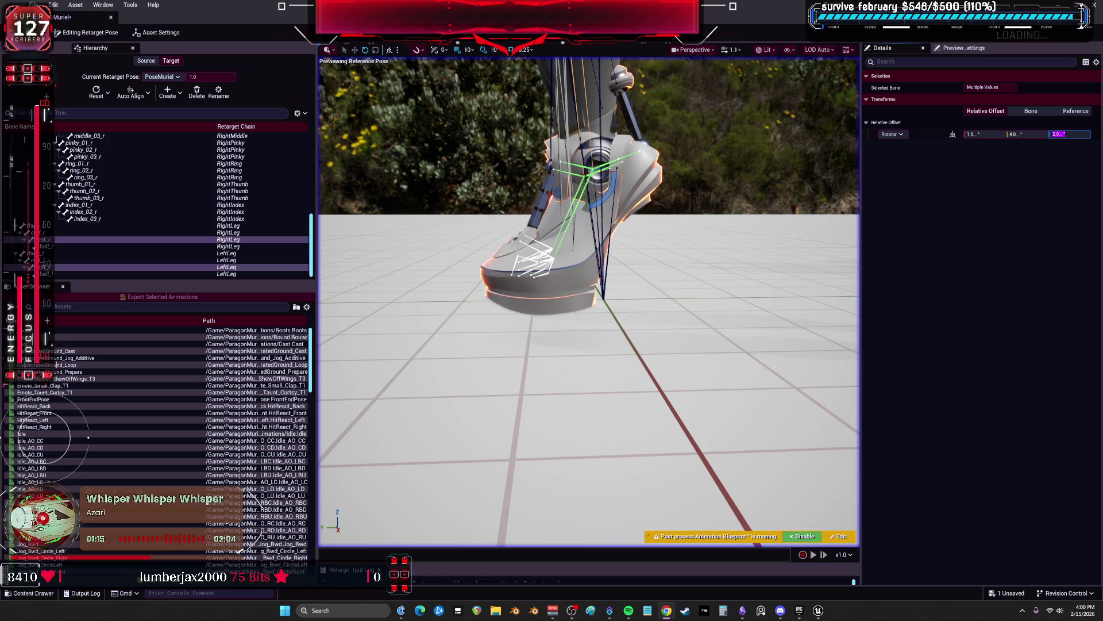
pyautogui.moveTo(712, 307)
pyautogui.mouseDown()
pyautogui.moveTo(620, 307)
pyautogui.moveTo(724, 314)
pyautogui.mouseUp()
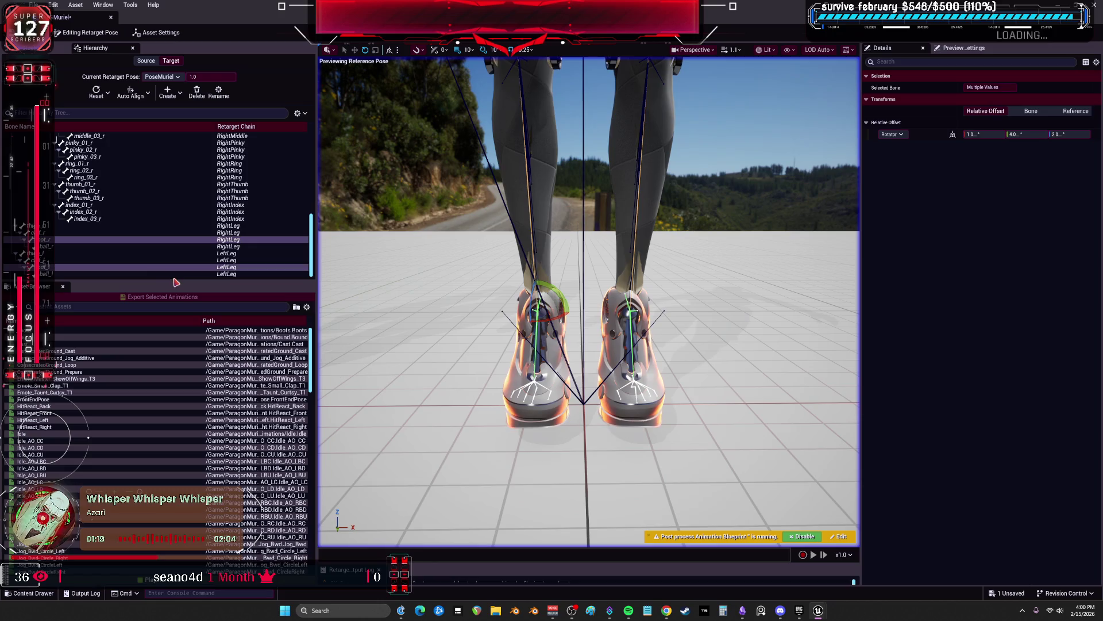
pyautogui.moveTo(575, 287); pyautogui.dragTo(575, 391)
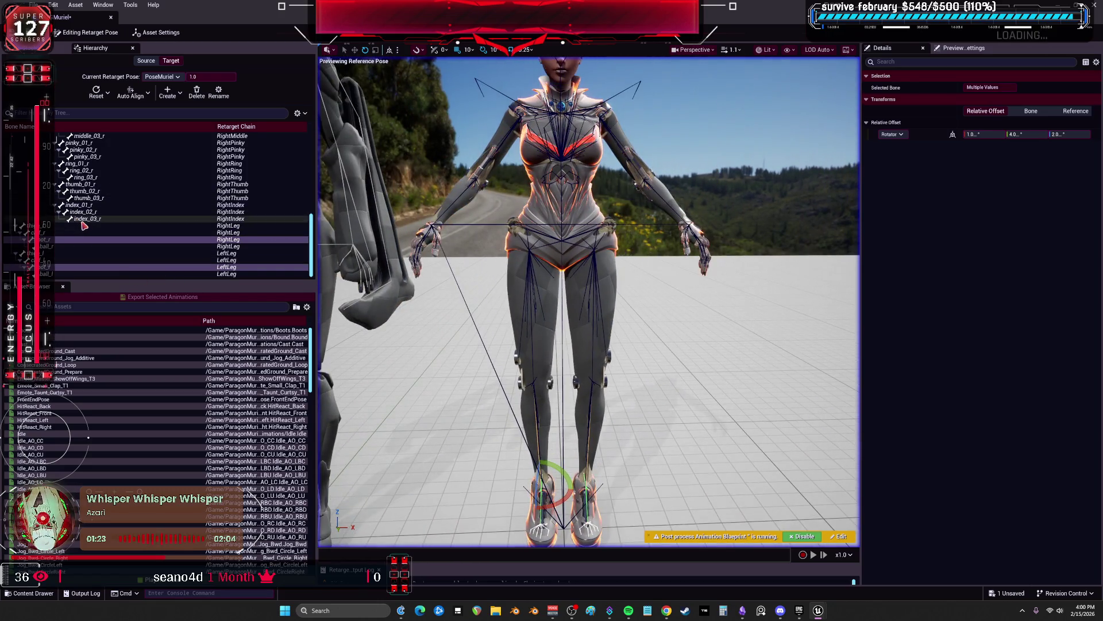
# Select the finger bones of both hands and auto-align them to the source
pyautogui.click(158, 219)
pyautogui.scroll(3, 158, 204)
pyautogui.click(115, 191)
pyautogui.scroll(3, 109, 207)
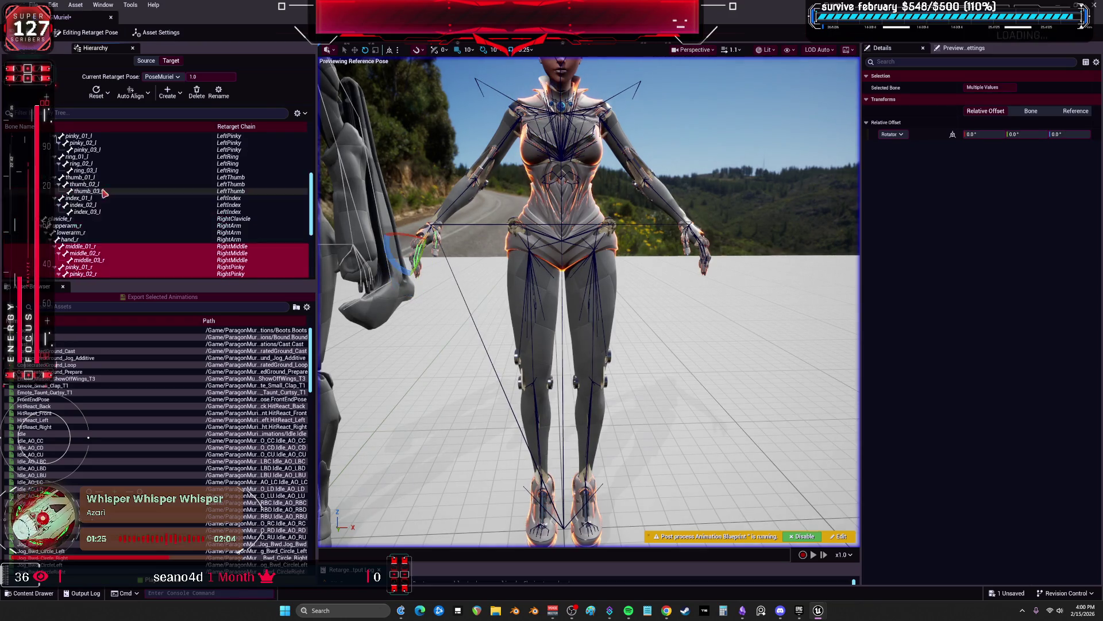
pyautogui.click(99, 220)
pyautogui.scroll(4, 95, 224)
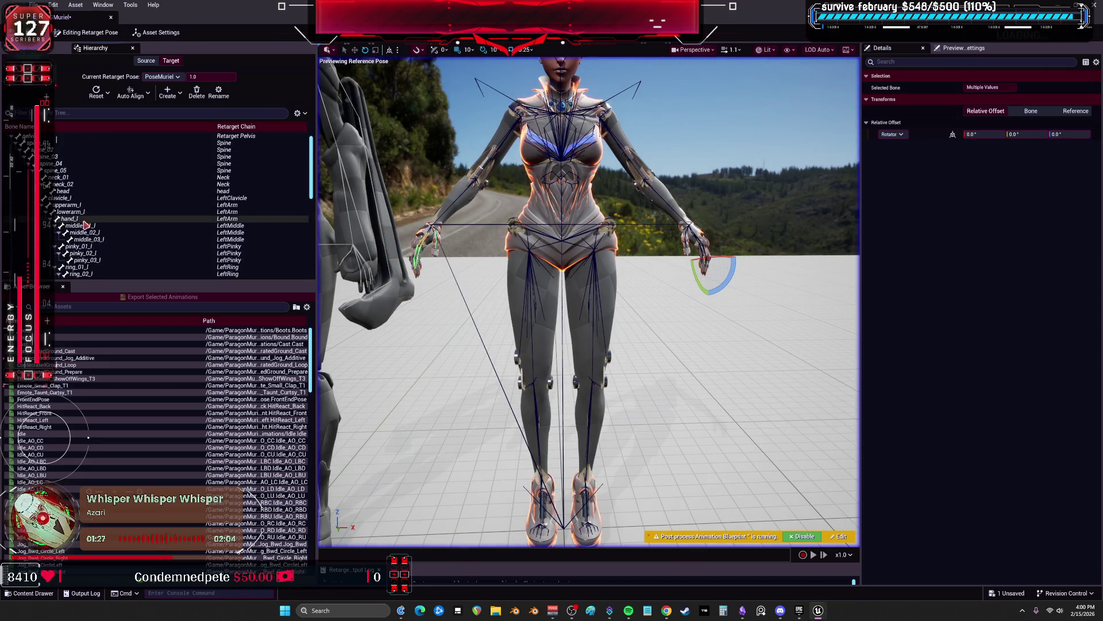
pyautogui.keyDown('shift'); pyautogui.click(85, 227); pyautogui.keyUp('shift')
pyautogui.click(131, 93)
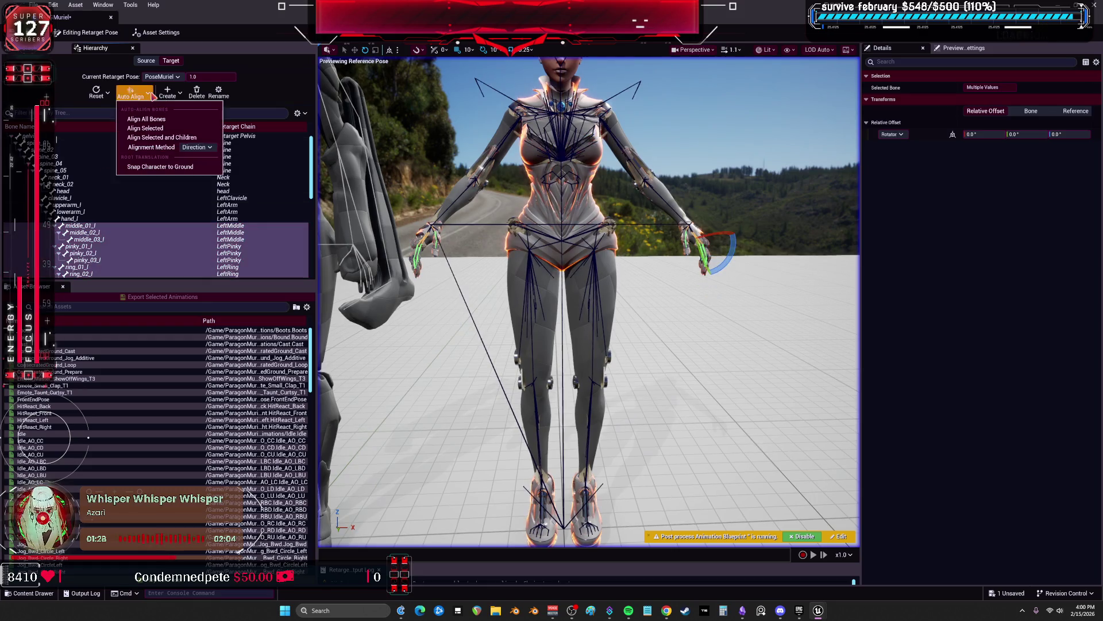
pyautogui.click(161, 129)
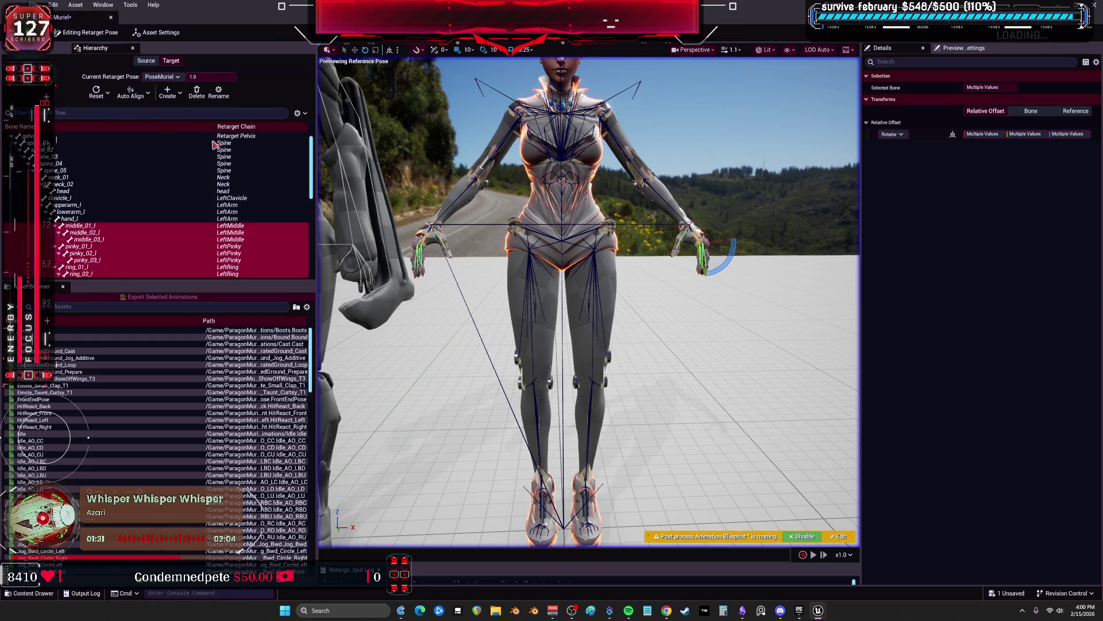
# Frame the left-hand fingers and set their first two rotation offsets to 0
pyautogui.moveTo(632, 287); pyautogui.dragTo(529, 270)
pyautogui.press('f')
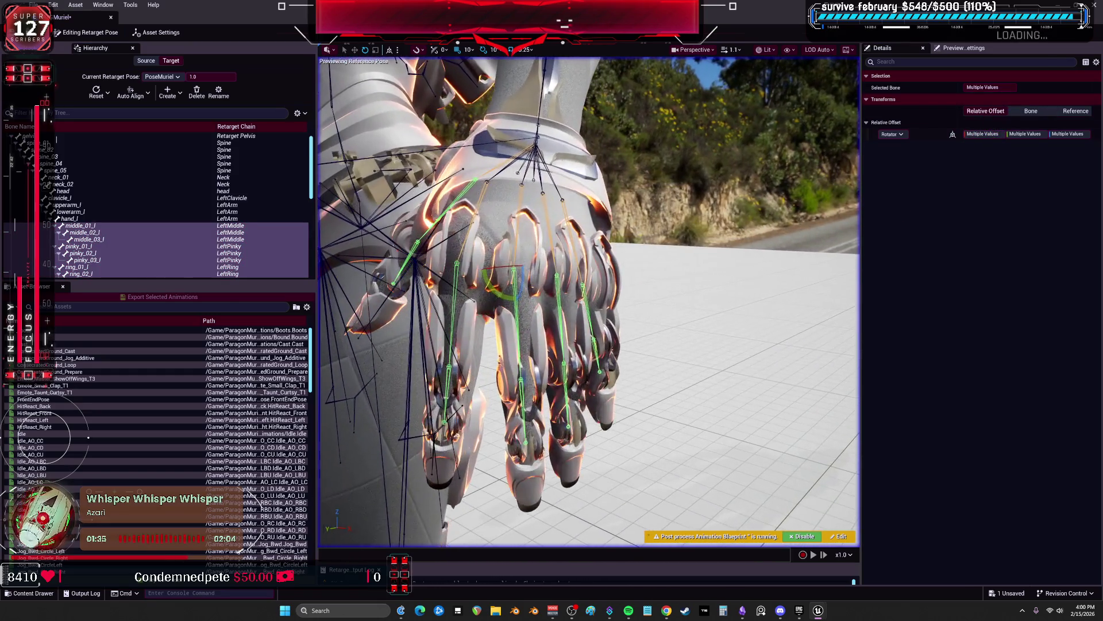
pyautogui.click(983, 134)
pyautogui.write('0')
pyautogui.press('Return')
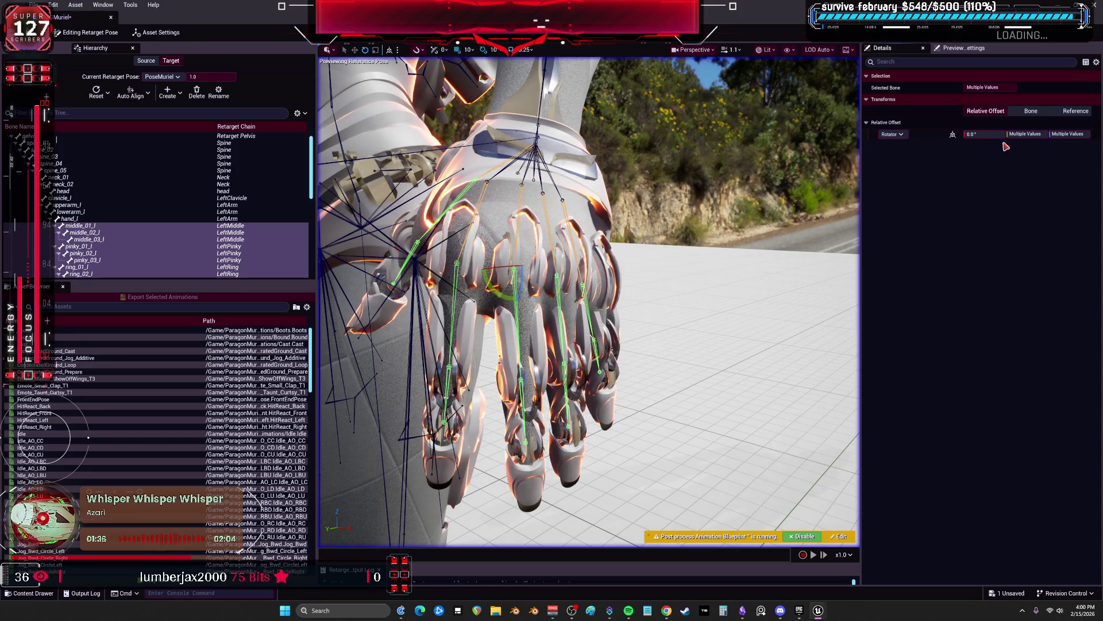
pyautogui.write('0')
pyautogui.press('Return')
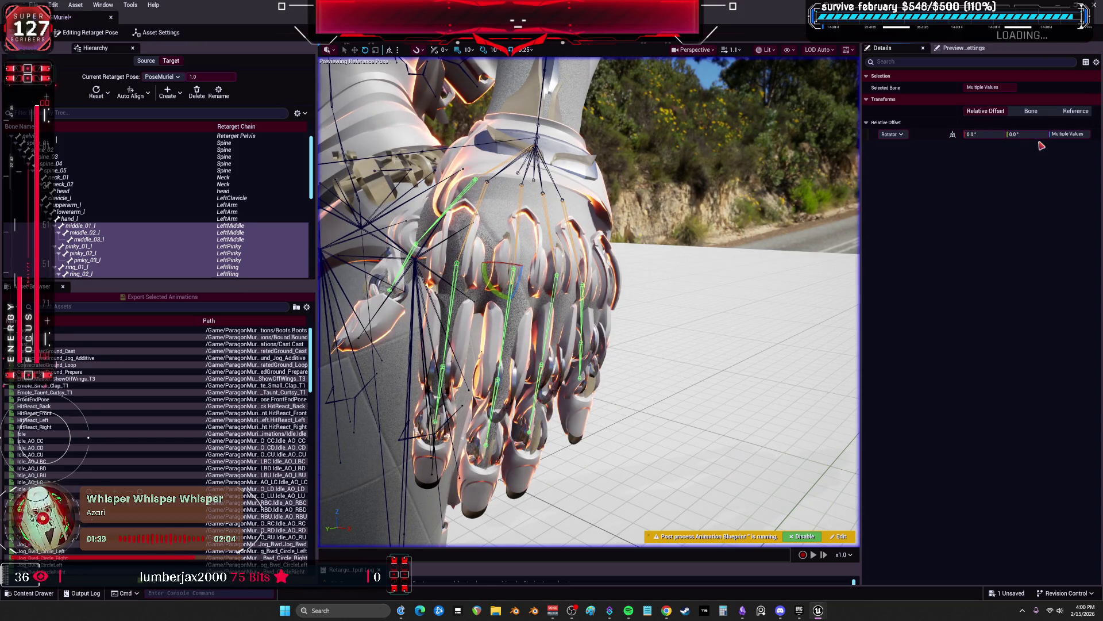
# Save the retargeter asset and switch back to Running Retarget
pyautogui.moveTo(679, 241)
pyautogui.mouseDown()
pyautogui.moveTo(655, 256)
pyautogui.moveTo(695, 282)
pyautogui.mouseUp()
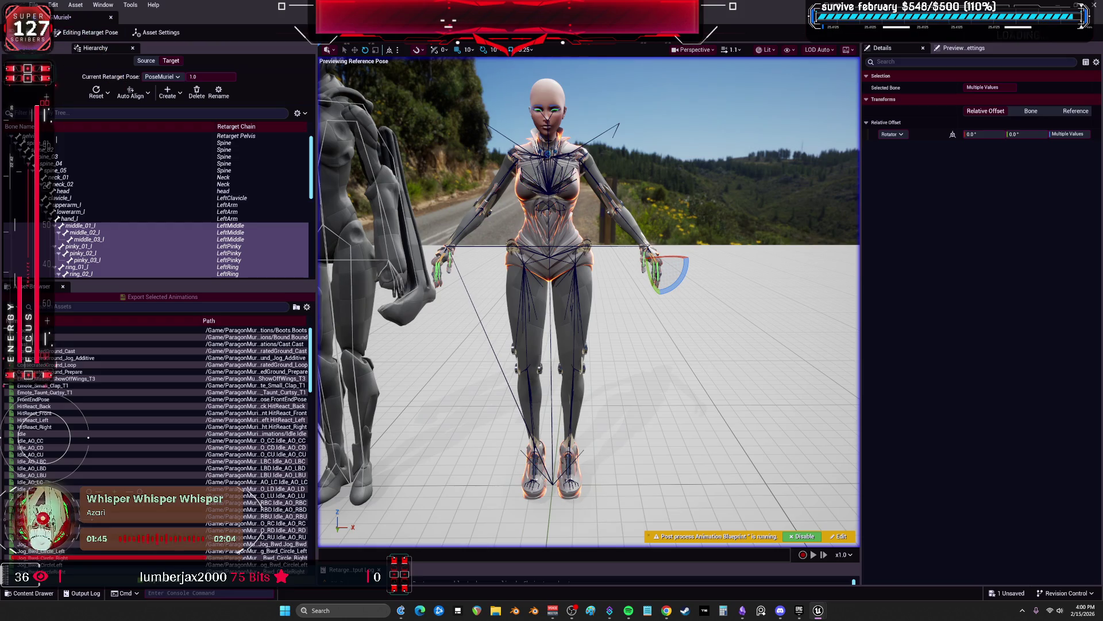
pyautogui.click(27, 32)
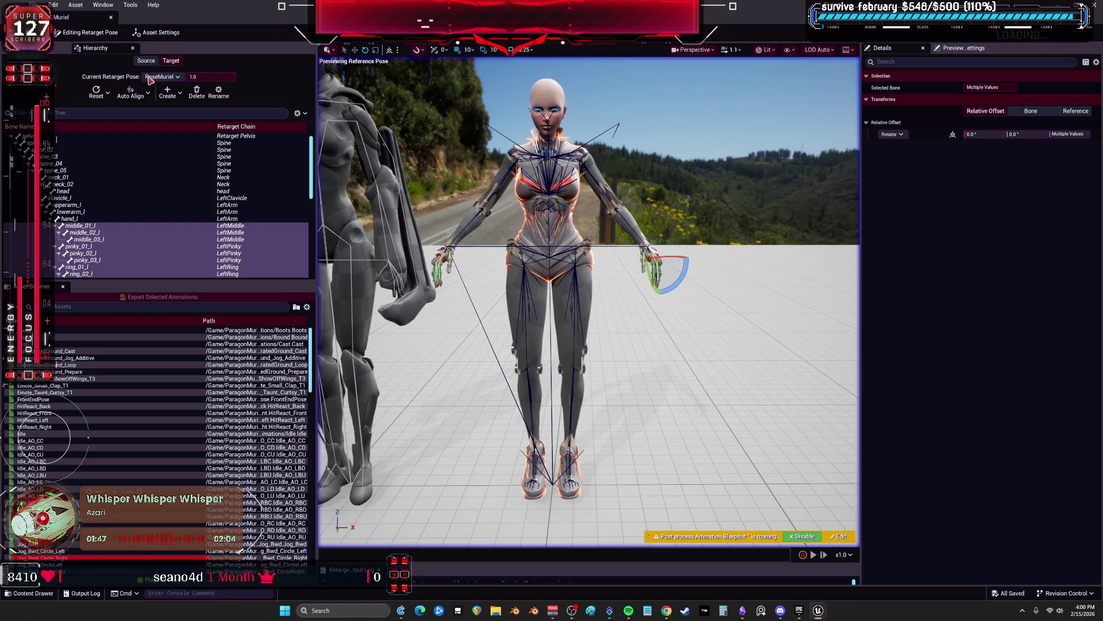
pyautogui.click(57, 48)
pyautogui.click(86, 32)
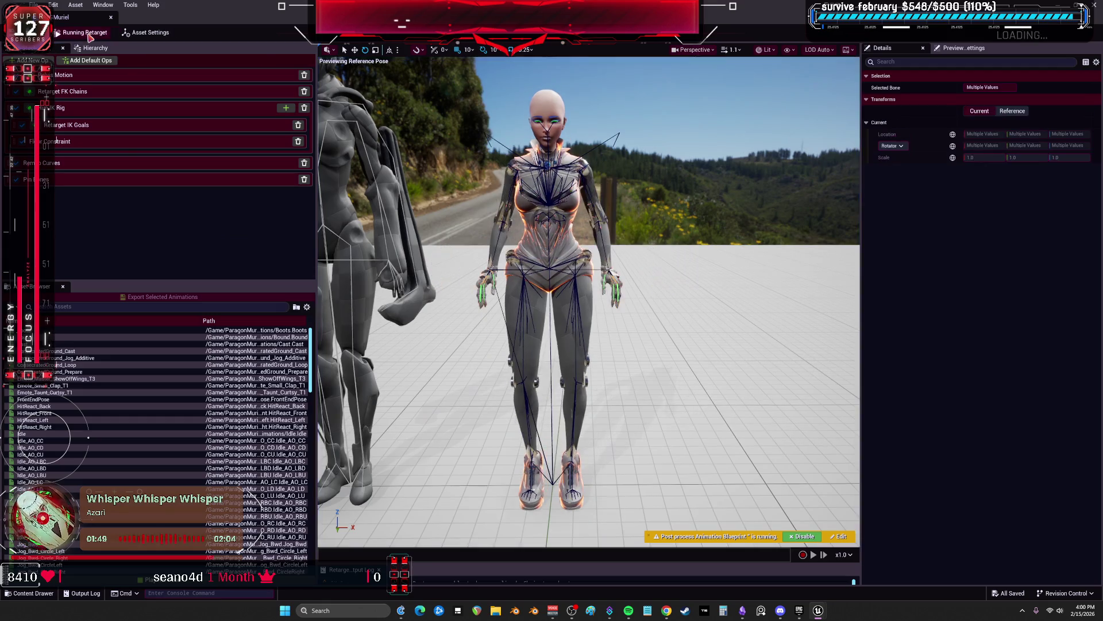
# Preview ConsecratedGround_Cast, HitReact_Front and Jog_Bwd_CircleLeft on both retargeted characters
pyautogui.moveTo(467, 297); pyautogui.dragTo(467, 311)
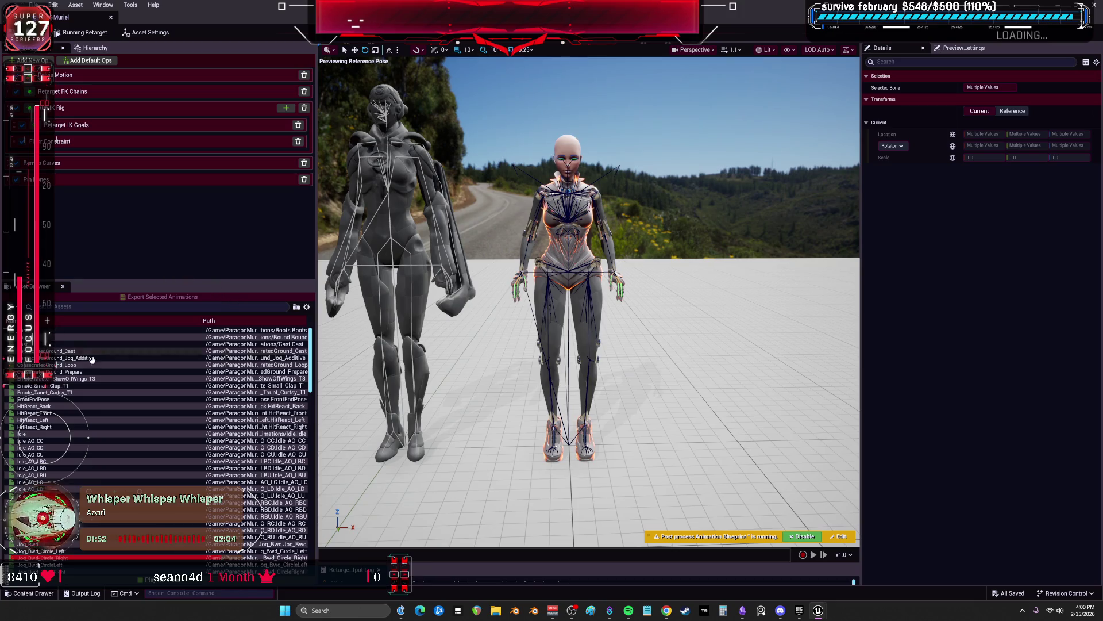
pyautogui.click(149, 351)
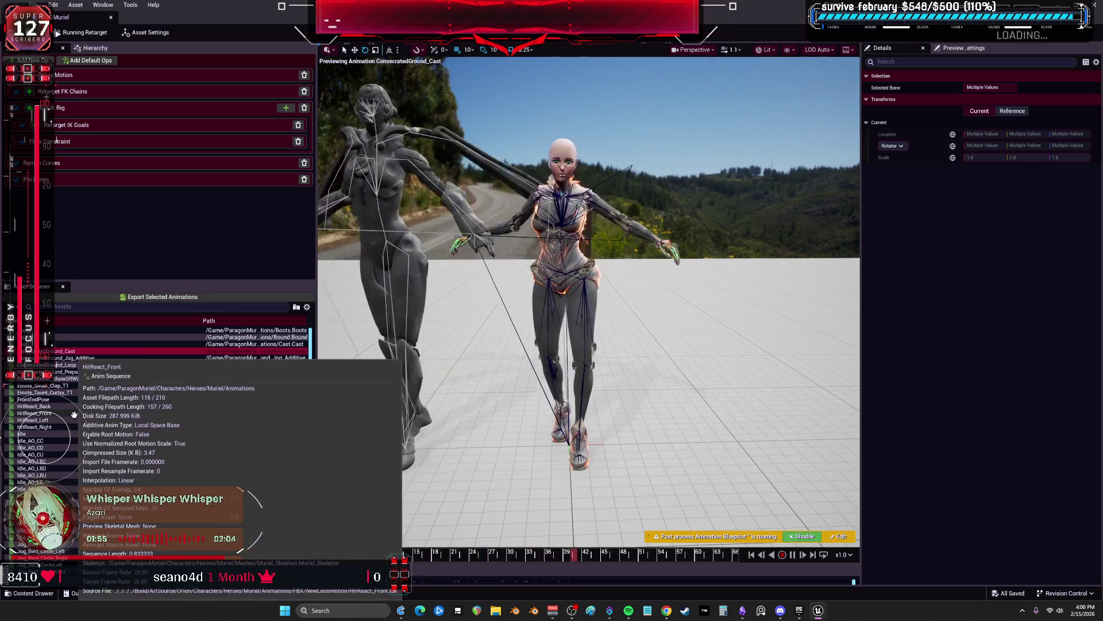
pyautogui.click(77, 414)
pyautogui.scroll(-5, 173, 402)
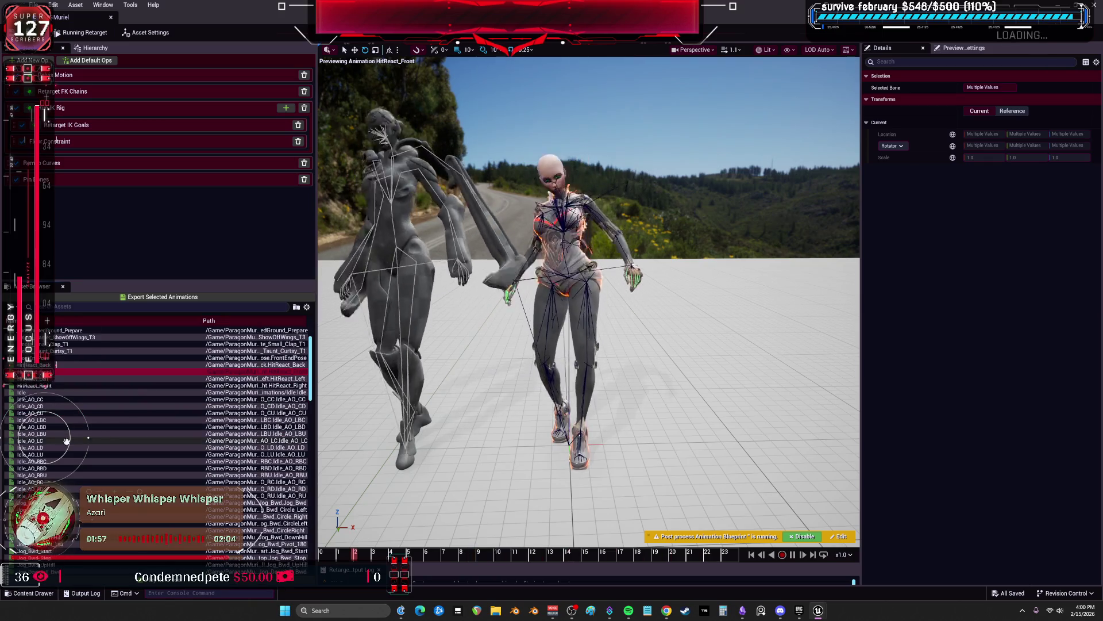
pyautogui.click(82, 454)
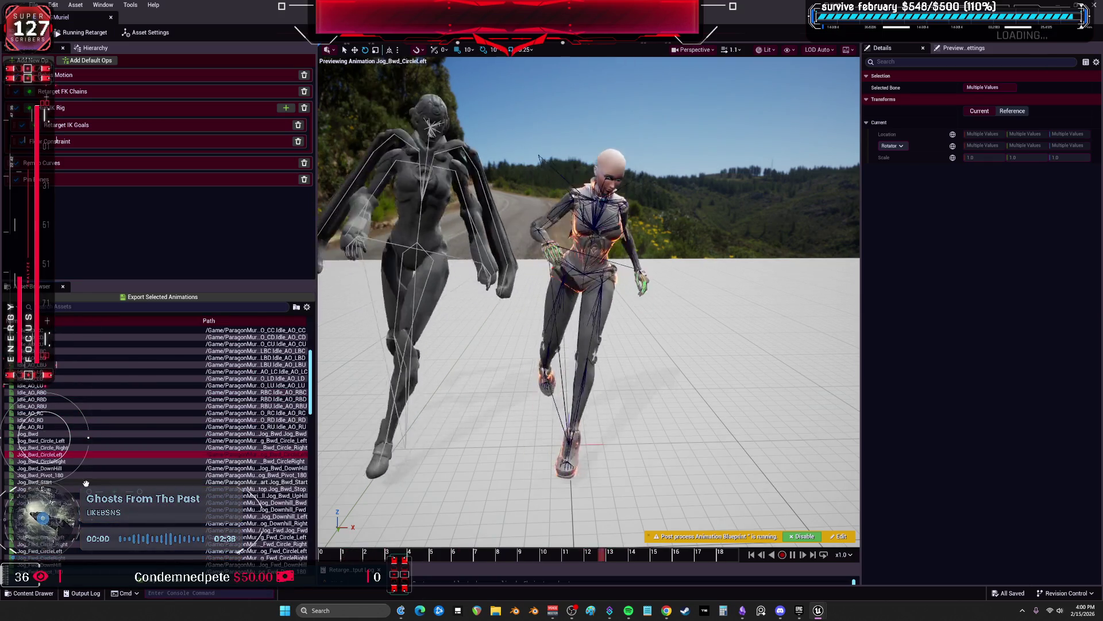
pyautogui.scroll(-1, 86, 477)
pyautogui.moveTo(85, 478)
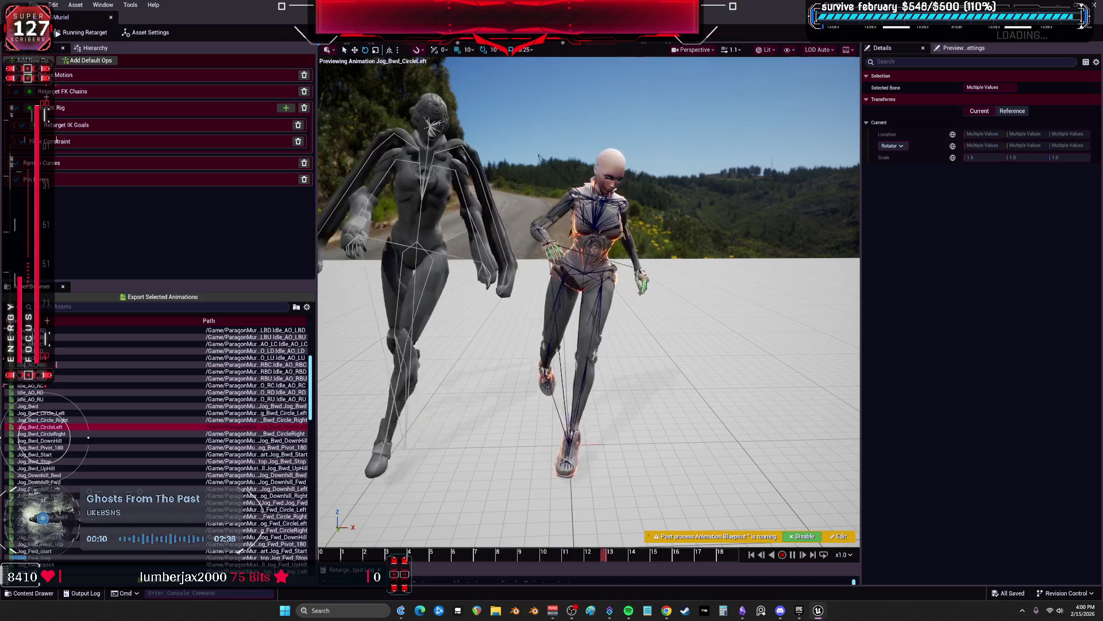
# Replay ConsecratedGround_Cast and show the Floor Constraint op's goal settings
pyautogui.click(173, 140)
pyautogui.scroll(8, 87, 352)
pyautogui.click(88, 351)
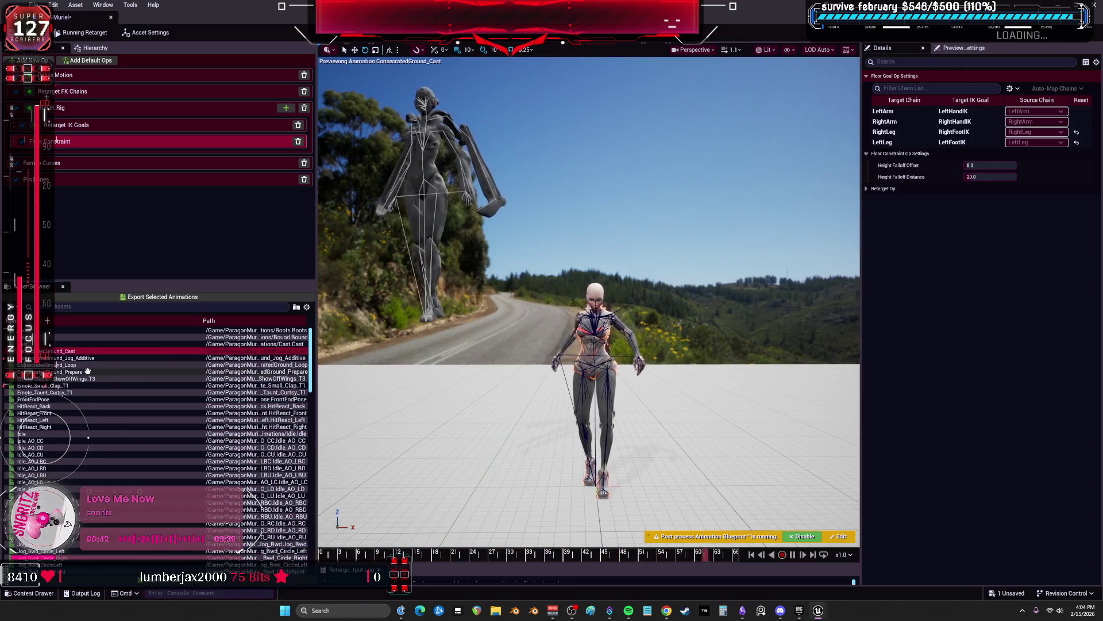
# Preview the ConsecratedGround_Prepare and Emote_Master_ShowOffWings_T3 animations
pyautogui.click(89, 372)
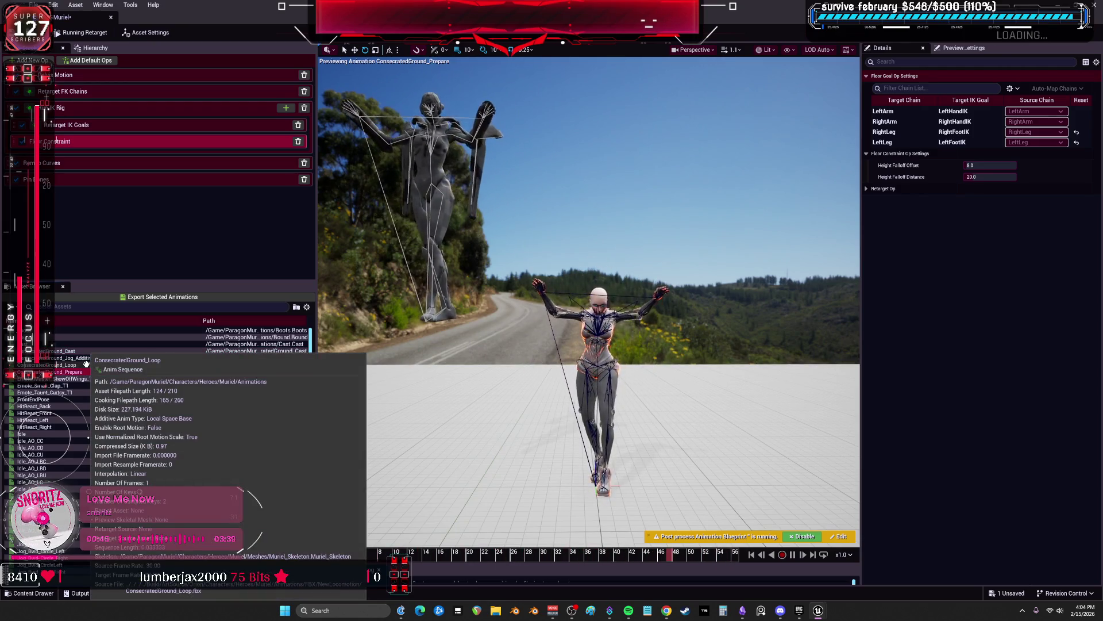
pyautogui.scroll(5, 701, 445)
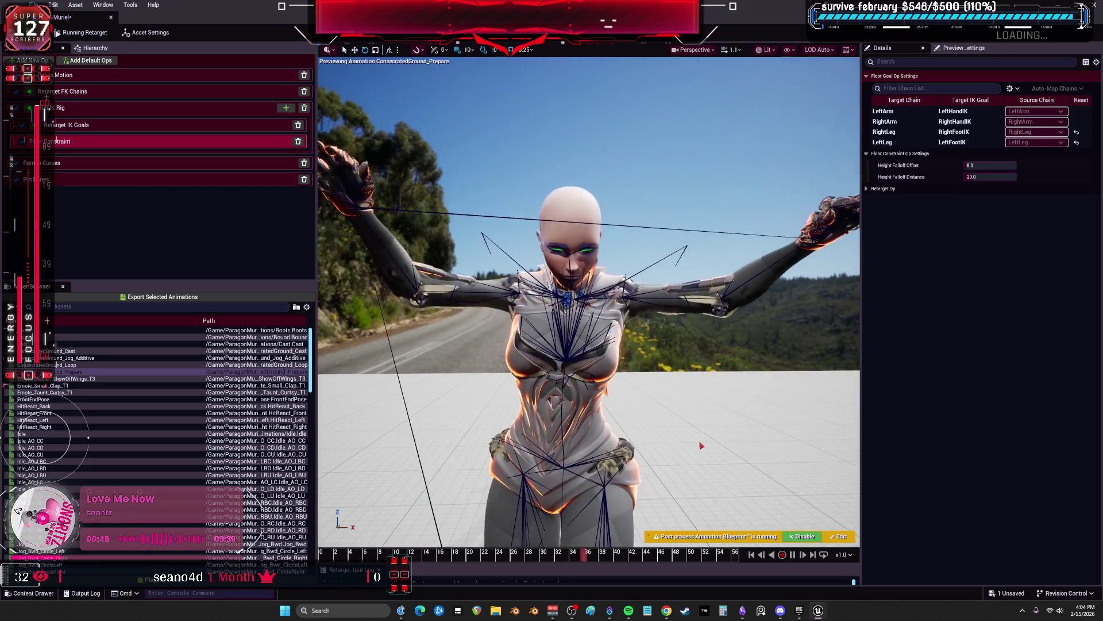
pyautogui.scroll(-5, 701, 445)
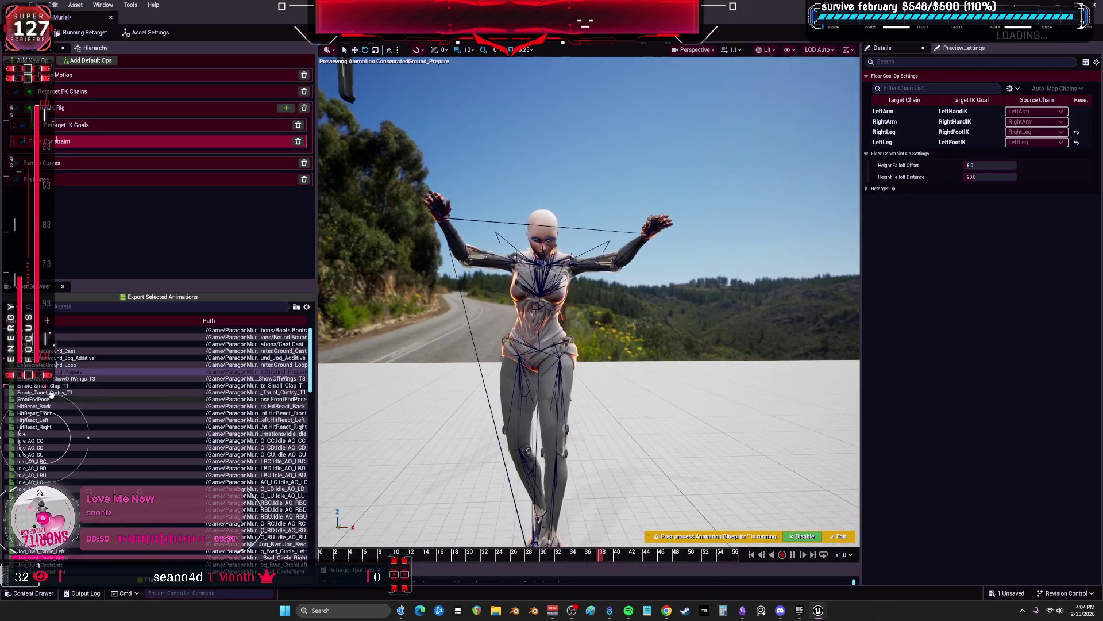
pyautogui.click(63, 378)
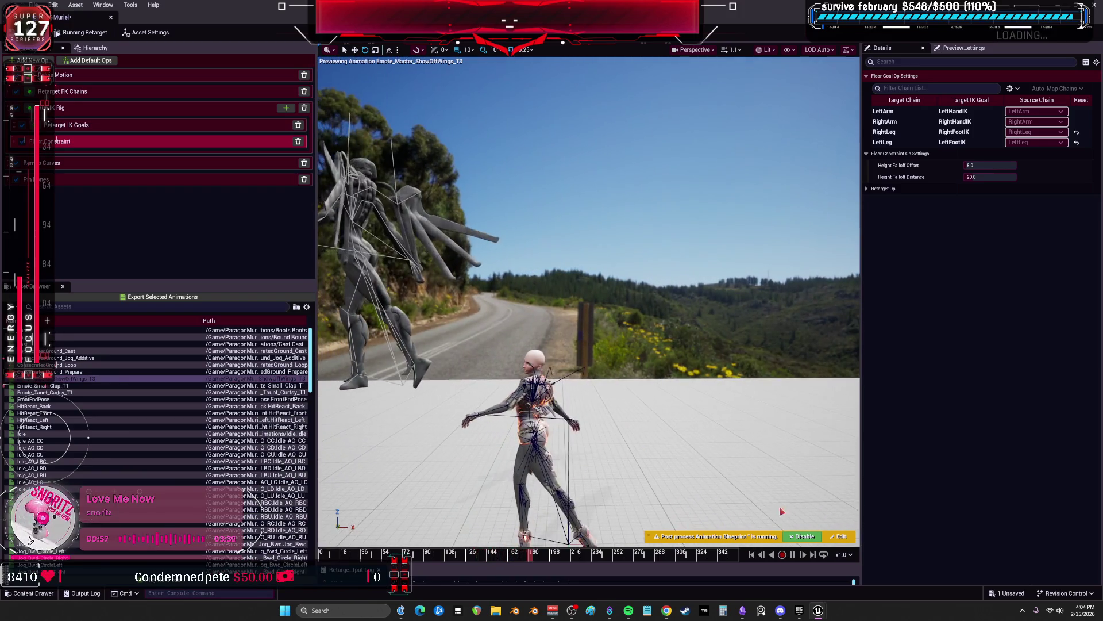
# Reframe the preview, save the retargeter, and show its asset settings with both IK rigs
pyautogui.press('f')
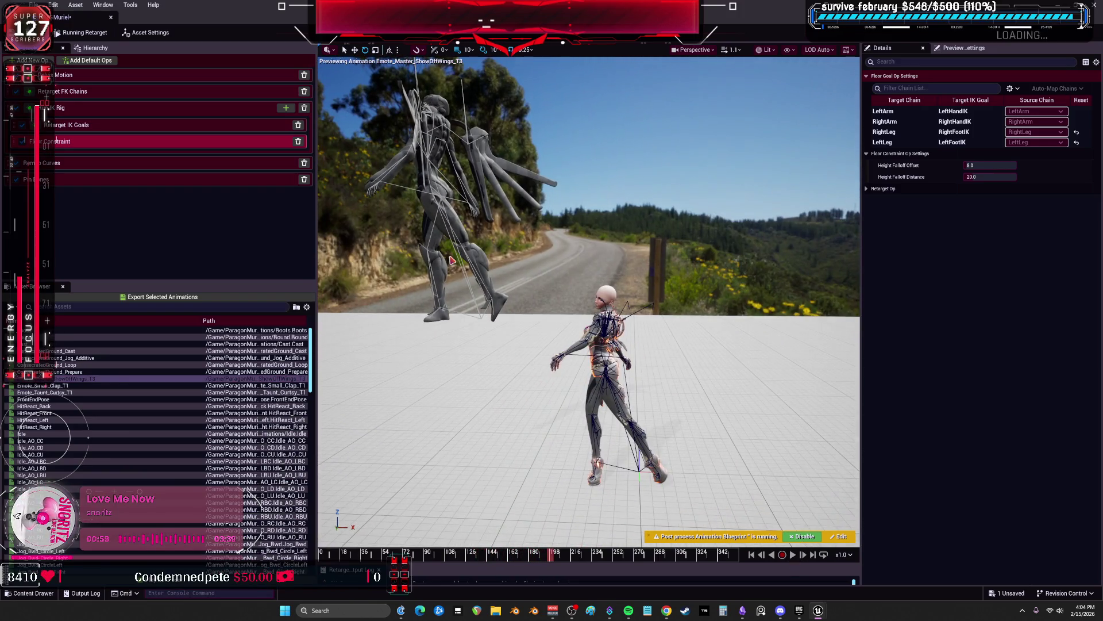
pyautogui.hotkey('ctrl', 's')
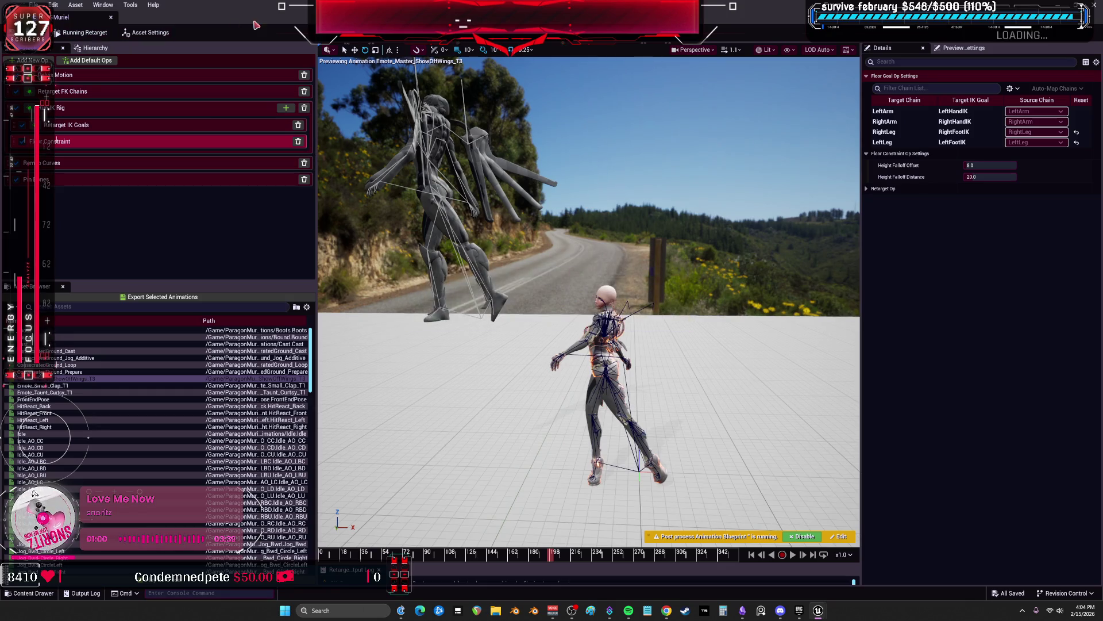
pyautogui.click(212, 208)
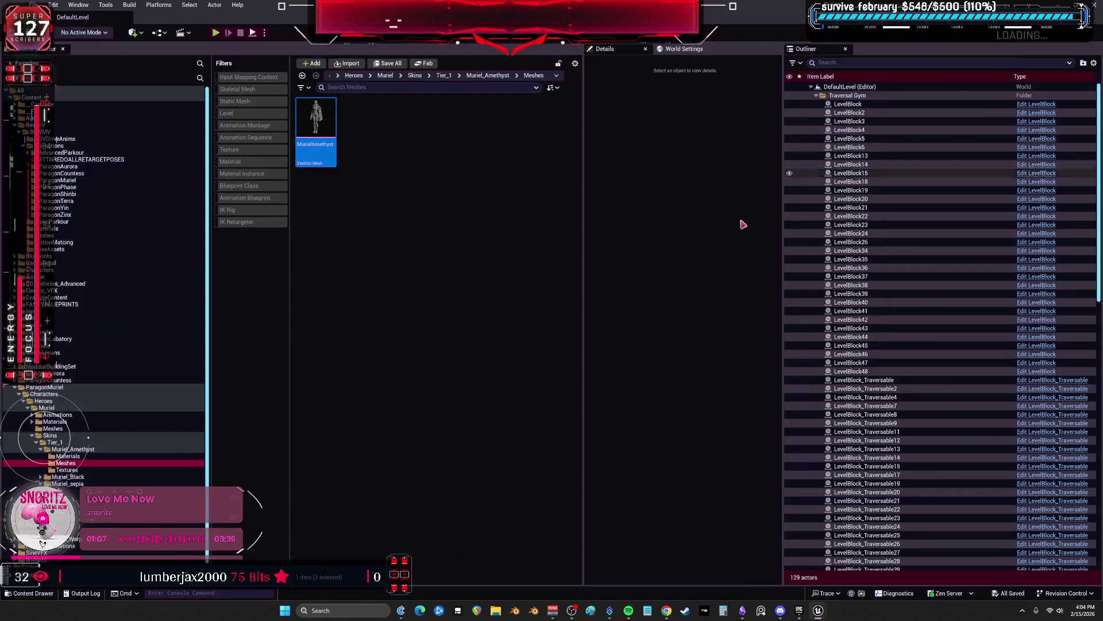
# Create an Animation Blueprint named muriellockbones from the Muriel mesh and open it
pyautogui.rightClick(316, 118)
pyautogui.moveTo(388, 152)
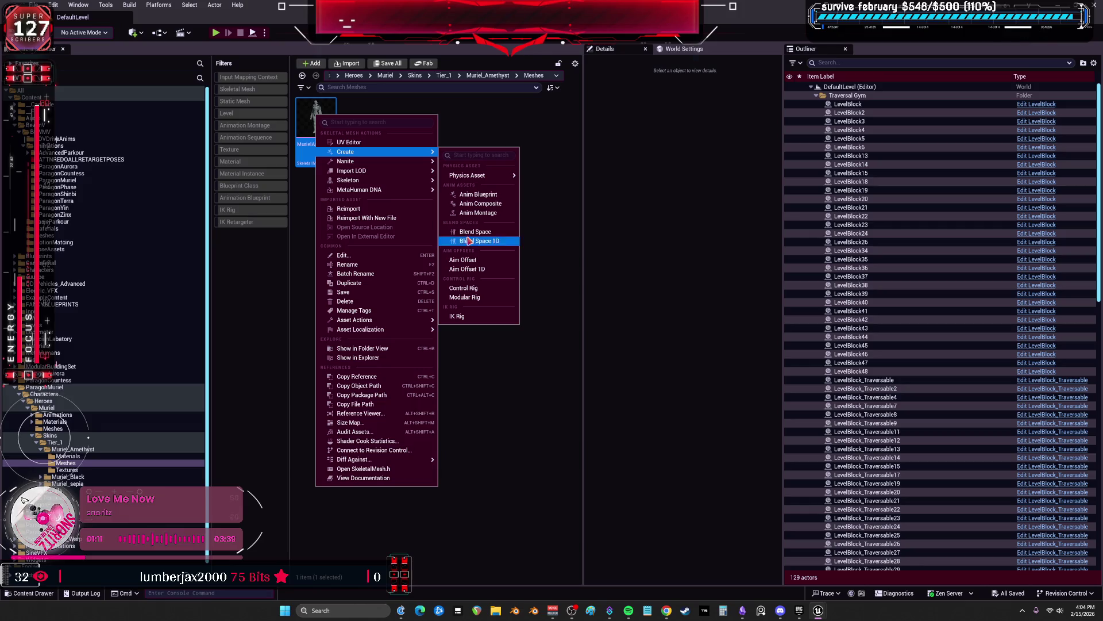
pyautogui.click(495, 196)
pyautogui.write('murielLocomotion')
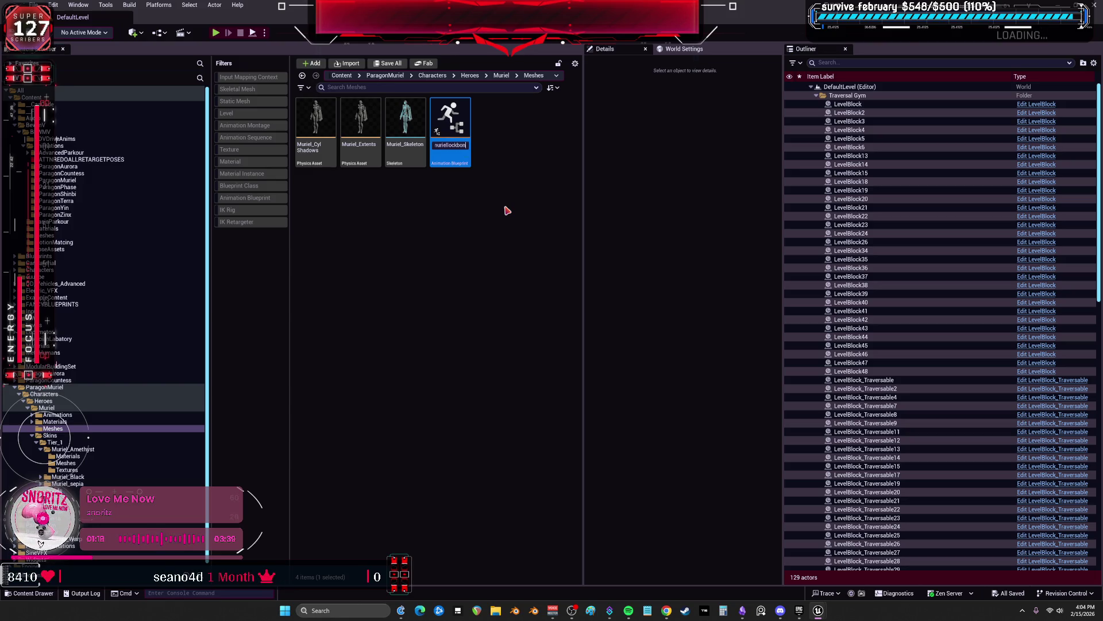
pyautogui.write('es')
pyautogui.press('Return')
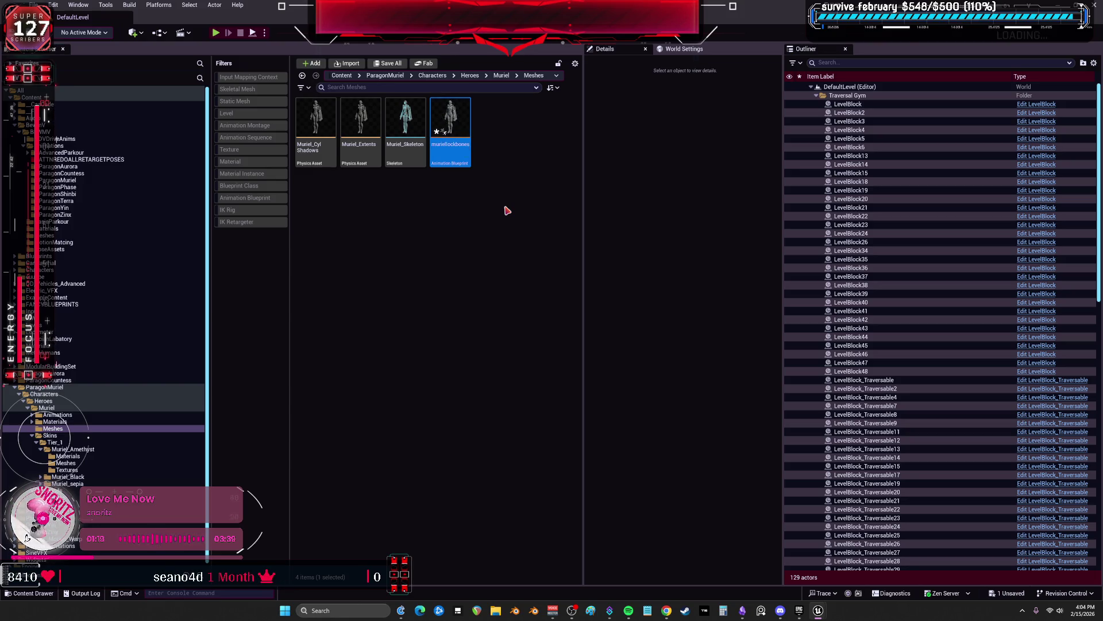
pyautogui.click(372, 226)
pyautogui.click(458, 115)
pyautogui.doubleClick(458, 116)
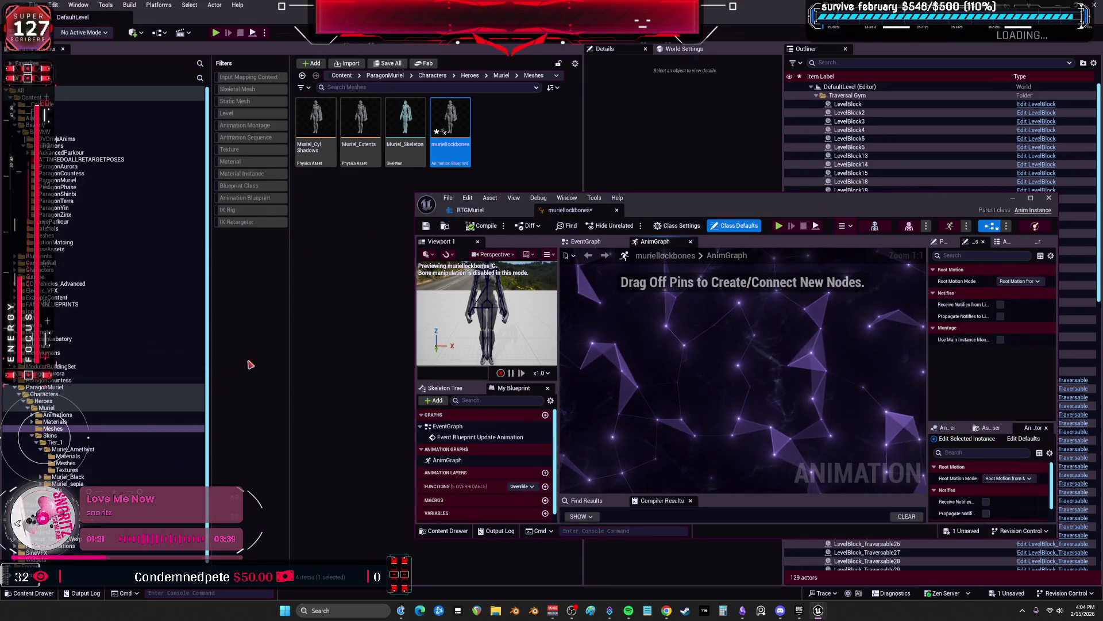
# In Muriel_Amethyst/Meshes, create MurielAmethyst_CtrlRig from the MurielAmethyst skeletal mesh
pyautogui.click(66, 462)
pyautogui.rightClick(326, 117)
pyautogui.moveTo(383, 154)
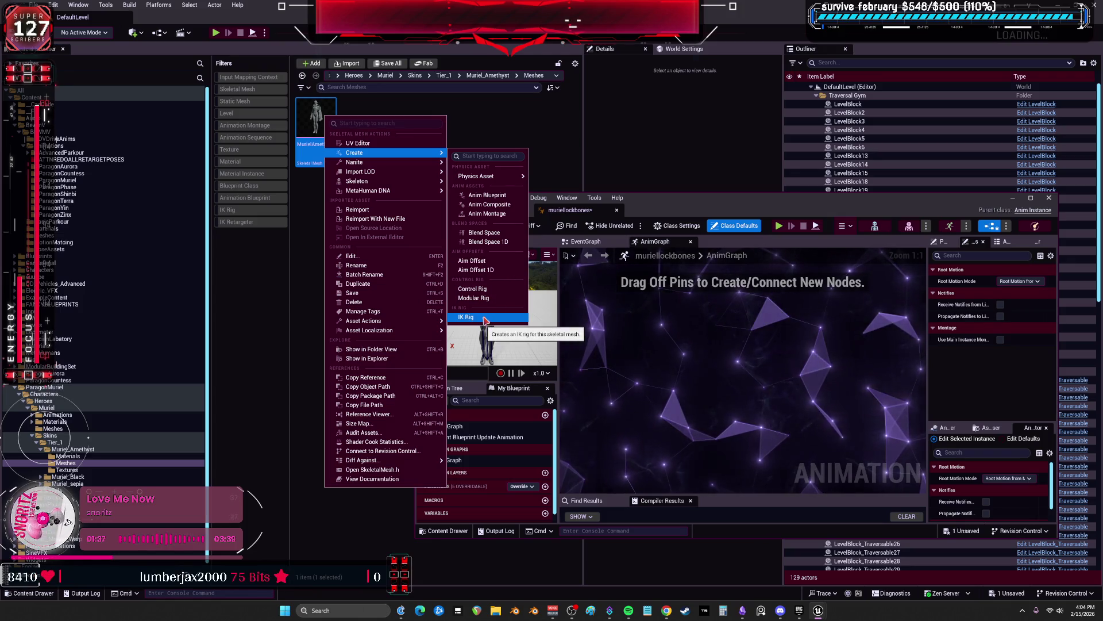
pyautogui.click(473, 288)
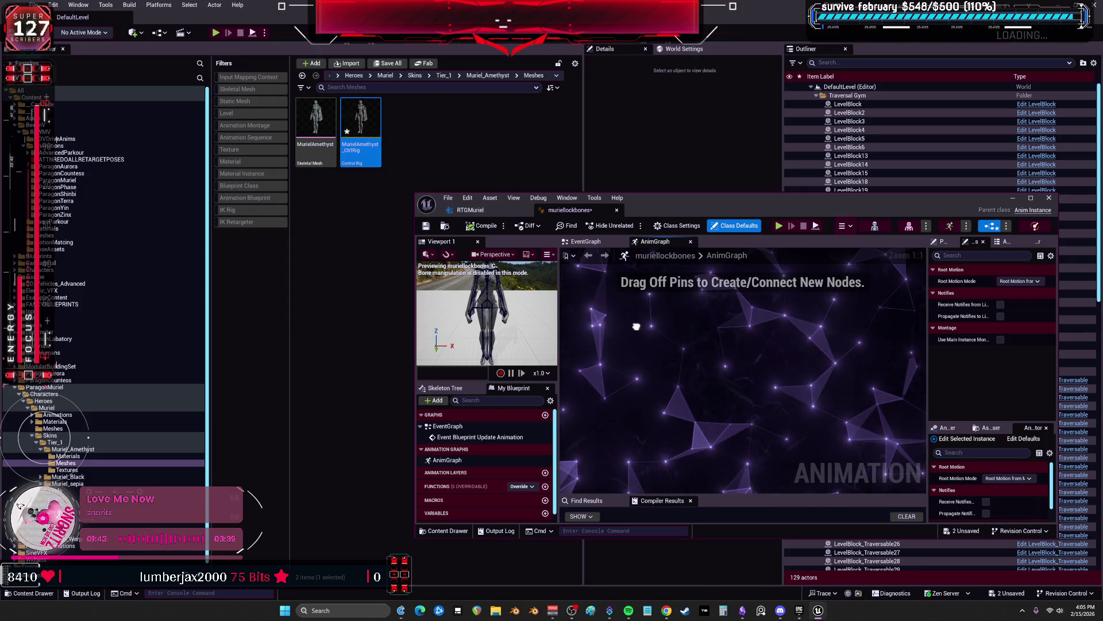
# Add a Control Rig node to the muriellockbones AnimGraph and wire it into Output Pose
pyautogui.rightClick(695, 366)
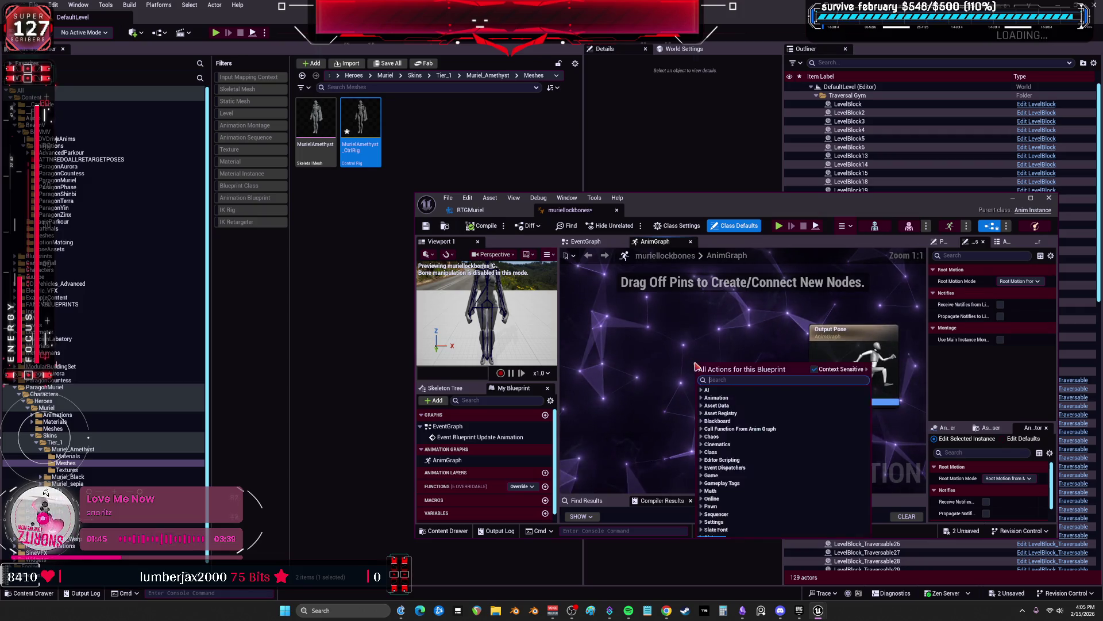
pyautogui.write('control rig')
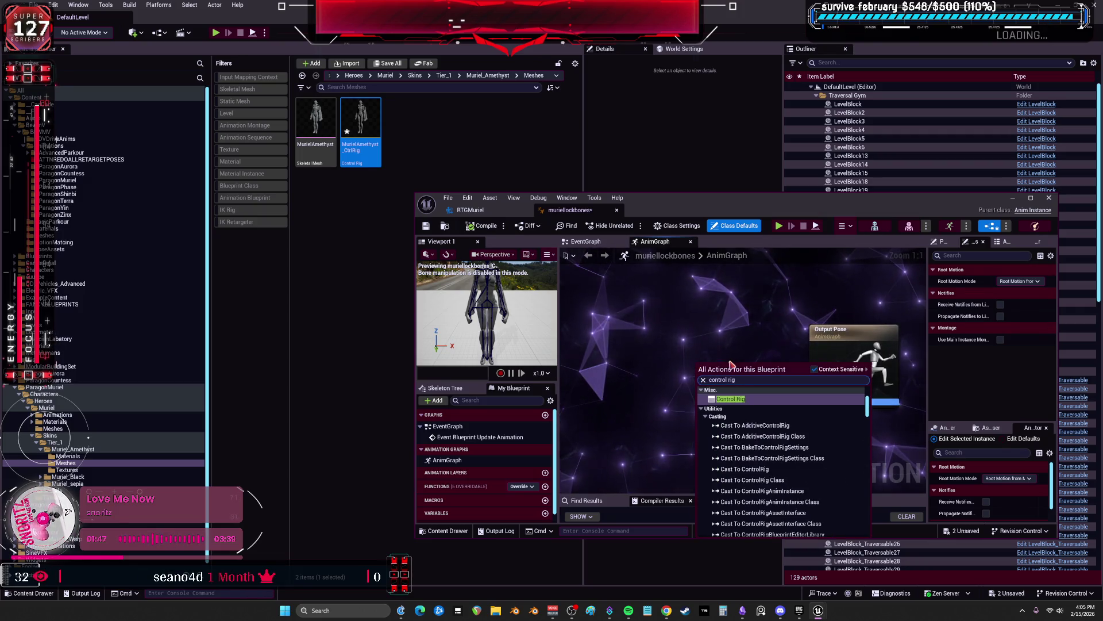
pyautogui.press('Return')
pyautogui.moveTo(752, 376); pyautogui.dragTo(803, 372)
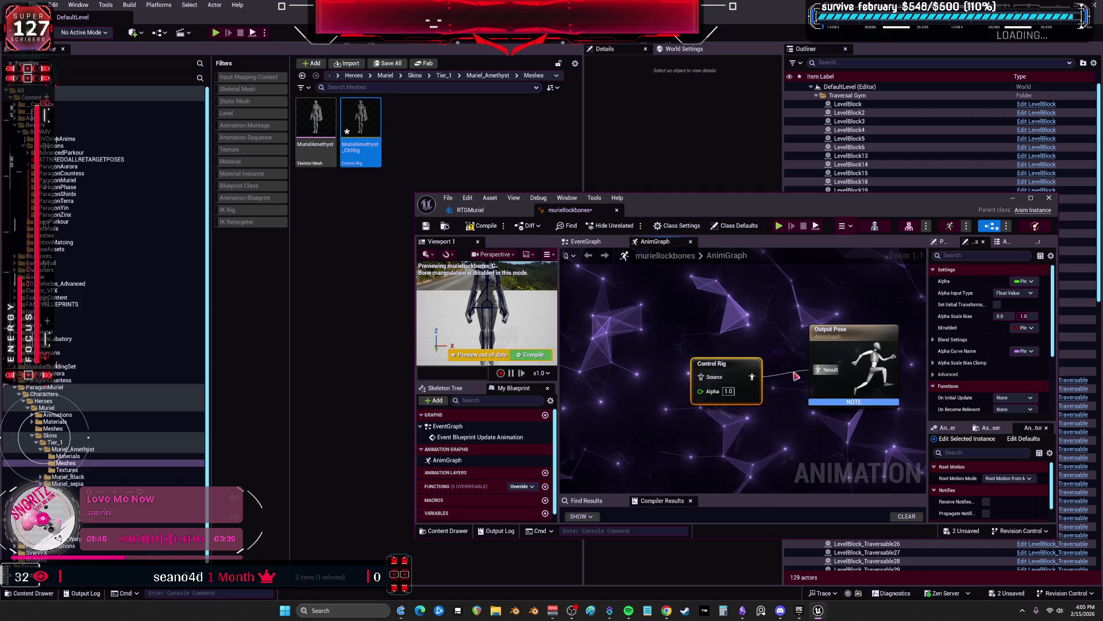
pyautogui.moveTo(719, 364); pyautogui.dragTo(718, 350)
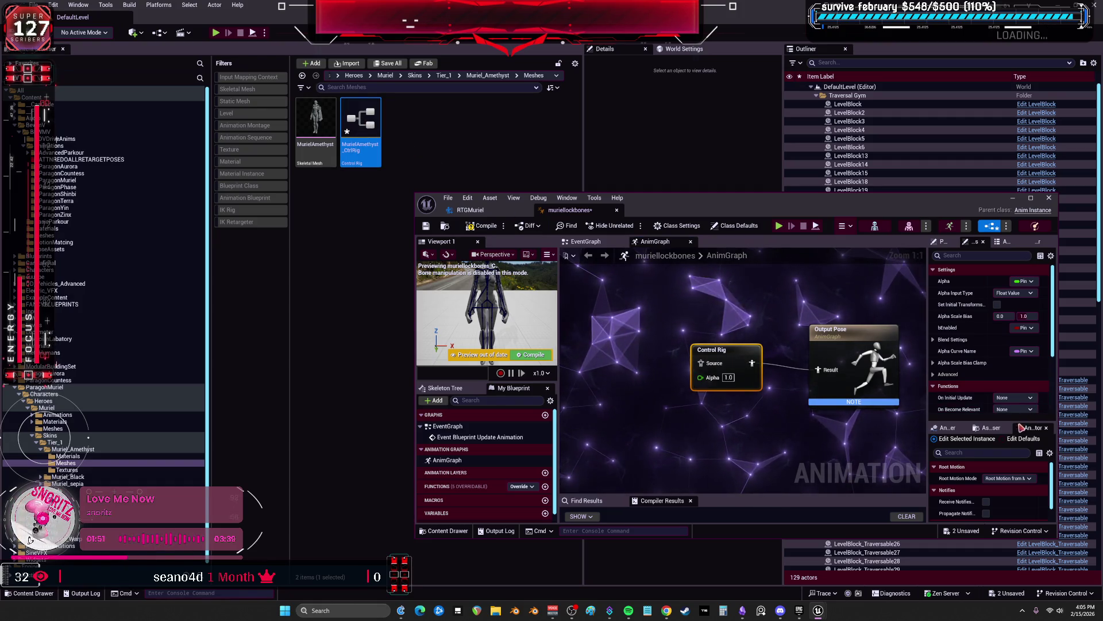
pyautogui.click(1030, 197)
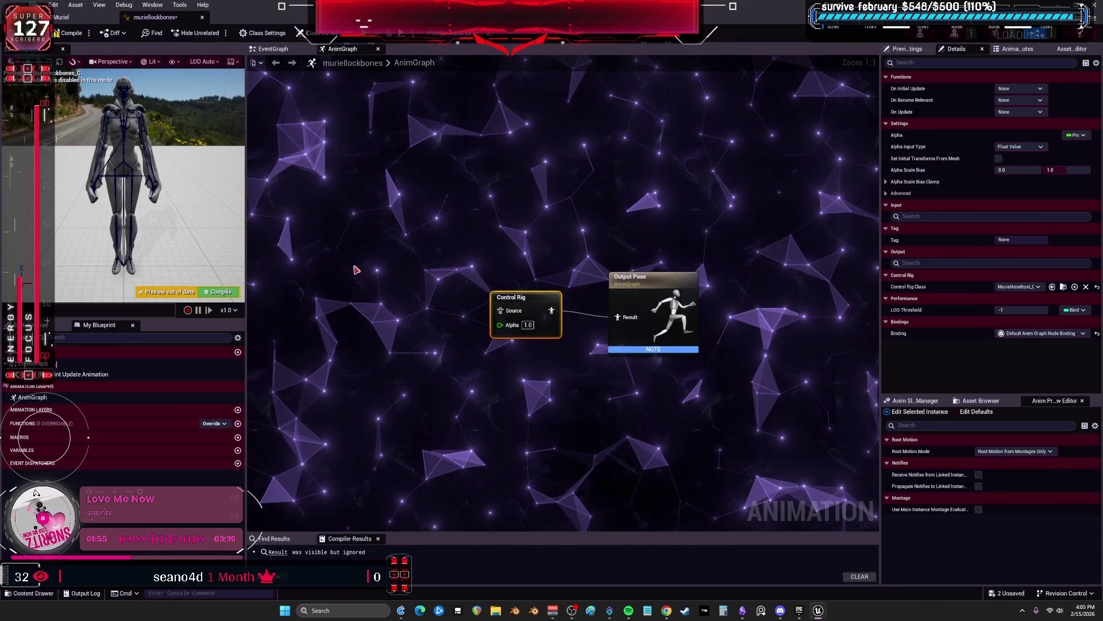
# Feed an Input Pose node into the Control Rig node, save, and open MurielAmethyst_CtrlRig
pyautogui.rightClick(431, 267)
pyautogui.write('i')
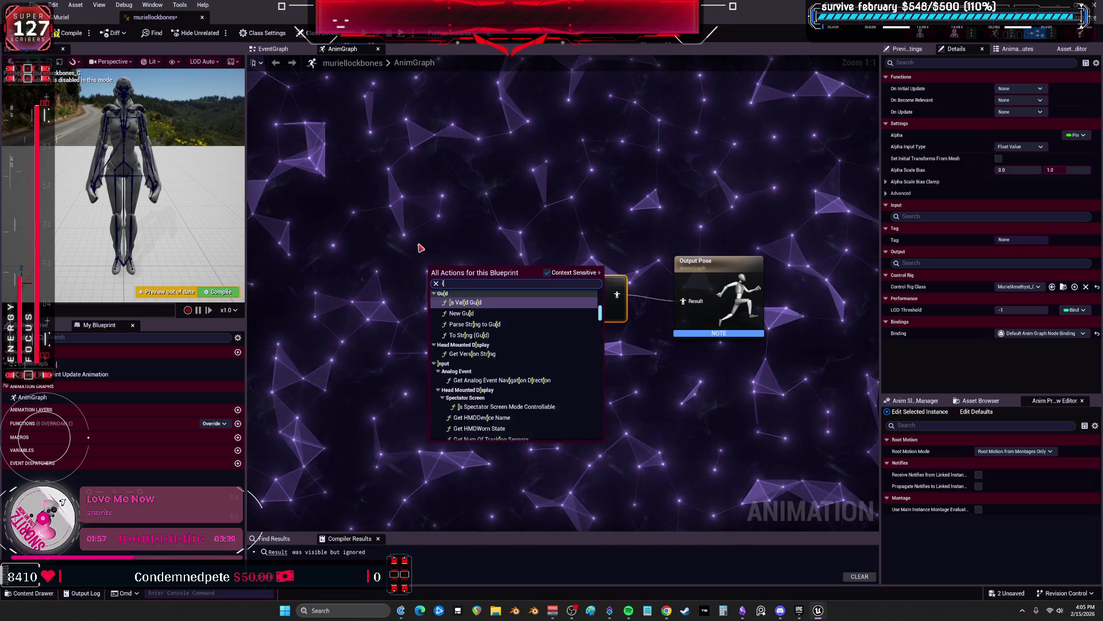
pyautogui.write('nput pose')
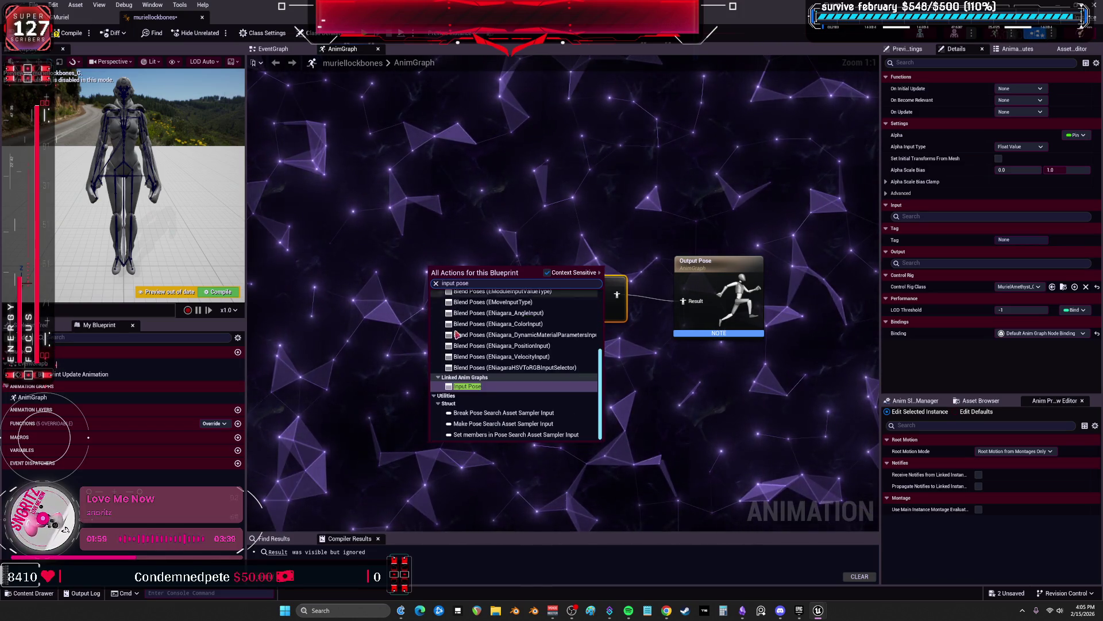
pyautogui.press('Return')
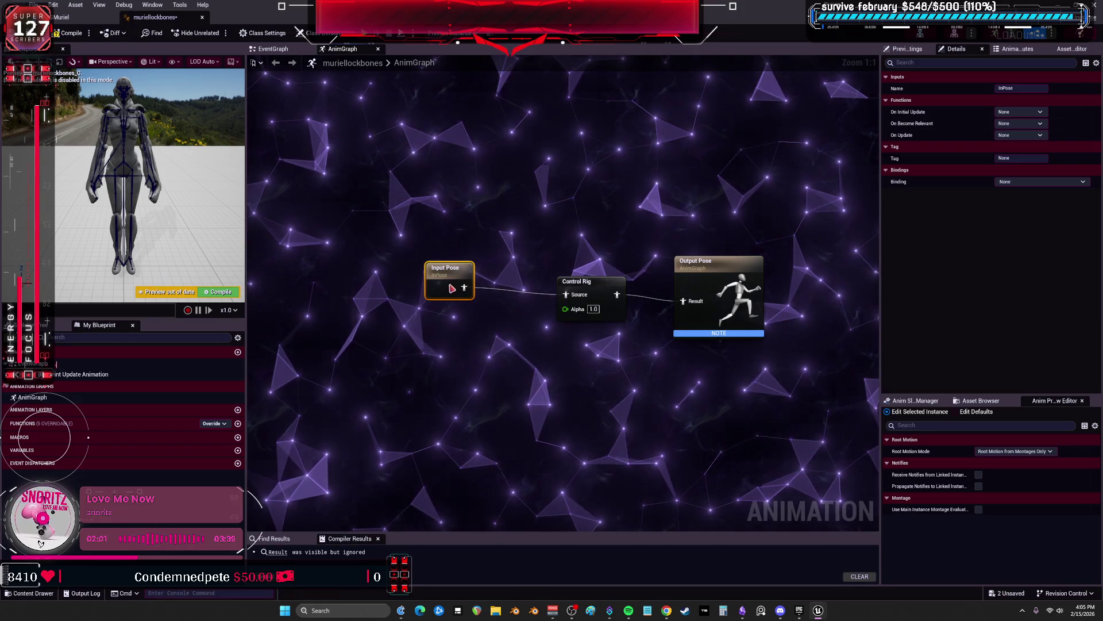
pyautogui.moveTo(448, 286); pyautogui.dragTo(497, 286)
pyautogui.hotkey('ctrl', 's')
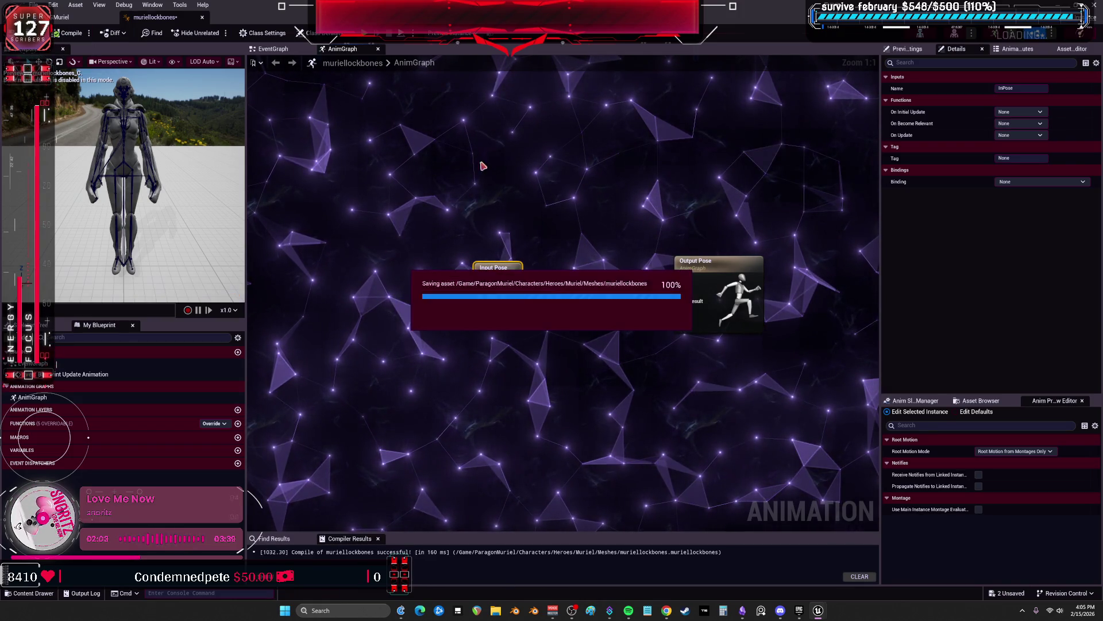
pyautogui.click(581, 282)
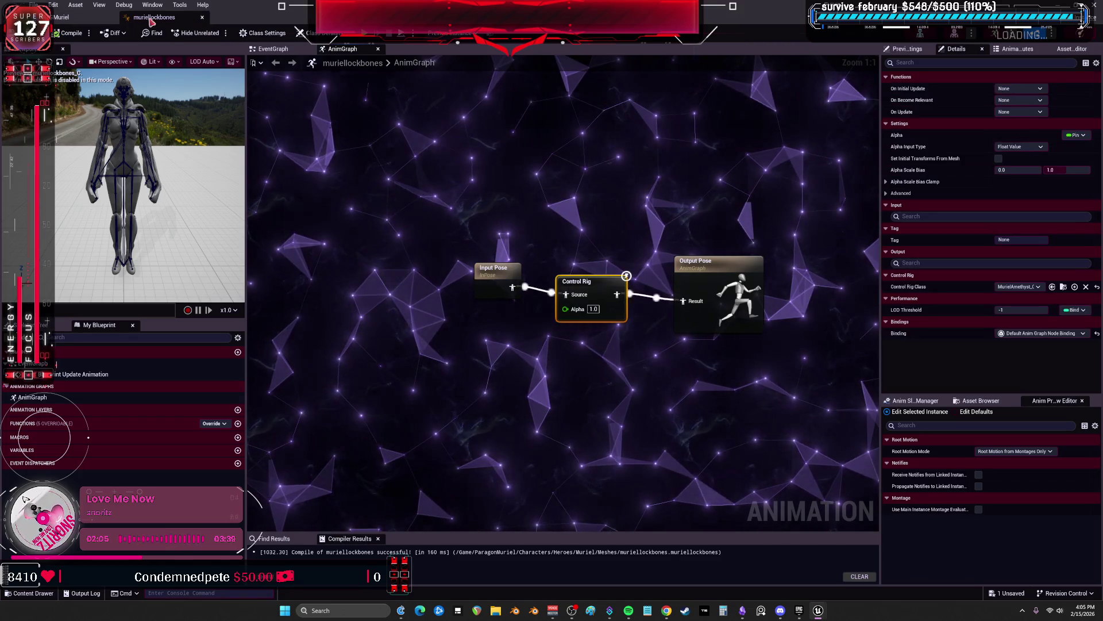
pyautogui.doubleClick(156, 20)
pyautogui.doubleClick(360, 121)
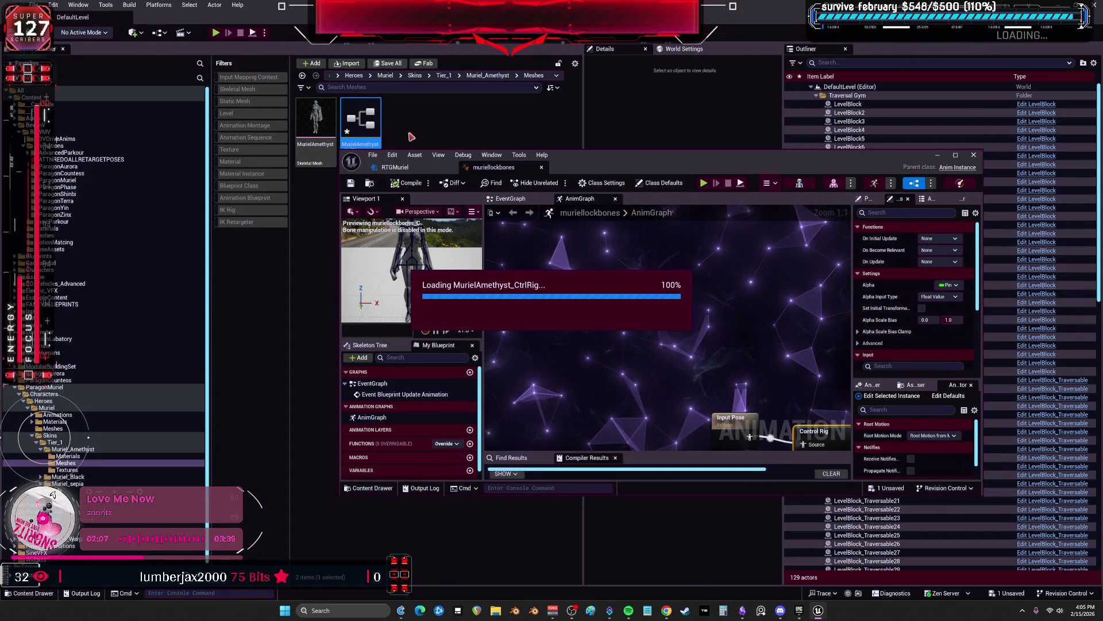
# Place a Get Transform - Bone node beside Forwards Solve, then return to RTGMuriel
pyautogui.doubleClick(680, 166)
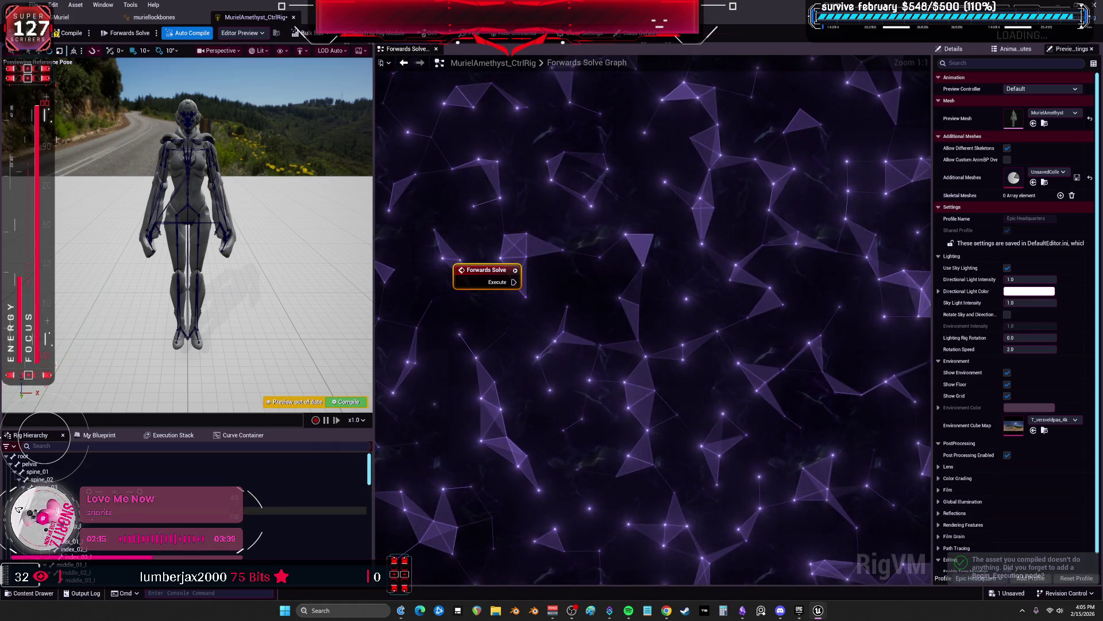
pyautogui.rightClick(587, 367)
pyautogui.click(607, 392)
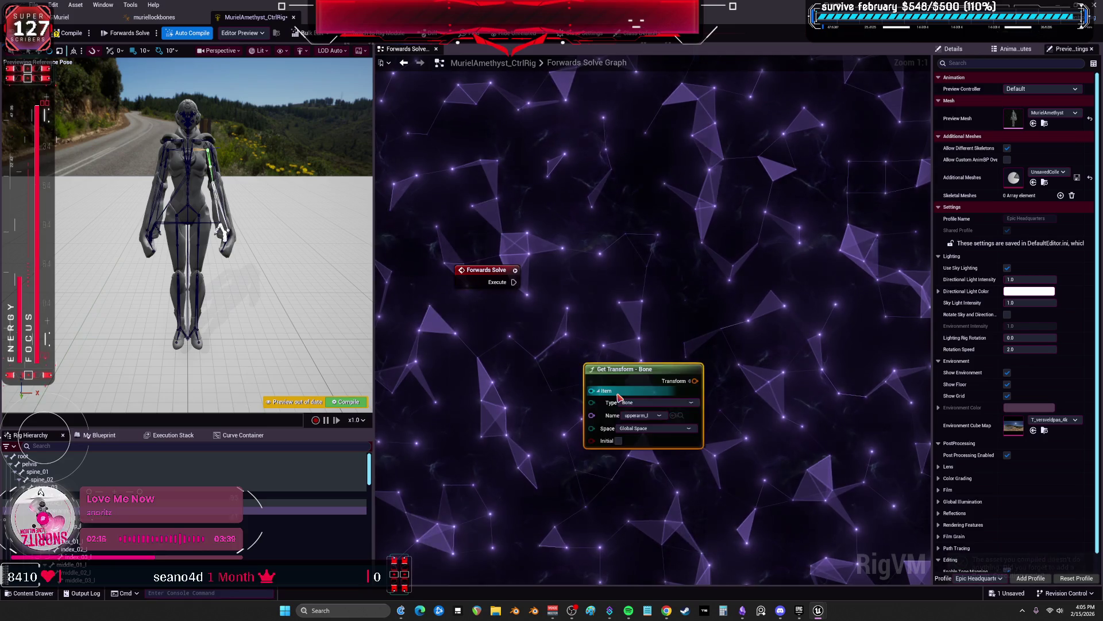
pyautogui.moveTo(655, 382); pyautogui.dragTo(505, 337)
pyautogui.moveTo(423, 403); pyautogui.dragTo(472, 321)
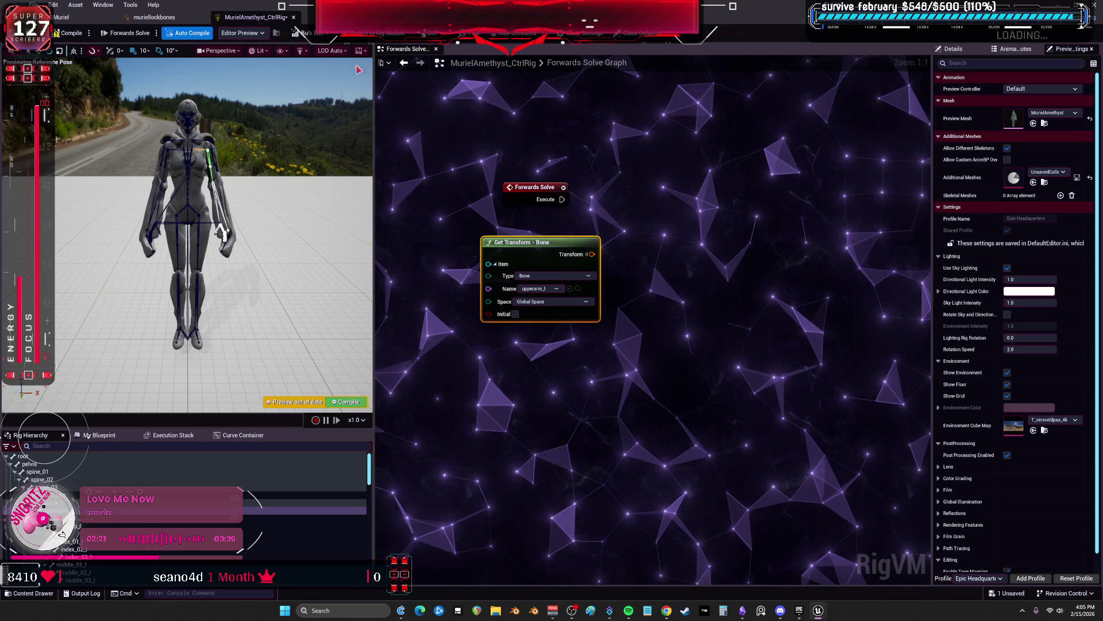
pyautogui.click(62, 17)
pyautogui.doubleClick(195, 6)
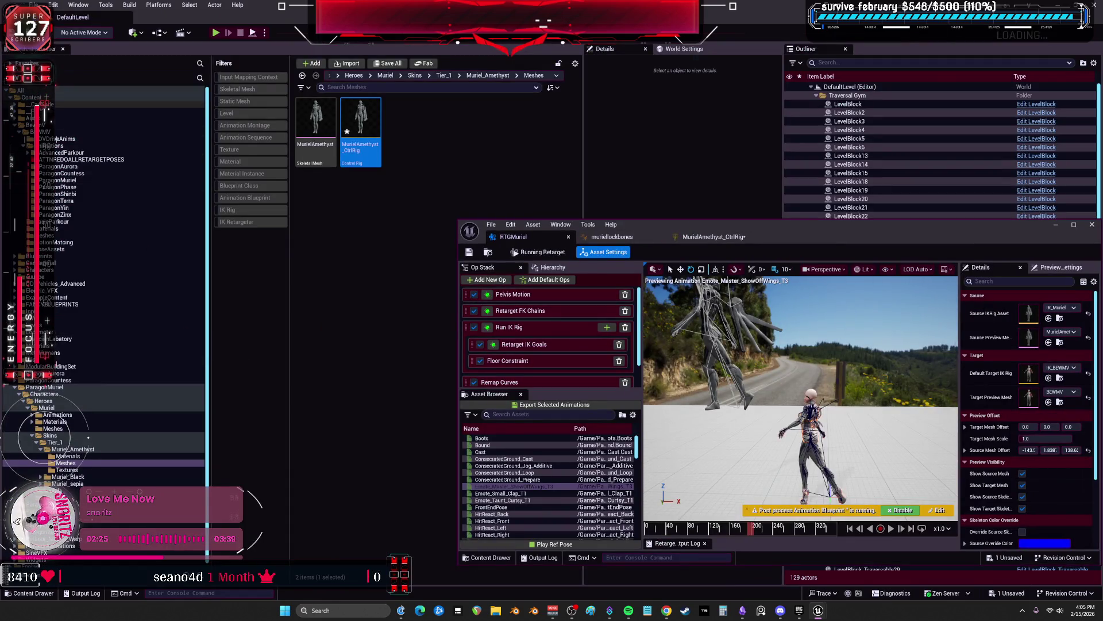
# Filter the Content folder to Control Rig assets, then move the MurielAmethyst control rig editor aside
pyautogui.click(115, 97)
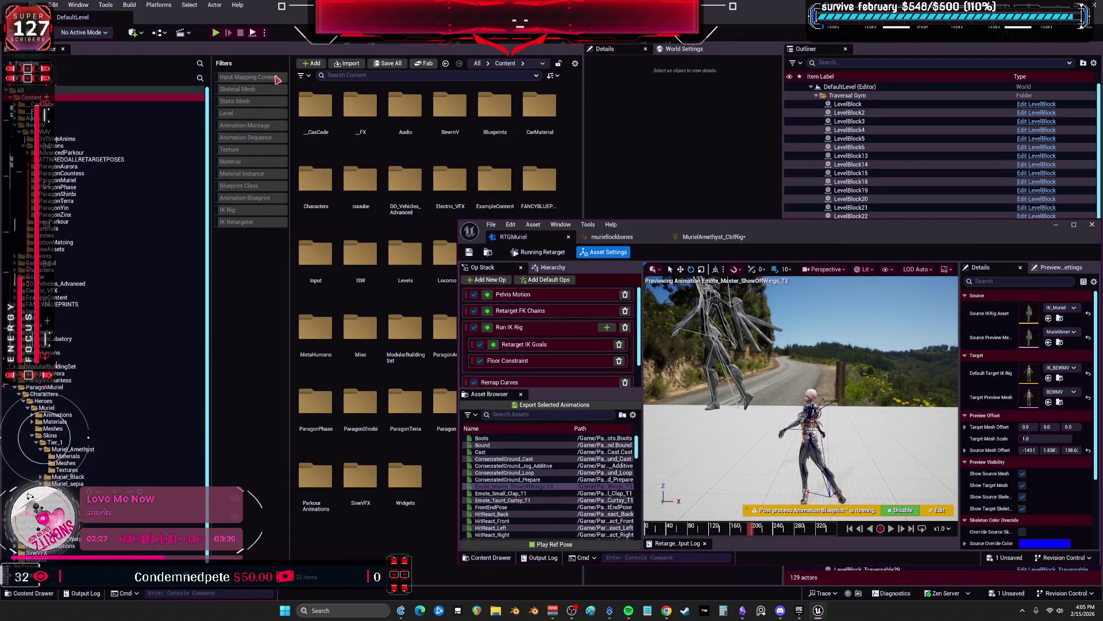
pyautogui.click(301, 77)
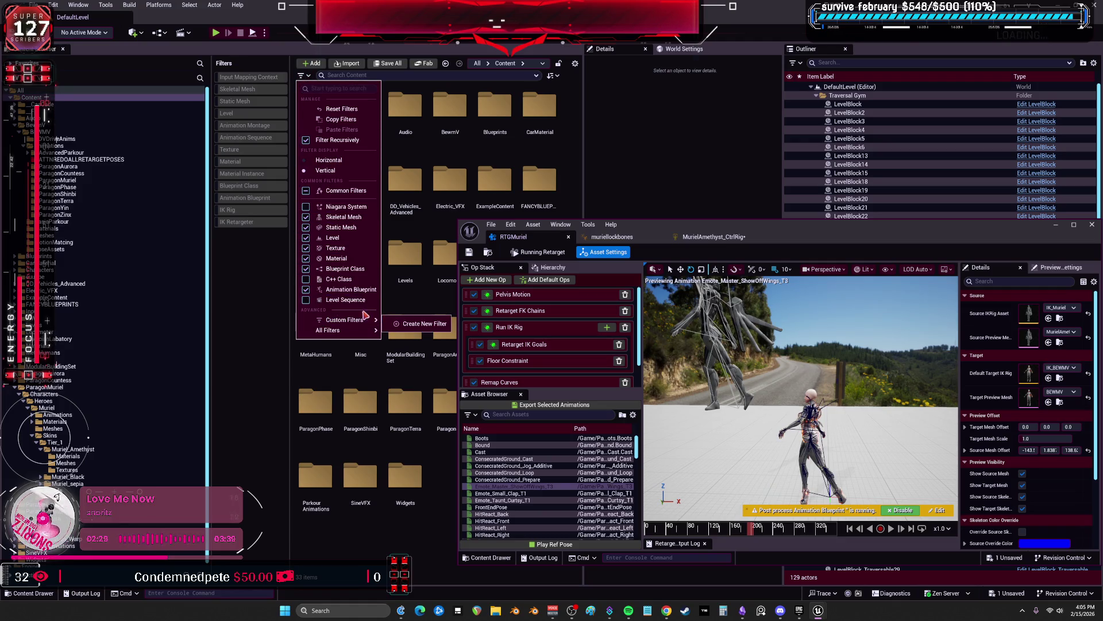
pyautogui.moveTo(357, 330)
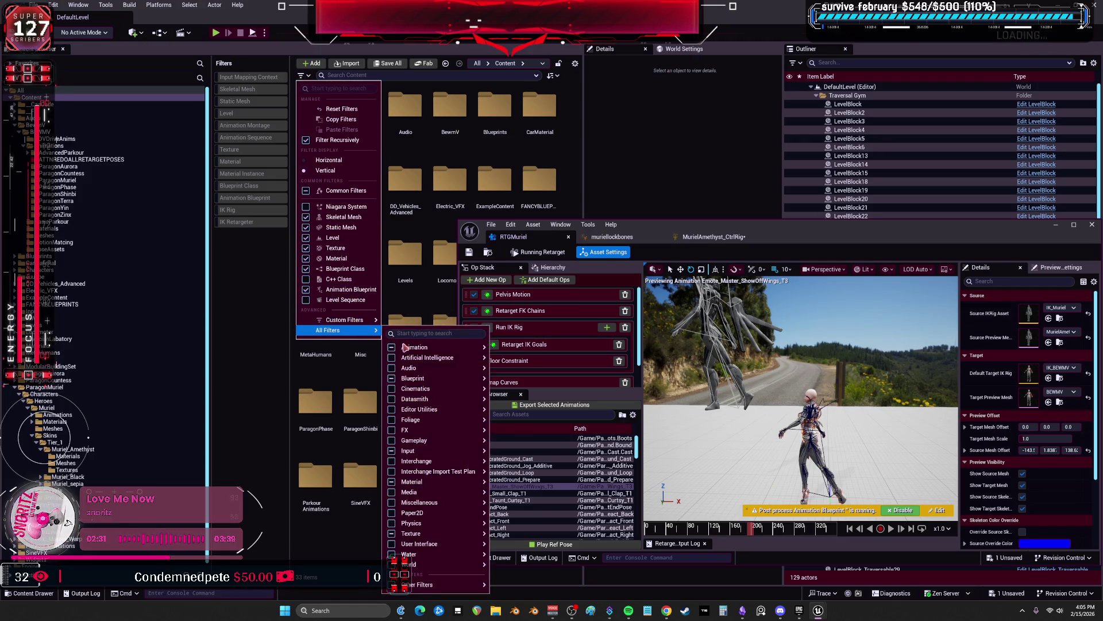
pyautogui.moveTo(419, 378)
pyautogui.moveTo(460, 348)
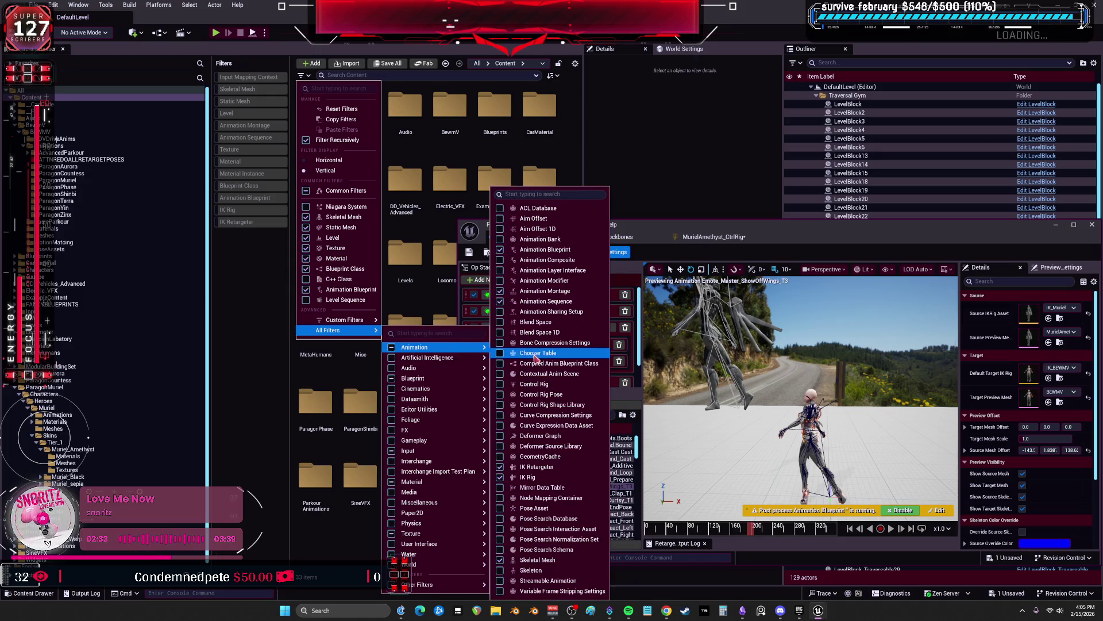
pyautogui.click(546, 383)
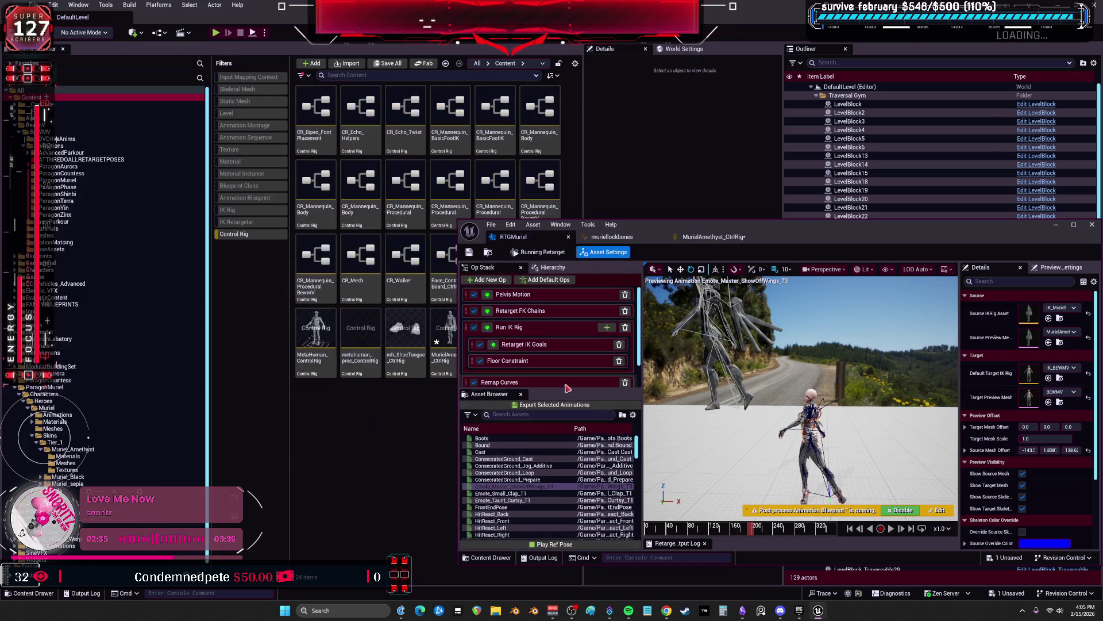
pyautogui.click(675, 237)
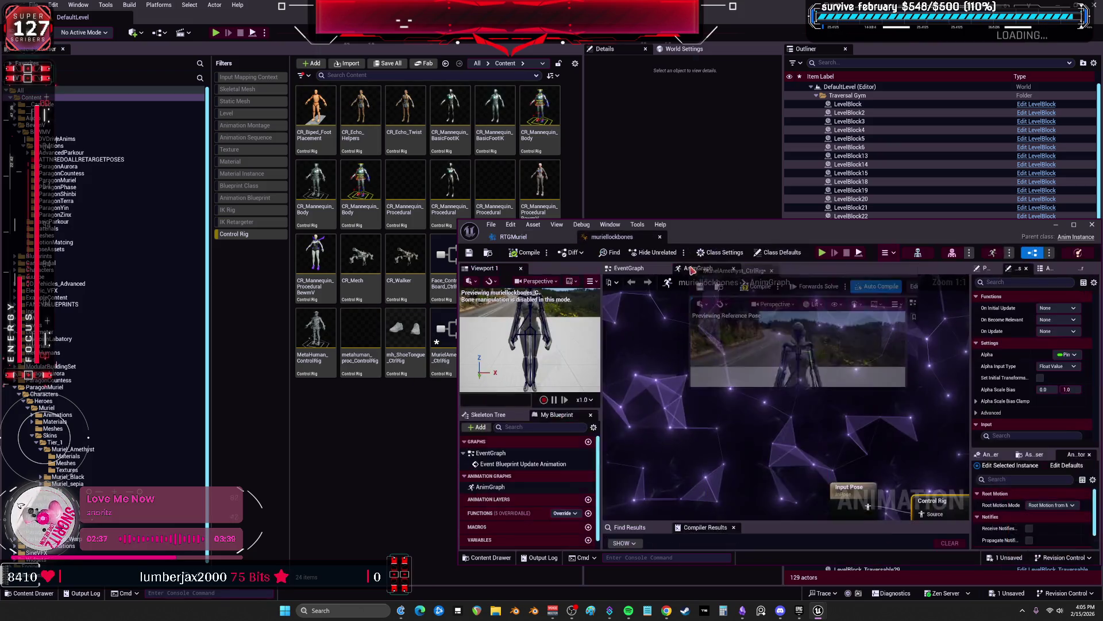
pyautogui.moveTo(667, 244)
pyautogui.mouseDown()
pyautogui.moveTo(632, 343)
pyautogui.moveTo(657, 439)
pyautogui.mouseUp()
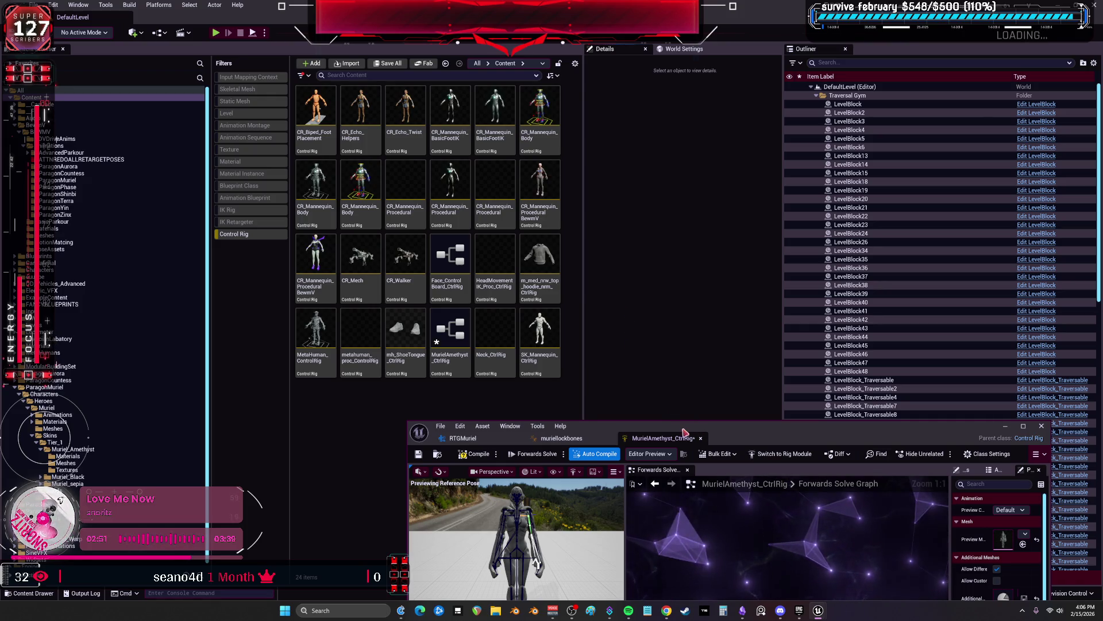
# Dock RTGMuriel, muriellockbones and MurielAmethyst_CtrlRig into the main editor and save the control rig
pyautogui.moveTo(462, 438)
pyautogui.mouseDown()
pyautogui.moveTo(253, 66)
pyautogui.moveTo(167, 17)
pyautogui.mouseUp()
pyautogui.moveTo(481, 438); pyautogui.dragTo(260, 17)
pyautogui.moveTo(496, 442)
pyautogui.mouseDown()
pyautogui.moveTo(345, 81)
pyautogui.moveTo(362, 18)
pyautogui.mouseUp()
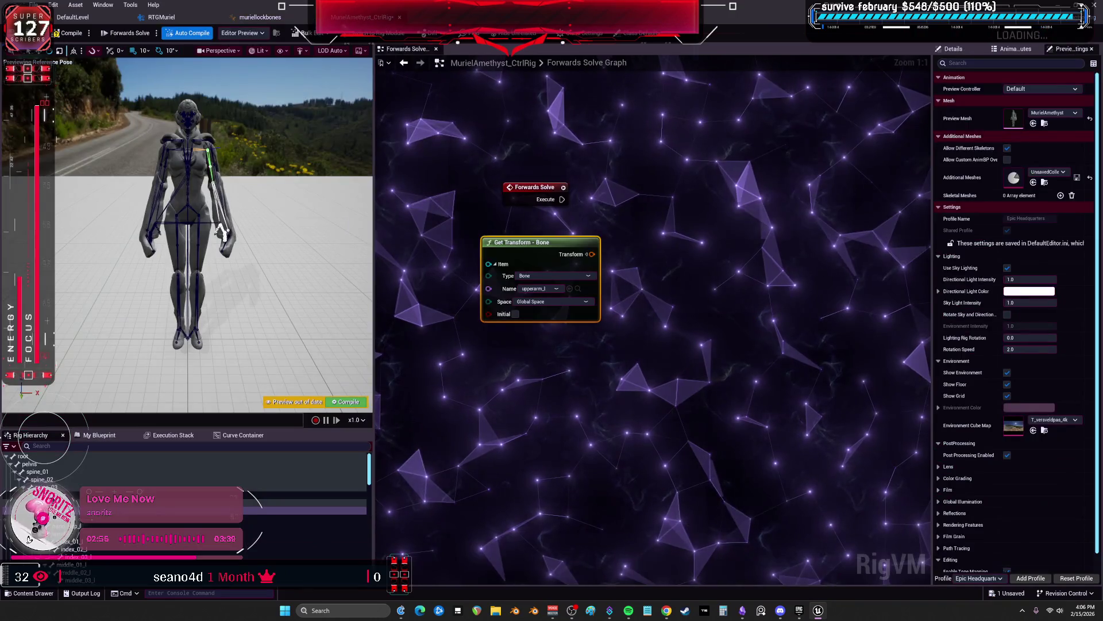
pyautogui.click(79, 37)
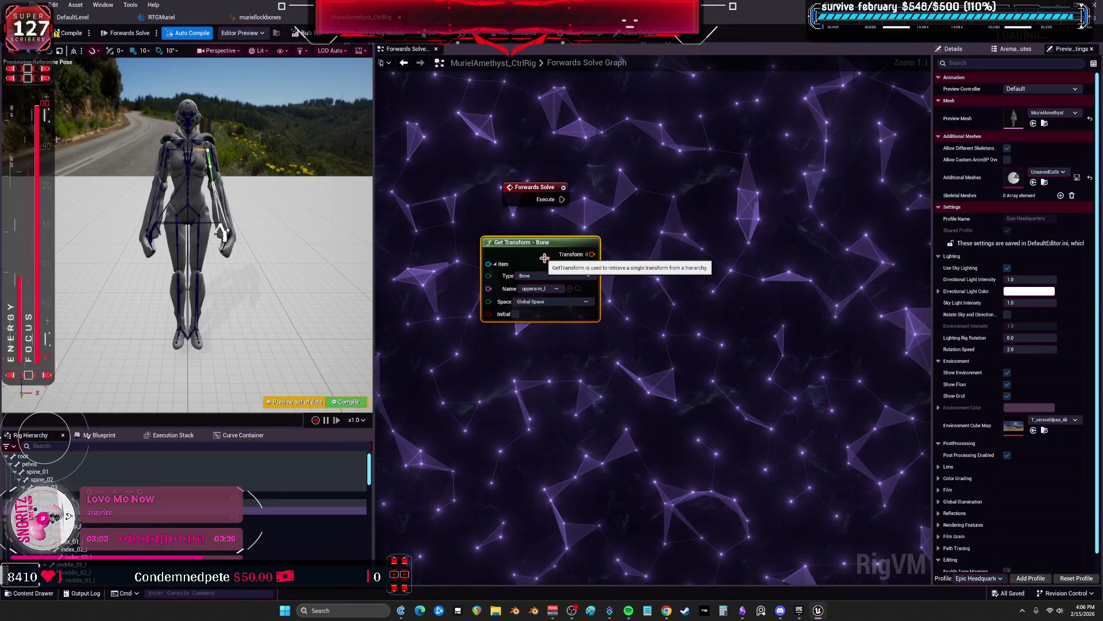
# Open the CR_Mannequin_ProceduralBewmV control rig from the Content Browser
pyautogui.click(71, 19)
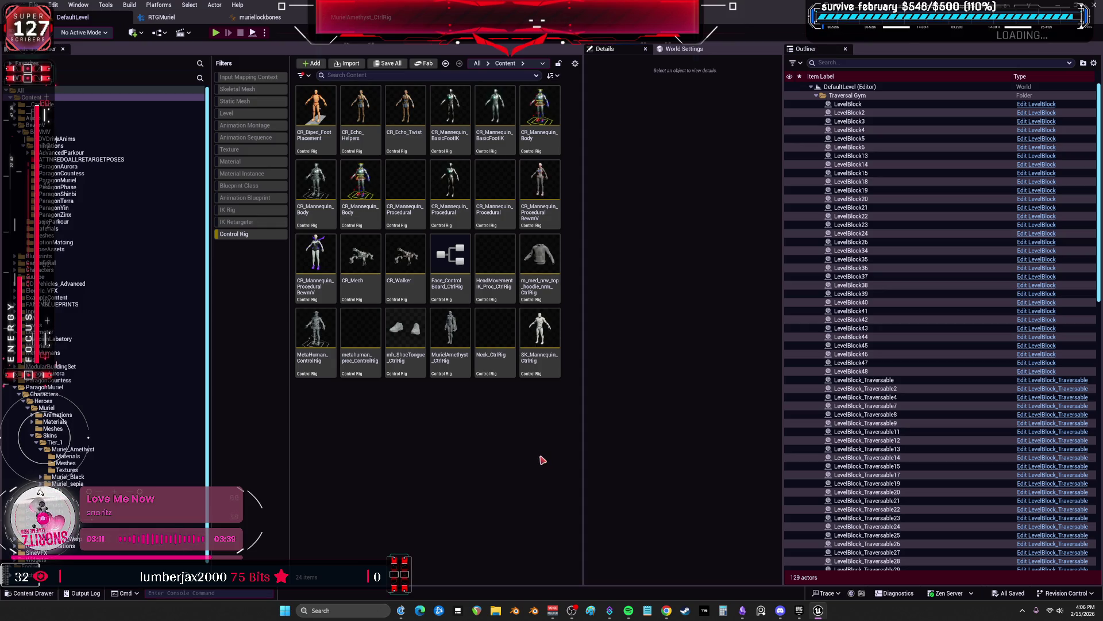
pyautogui.click(537, 202)
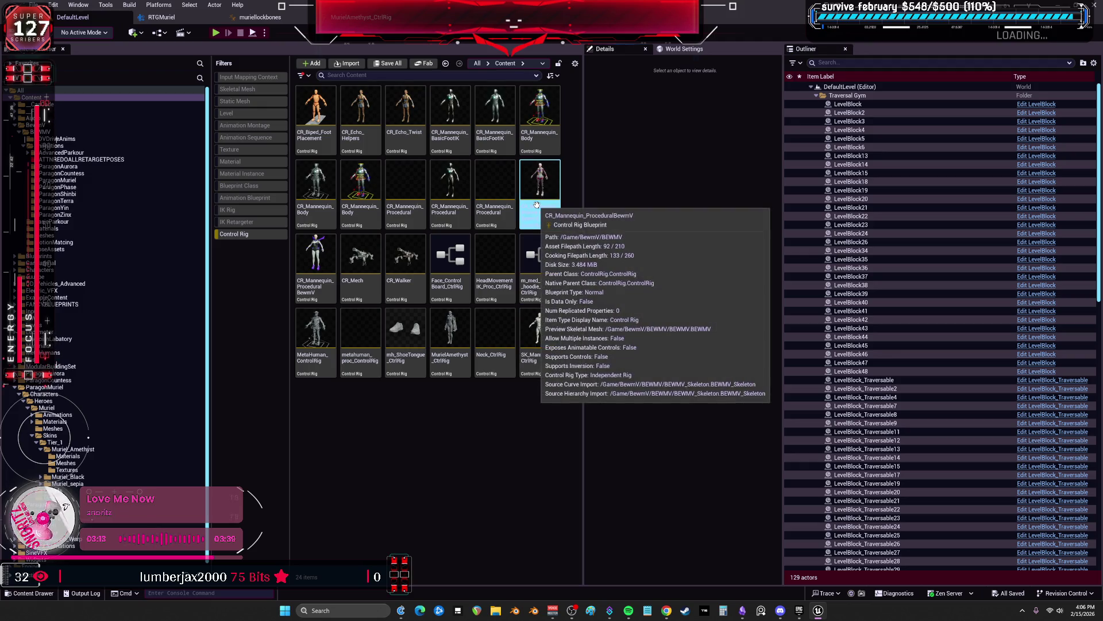
pyautogui.doubleClick(538, 202)
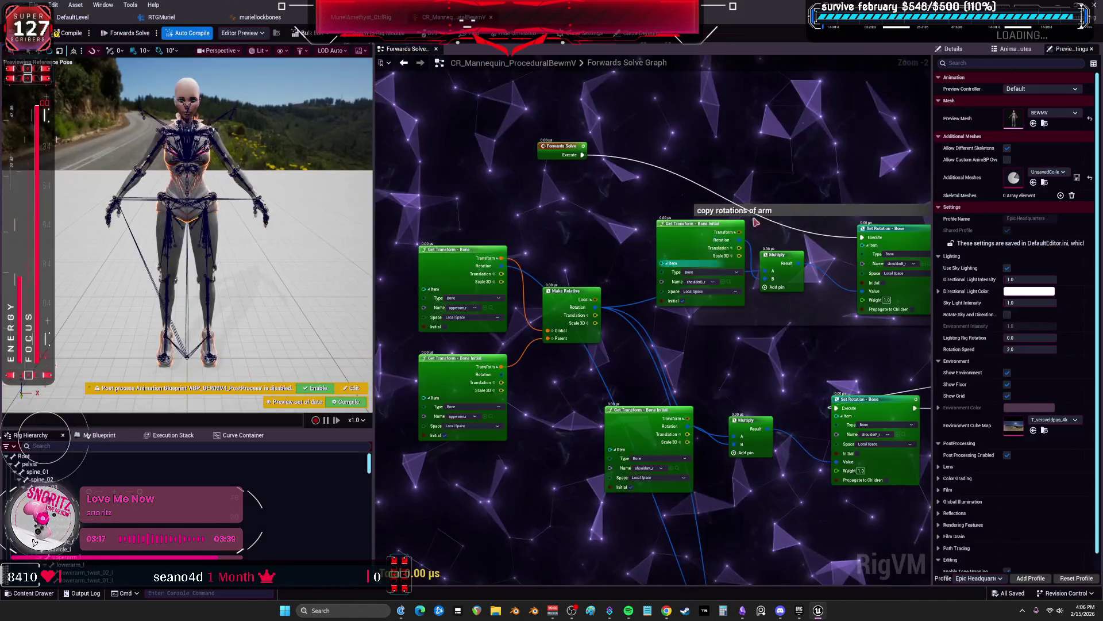
# Inspect the BewmV rig's copy-rotations-of-arm nodes, then switch to MurielAmethyst_CtrlRig
pyautogui.moveTo(615, 252)
pyautogui.mouseDown()
pyautogui.moveTo(488, 223)
pyautogui.moveTo(575, 218)
pyautogui.moveTo(632, 172)
pyautogui.moveTo(437, 260)
pyautogui.mouseUp()
pyautogui.scroll(-2, 597, 303)
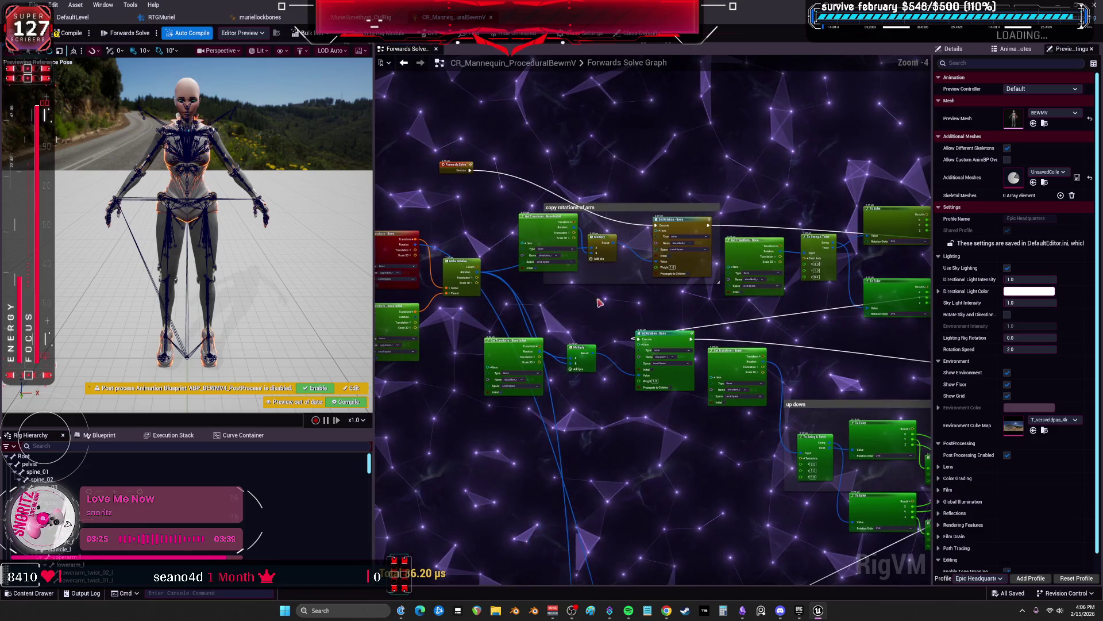
pyautogui.scroll(2, 543, 319)
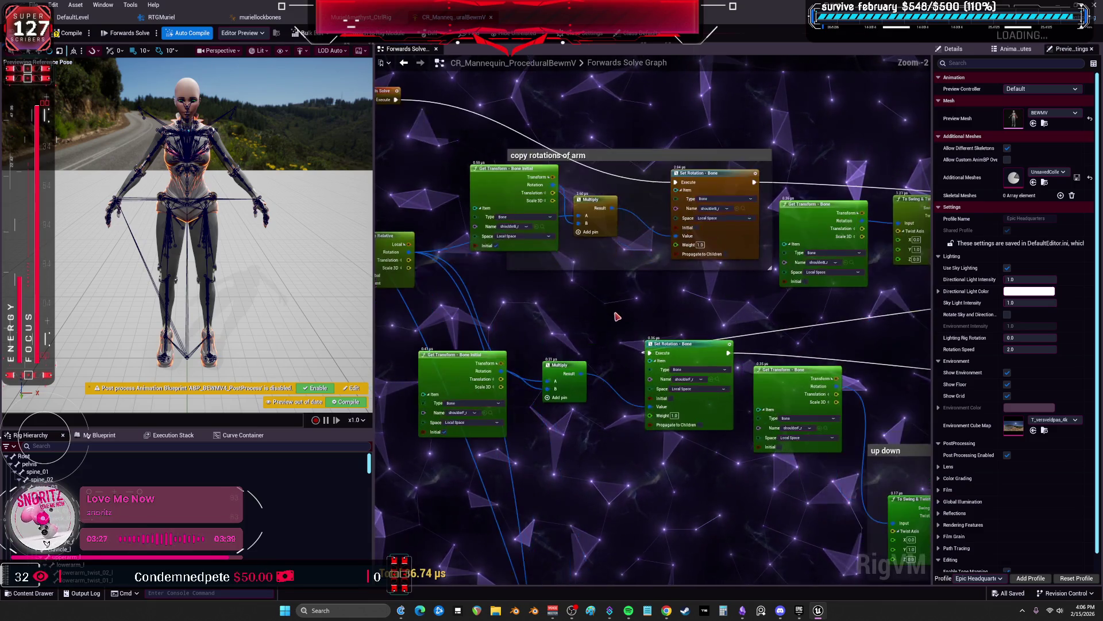
pyautogui.moveTo(833, 321)
pyautogui.mouseDown()
pyautogui.moveTo(678, 296)
pyautogui.moveTo(522, 311)
pyautogui.mouseUp()
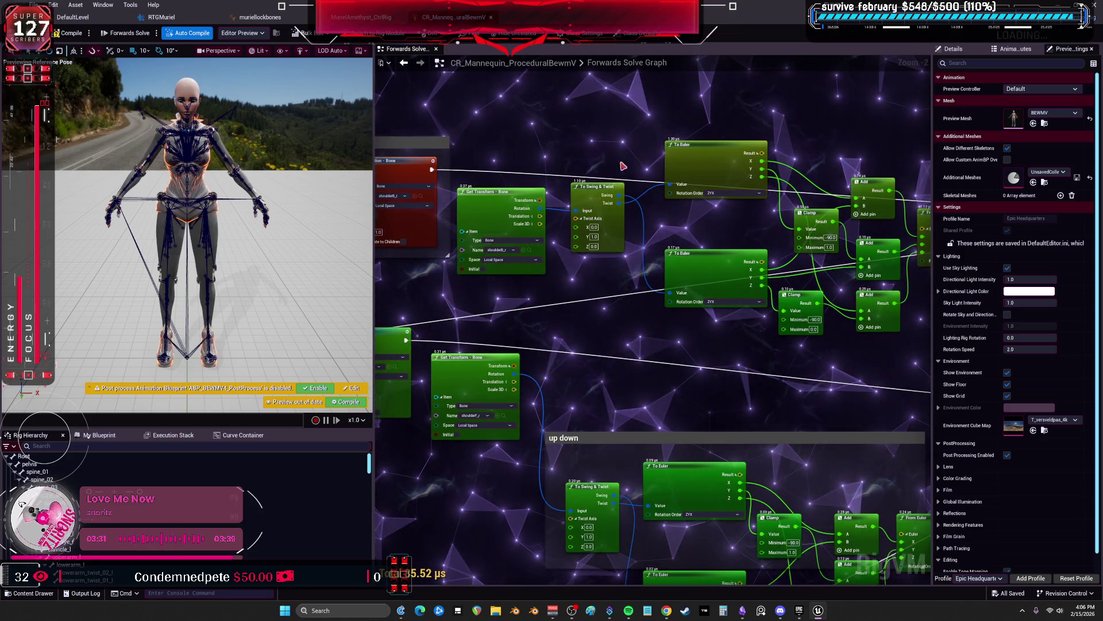
pyautogui.moveTo(680, 161); pyautogui.dragTo(1006, 137)
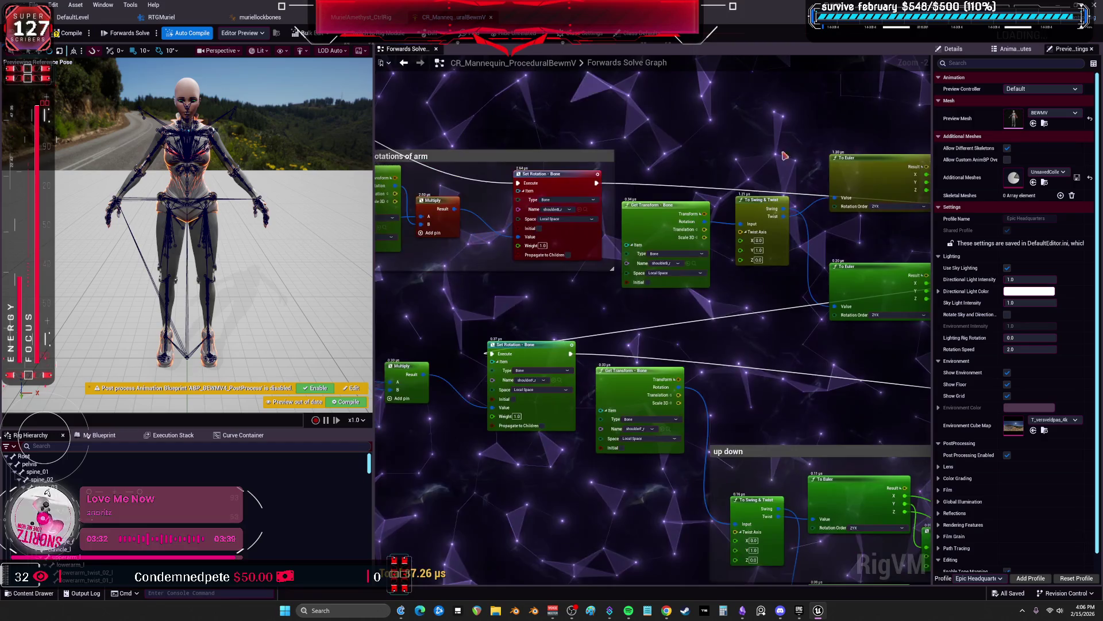
pyautogui.moveTo(530, 326); pyautogui.dragTo(878, 271)
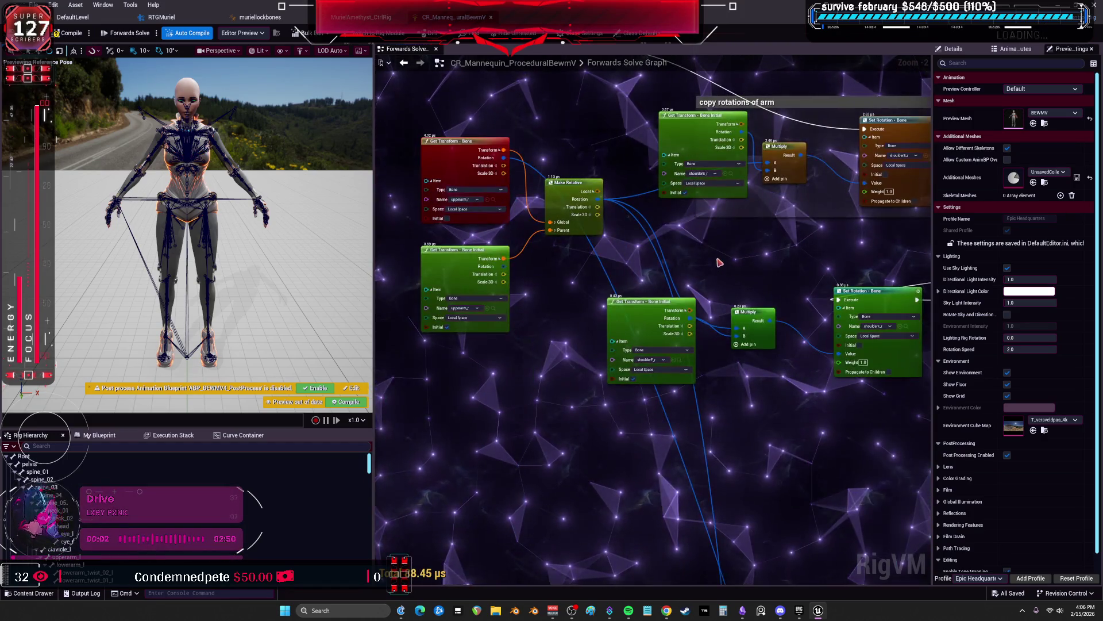
pyautogui.moveTo(578, 278); pyautogui.dragTo(583, 303)
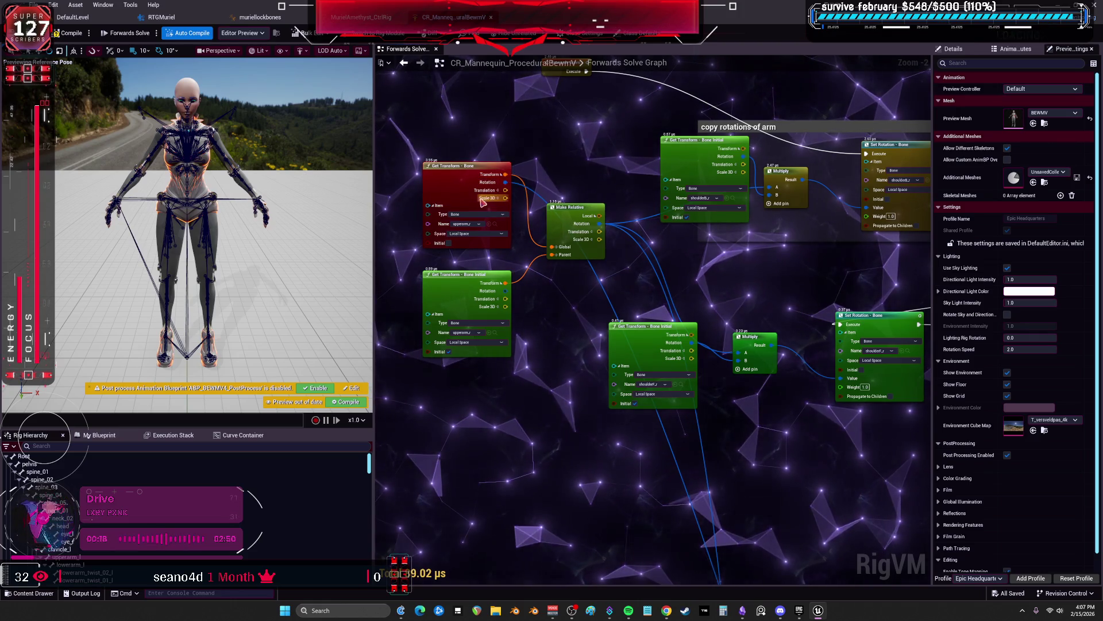
pyautogui.moveTo(637, 162)
pyautogui.mouseDown()
pyautogui.moveTo(601, 191)
pyautogui.moveTo(579, 147)
pyautogui.moveTo(346, 175)
pyautogui.mouseUp()
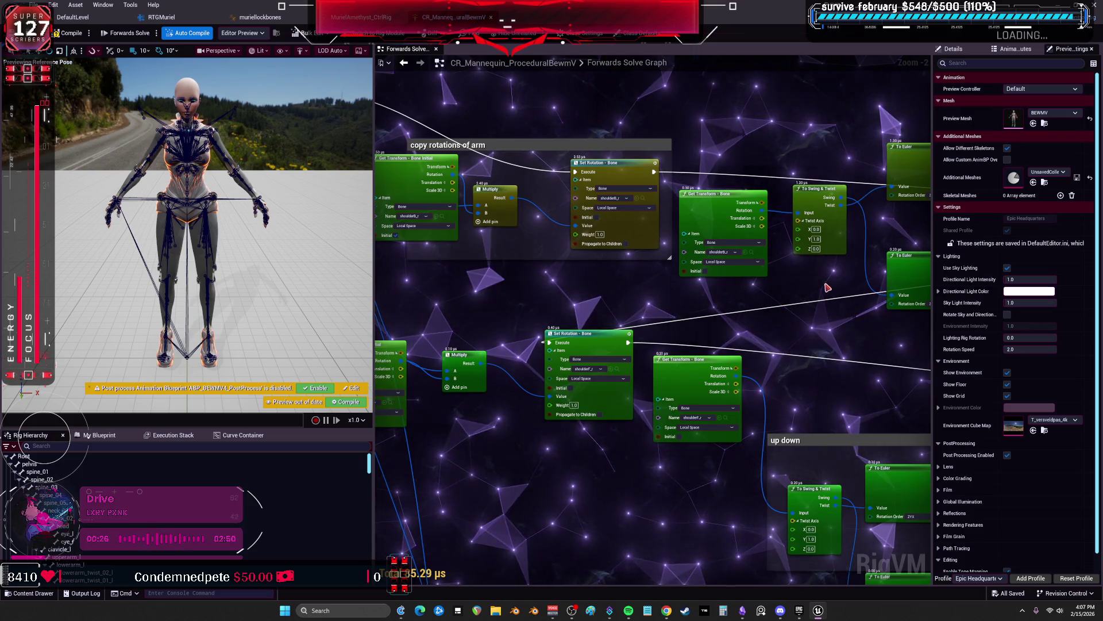
pyautogui.click(374, 20)
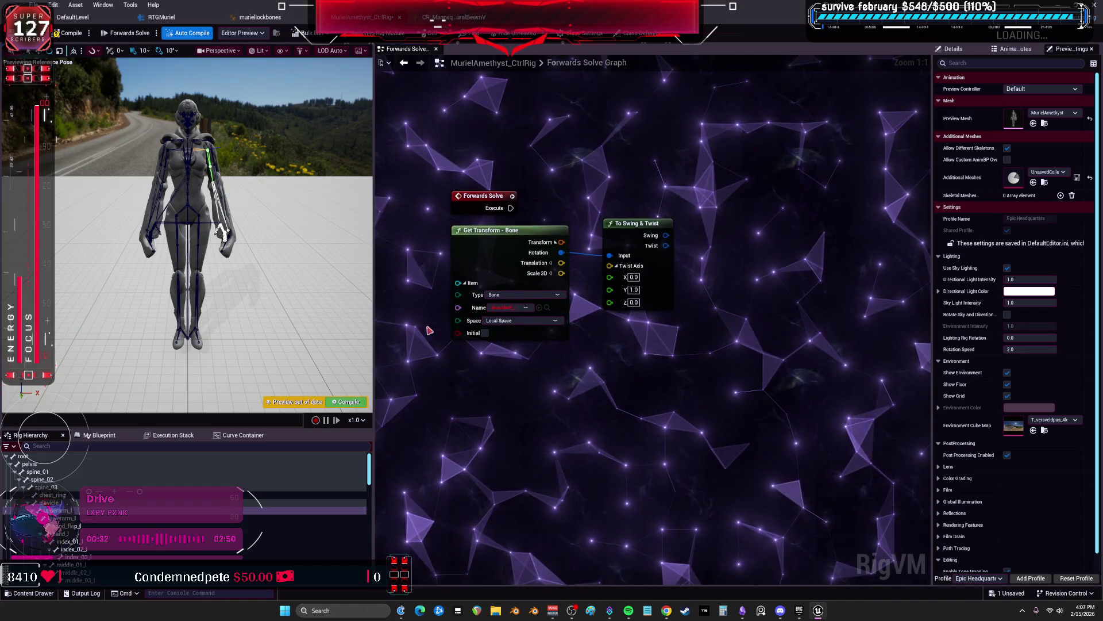
# Copy a Set Rotation - Bone node from the BewmV rig into MurielAmethyst and wire Forwards Solve into it
pyautogui.click(260, 17)
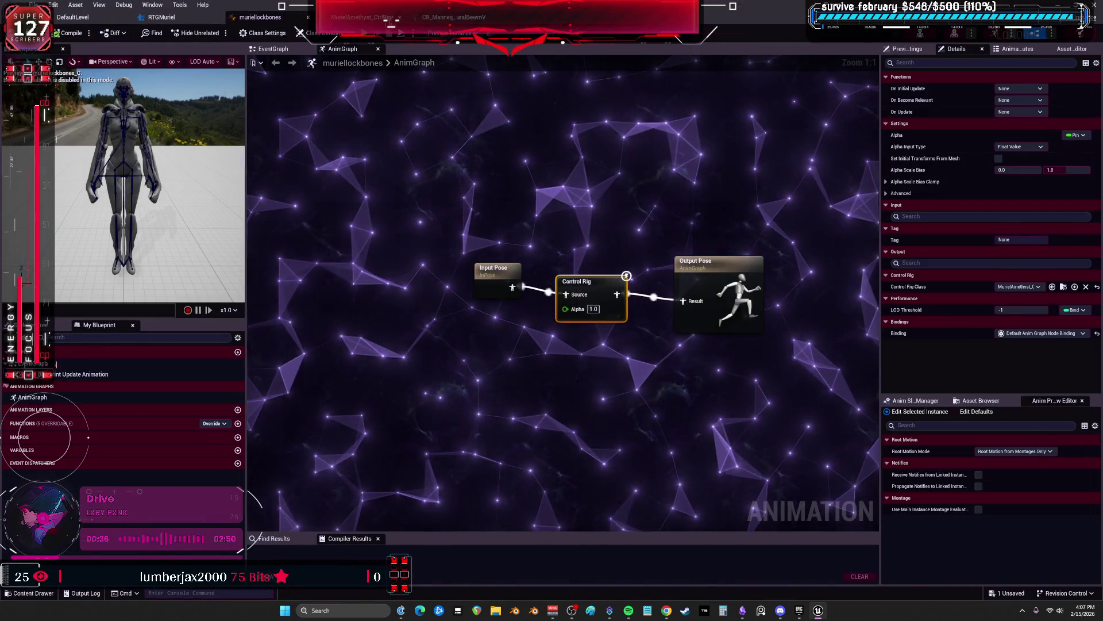
pyautogui.doubleClick(621, 279)
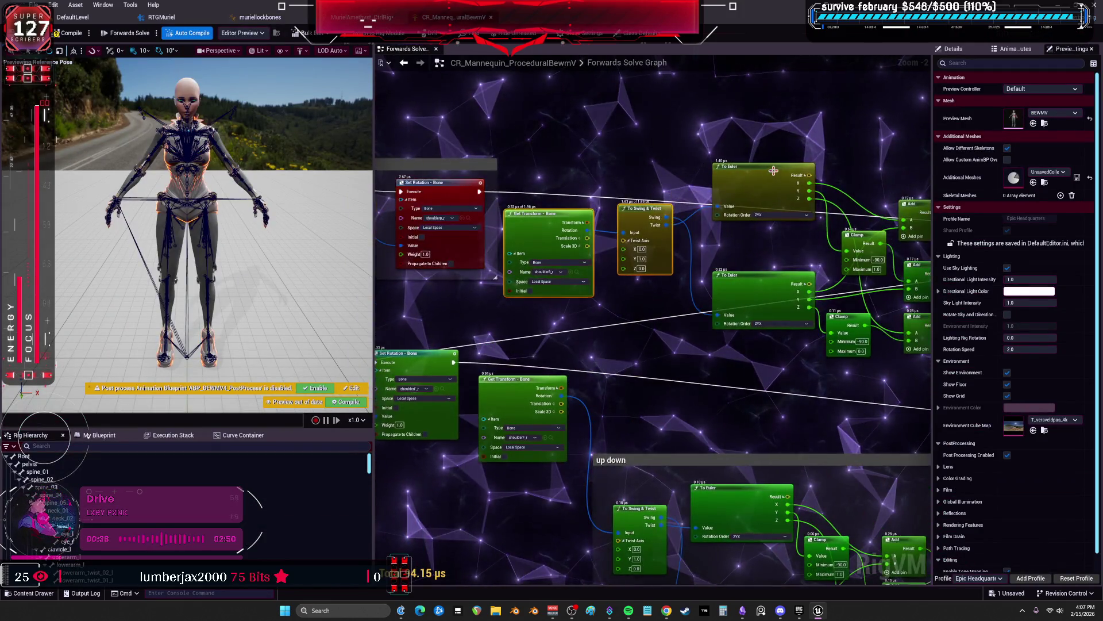
pyautogui.click(709, 222)
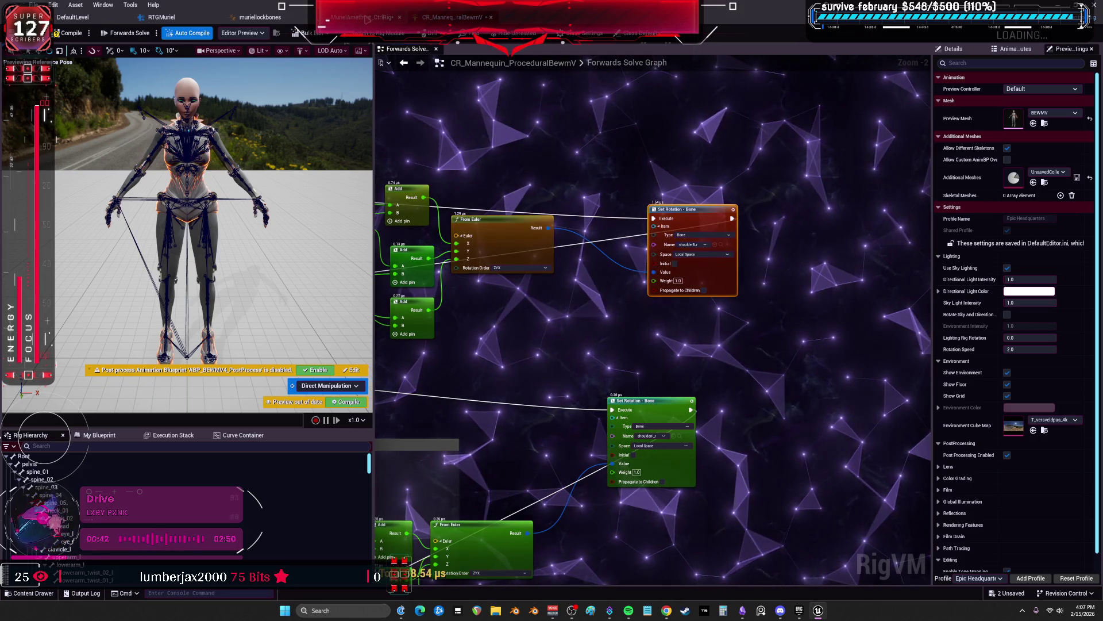
pyautogui.click(366, 18)
pyautogui.hotkey('ctrl', 'v')
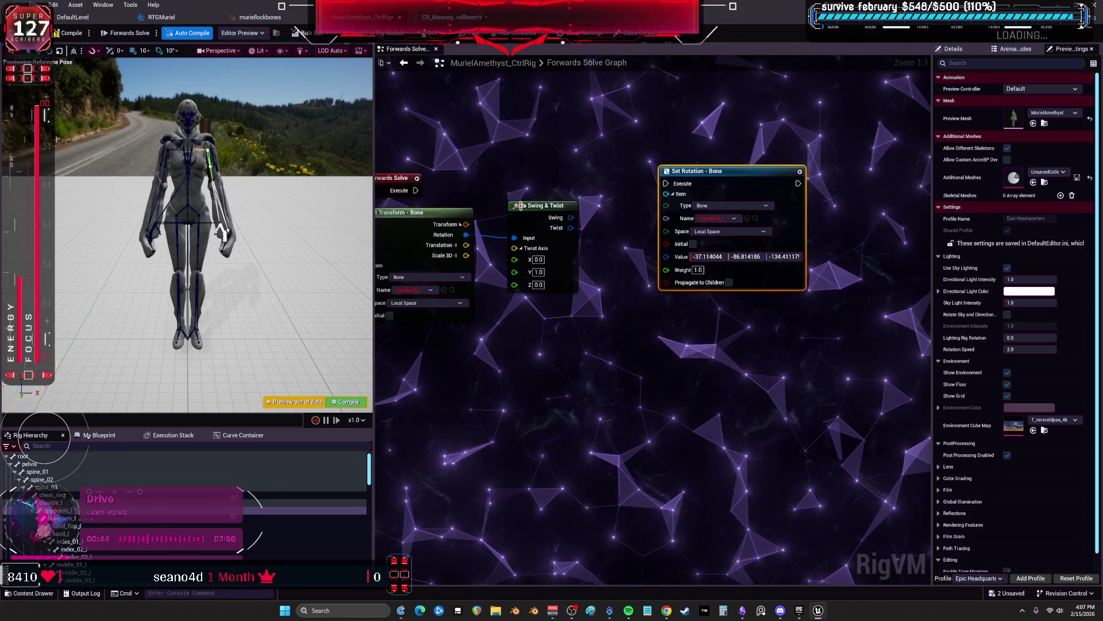
pyautogui.moveTo(671, 186); pyautogui.dragTo(667, 184)
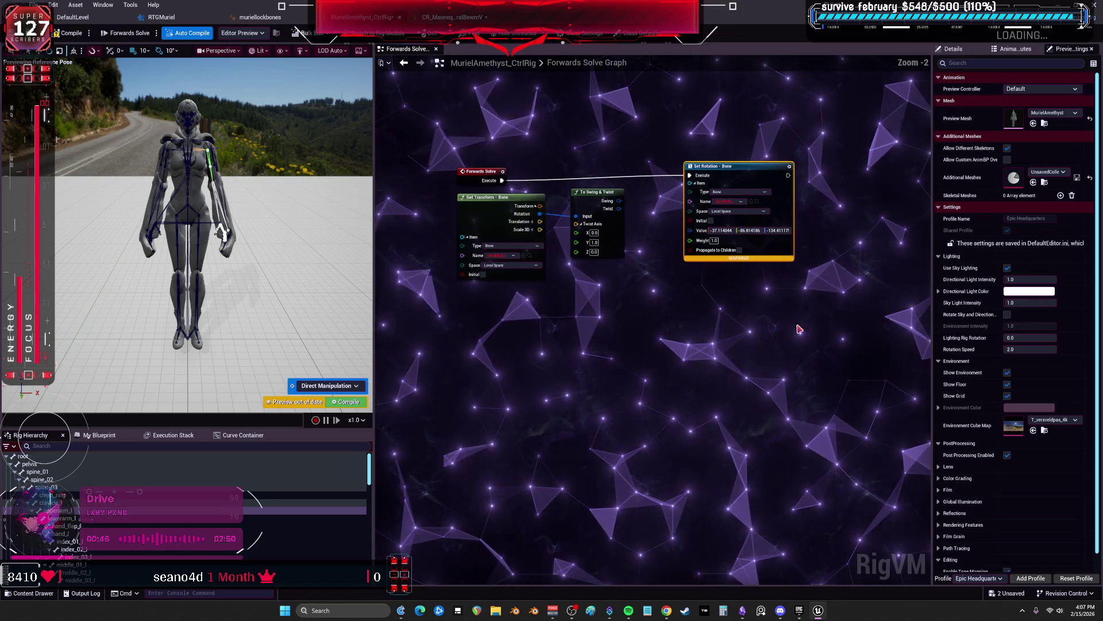
pyautogui.moveTo(556, 259); pyautogui.dragTo(556, 259)
pyautogui.scroll(2, 626, 265)
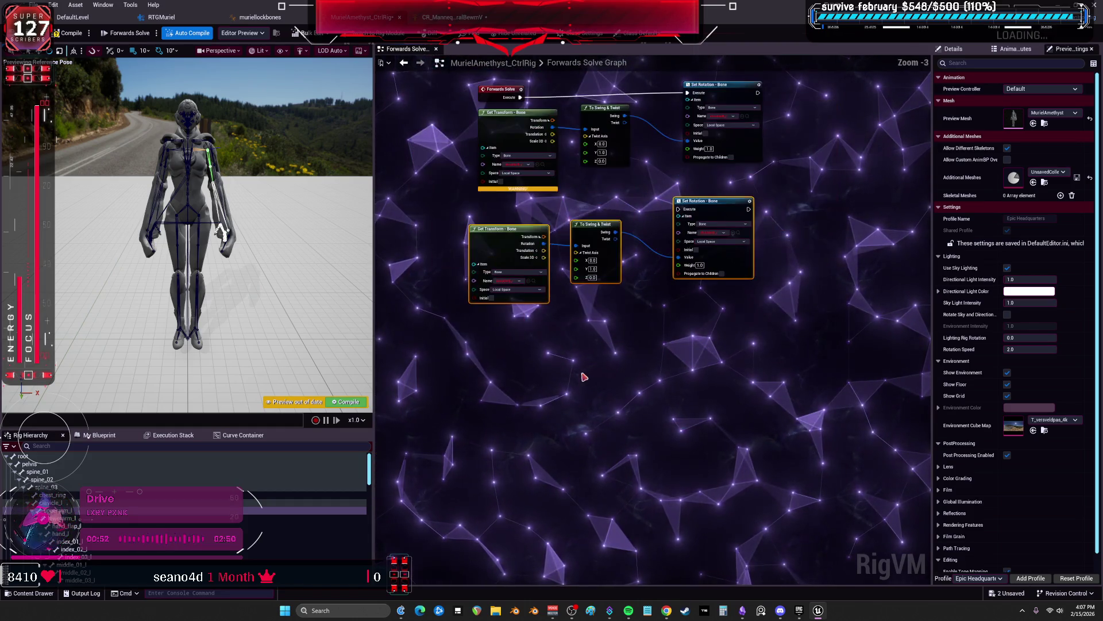
pyautogui.press('Home')
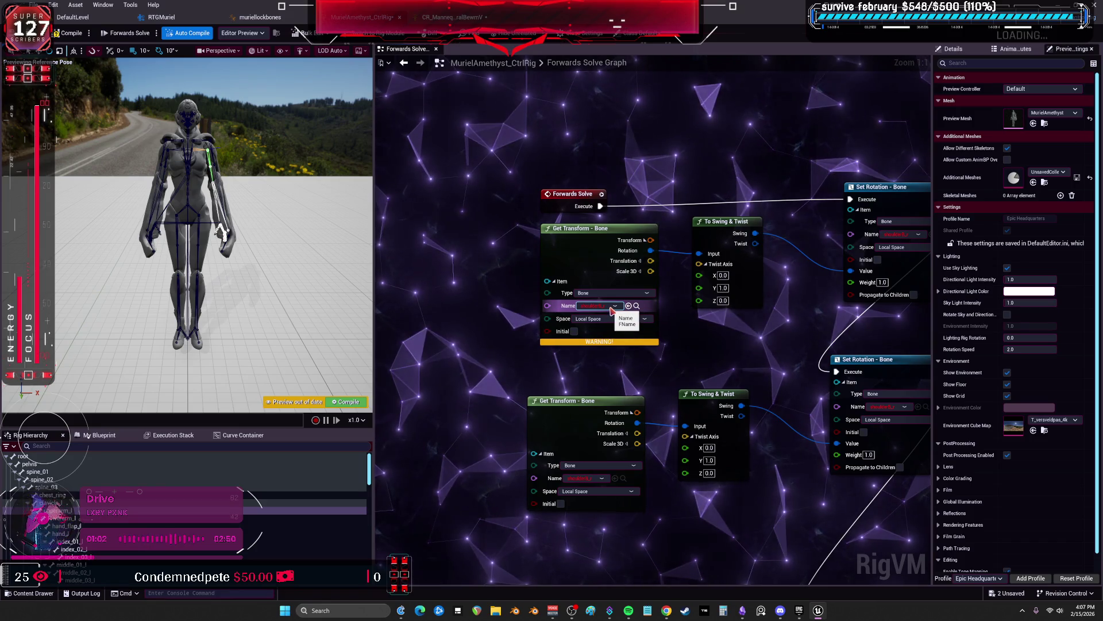
# Set the Get Transform bones to lowerarm and calf_l, then open the Set Rotation bone list
pyautogui.click(609, 307)
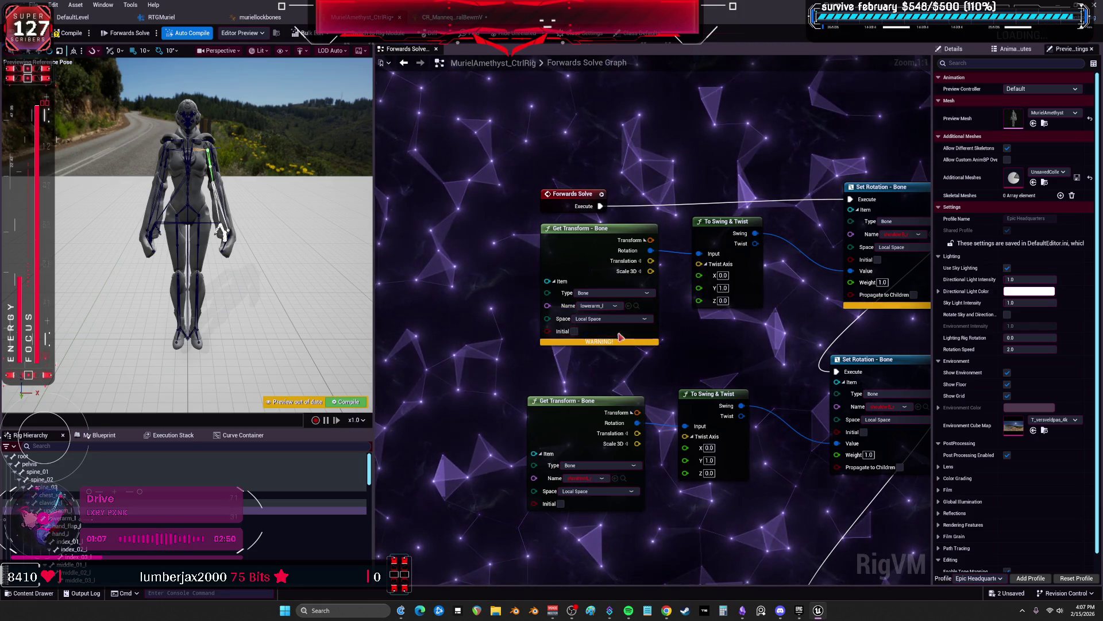
pyautogui.moveTo(609, 335); pyautogui.dragTo(573, 282)
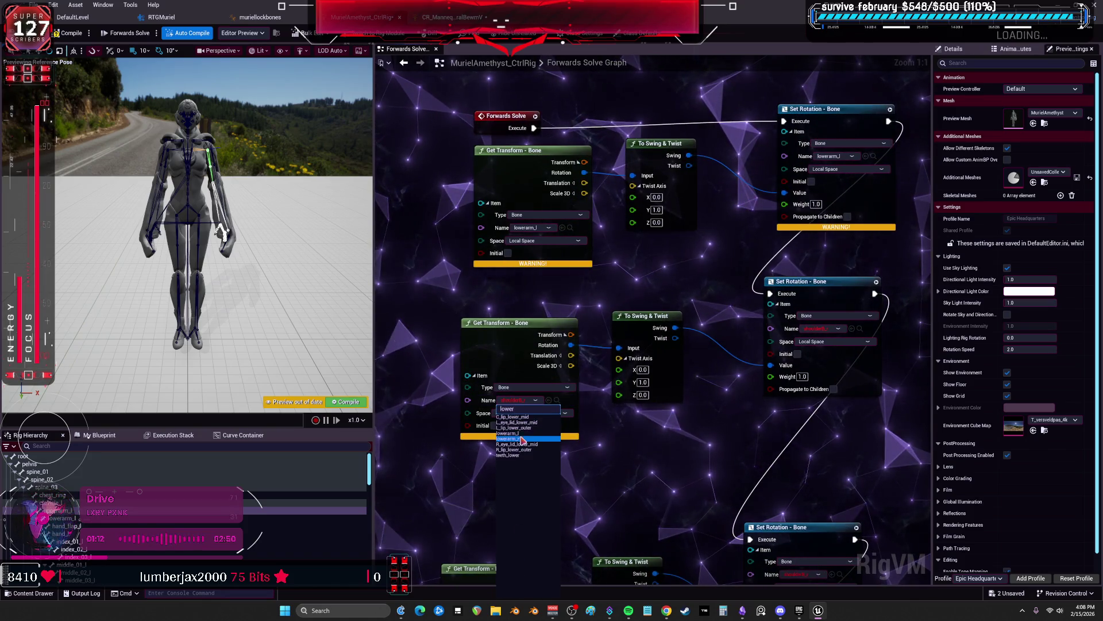
pyautogui.write('lower')
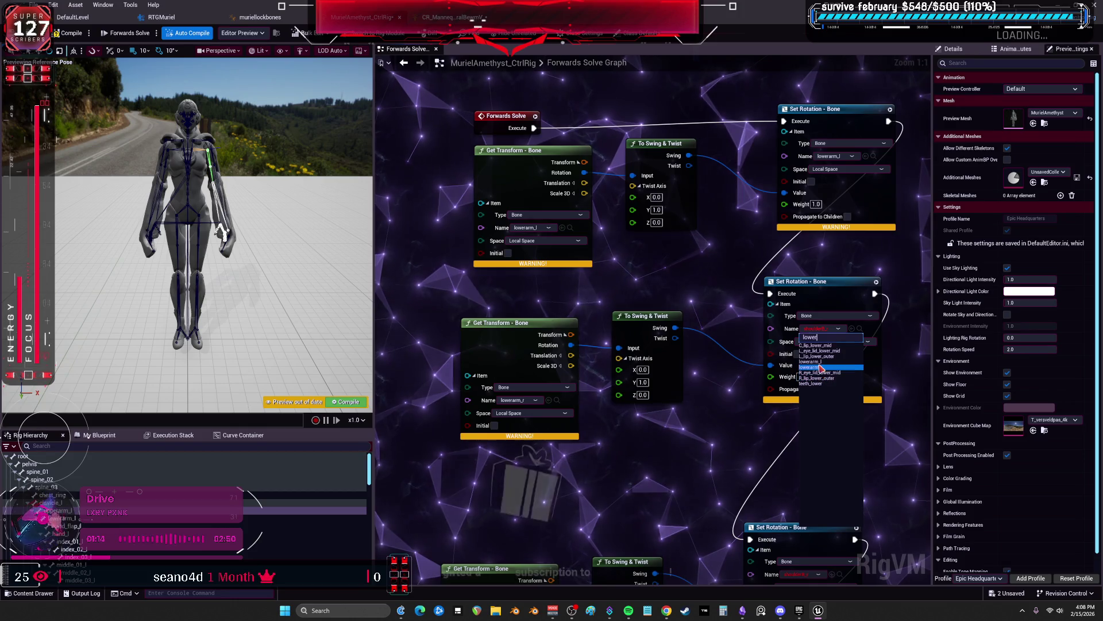
pyautogui.moveTo(668, 260); pyautogui.dragTo(670, 231)
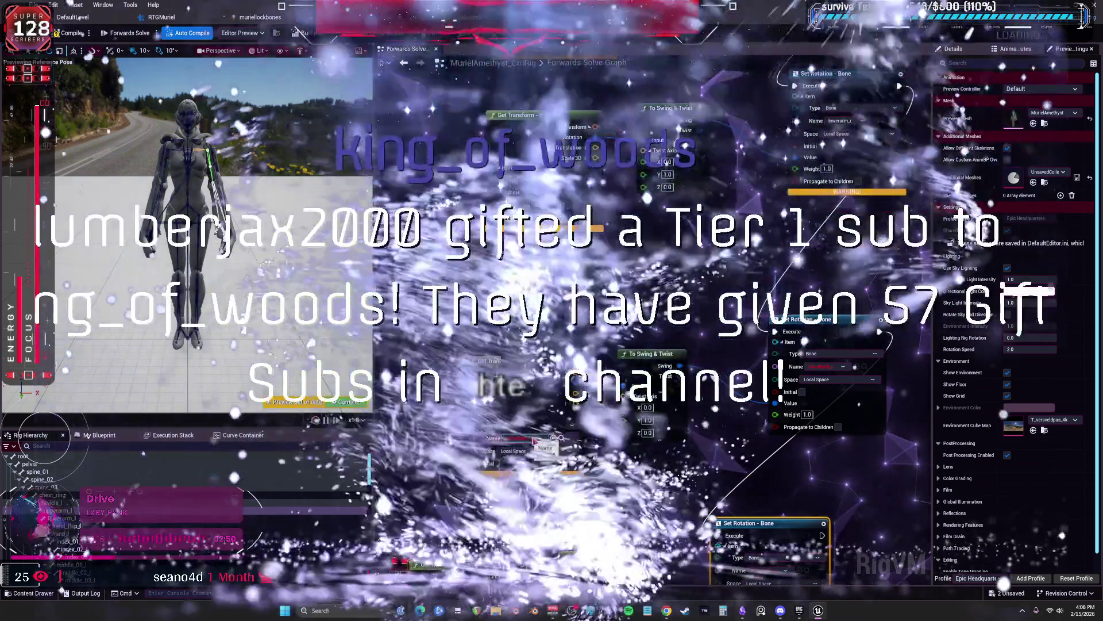
pyautogui.click(534, 440)
pyautogui.write('calf')
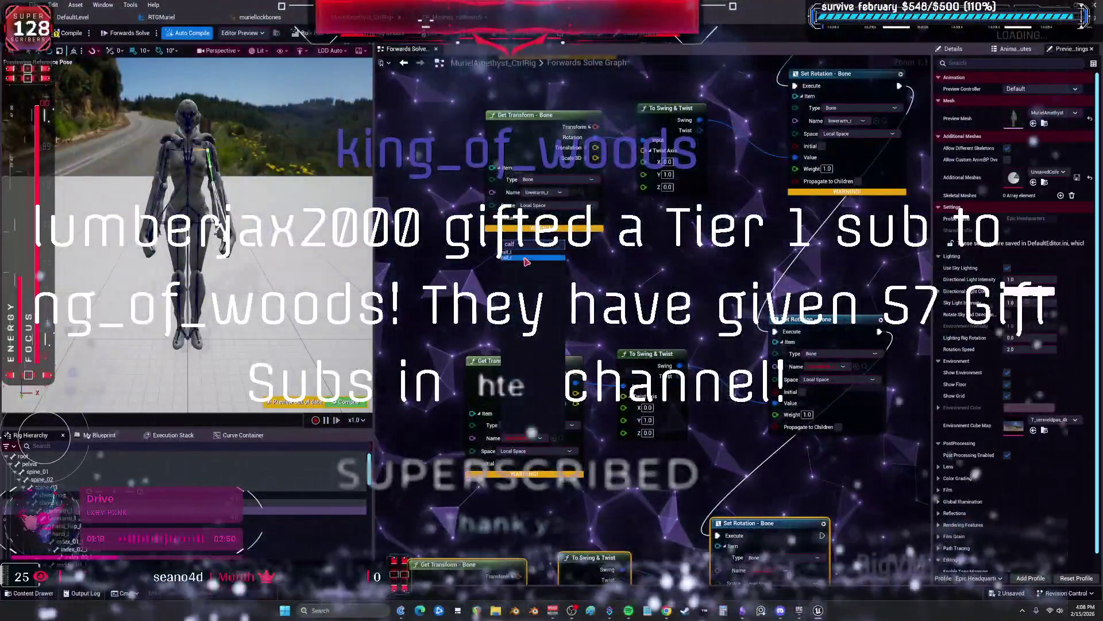
pyautogui.click(526, 259)
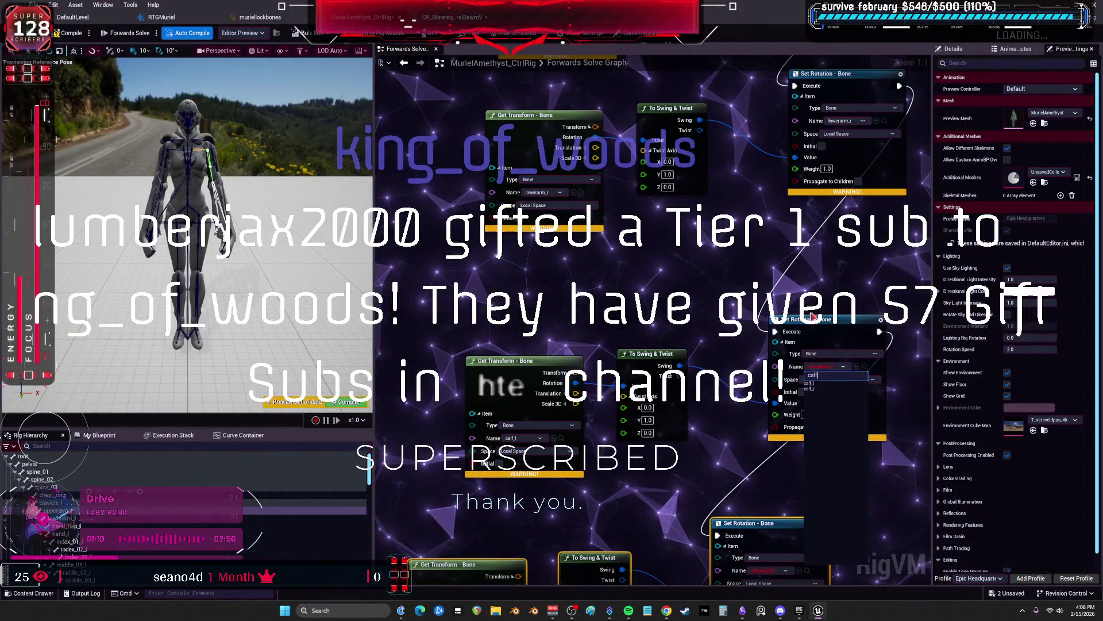
pyautogui.press('f')
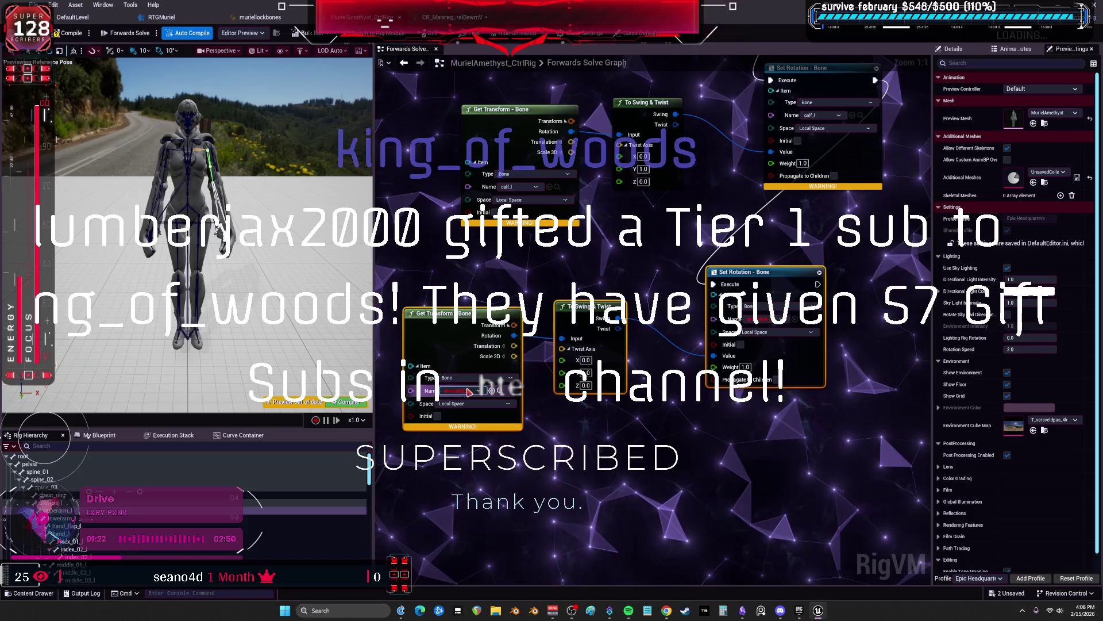
pyautogui.click(773, 320)
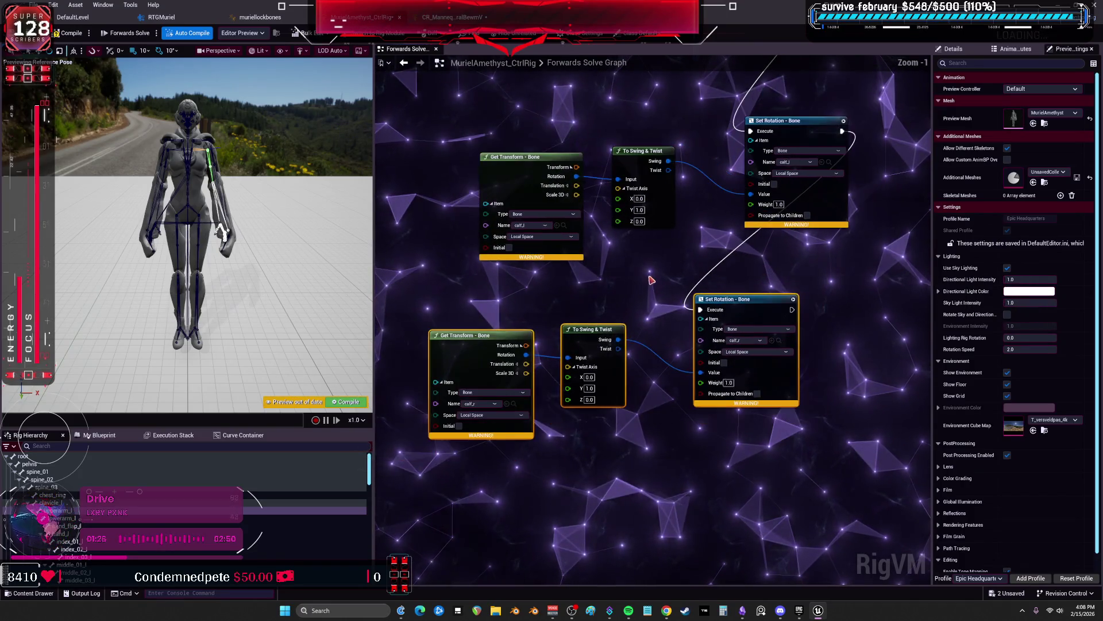
pyautogui.moveTo(587, 289)
pyautogui.mouseDown()
pyautogui.moveTo(566, 425)
pyautogui.moveTo(505, 247)
pyautogui.mouseUp()
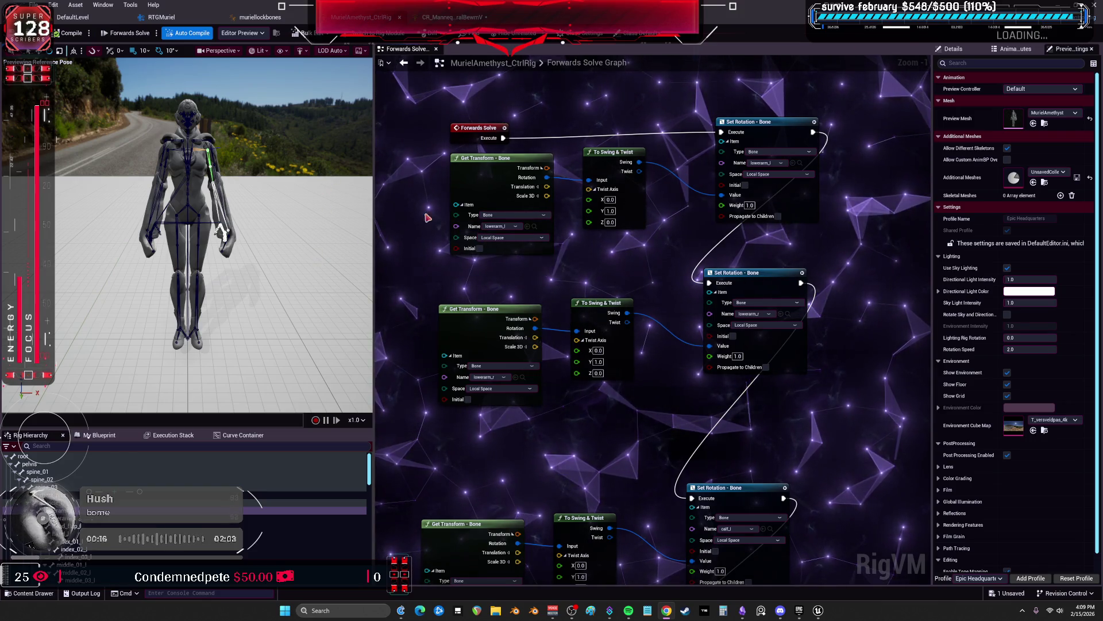
# Wire the Forwards Solve Execute pin into the top Set Rotation – Bone node and dismiss the node menu
pyautogui.moveTo(677, 115)
pyautogui.mouseDown()
pyautogui.moveTo(666, 201)
pyautogui.moveTo(716, 292)
pyautogui.mouseUp()
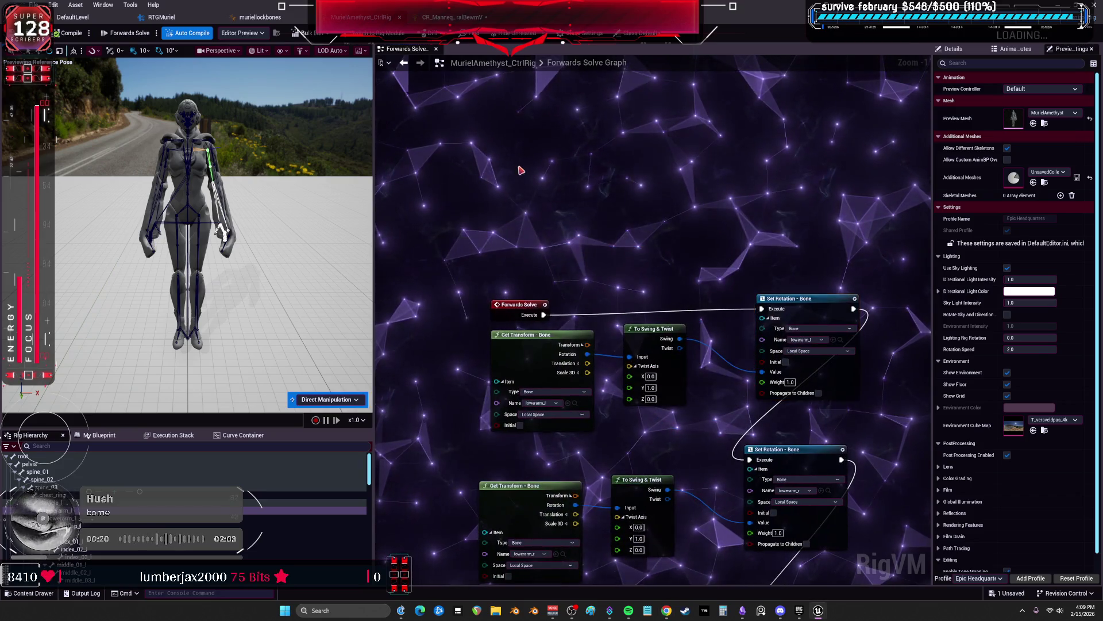
pyautogui.click(585, 230)
pyautogui.moveTo(517, 305)
pyautogui.mouseDown()
pyautogui.moveTo(456, 293)
pyautogui.moveTo(524, 183)
pyautogui.mouseUp()
pyautogui.moveTo(644, 182)
pyautogui.mouseDown()
pyautogui.moveTo(751, 315)
pyautogui.moveTo(758, 307)
pyautogui.mouseUp()
pyautogui.press('Escape')
# Connect Forwards Solve to the top Set Rotation node and enter -10.0 as its X rotation
pyautogui.moveTo(483, 302); pyautogui.dragTo(524, 181)
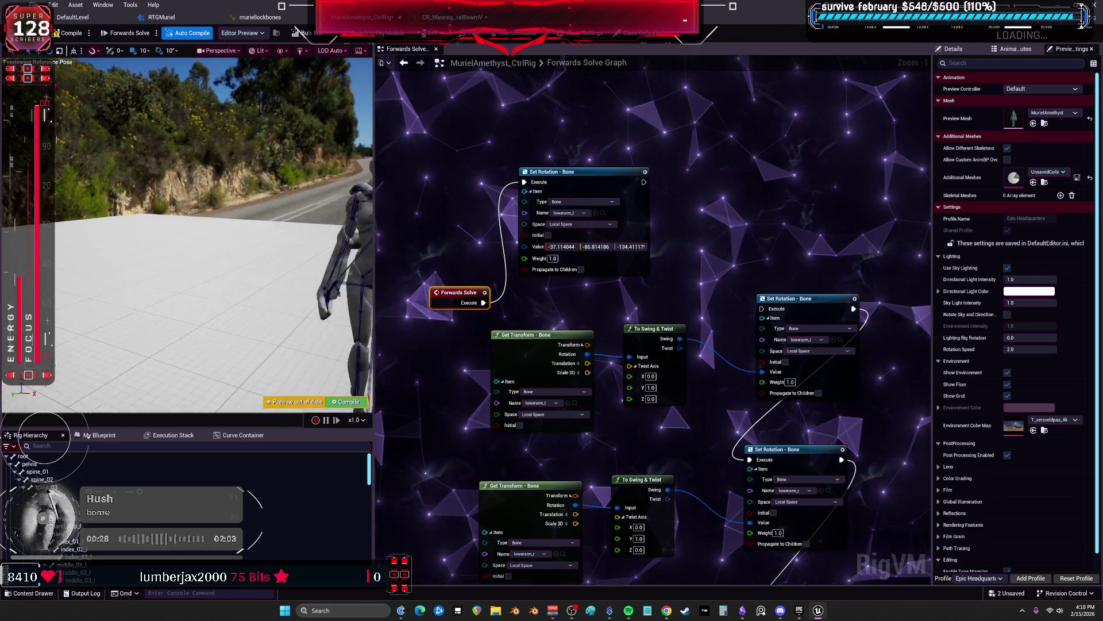
pyautogui.click(560, 246)
pyautogui.write('-10.0')
pyautogui.press('Return')
pyautogui.moveTo(433, 290); pyautogui.dragTo(415, 224)
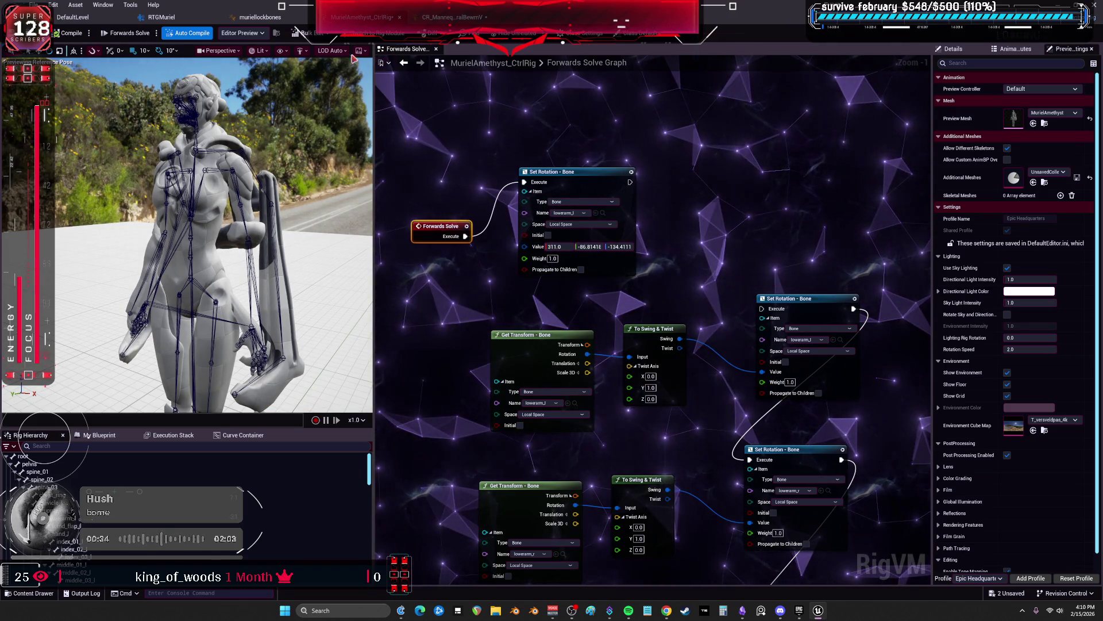
# Cycle back to the main level editor and open the Muriel_Amethyst folder in the Content Browser
pyautogui.hotkey('ctrl', 'Tab')
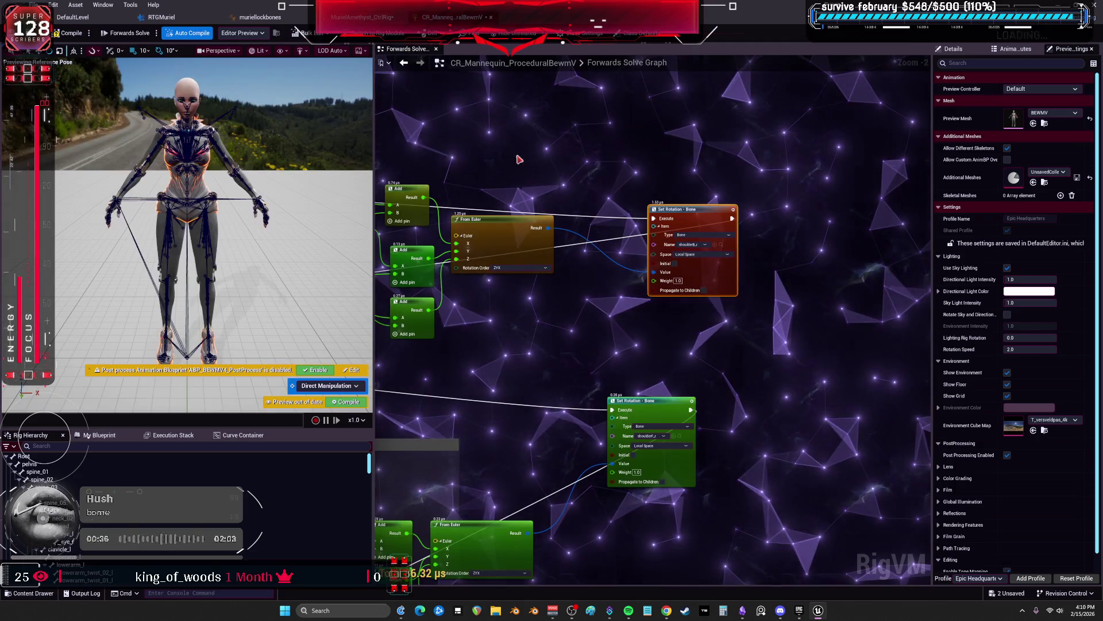
pyautogui.hotkey('ctrl', 'Tab')
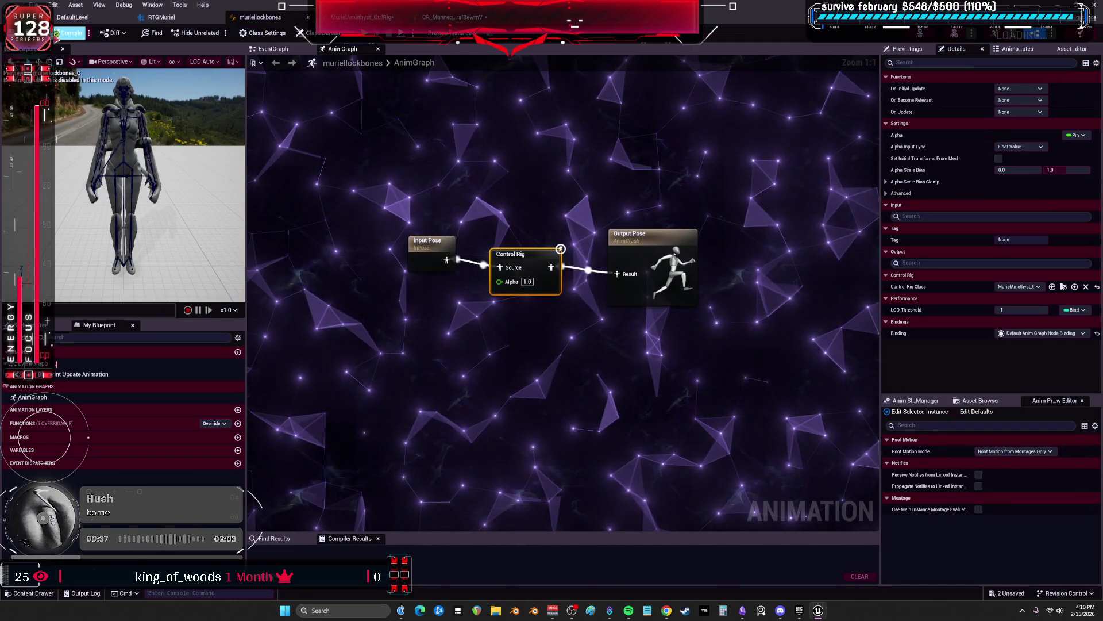
pyautogui.hotkey('ctrl', 'Tab')
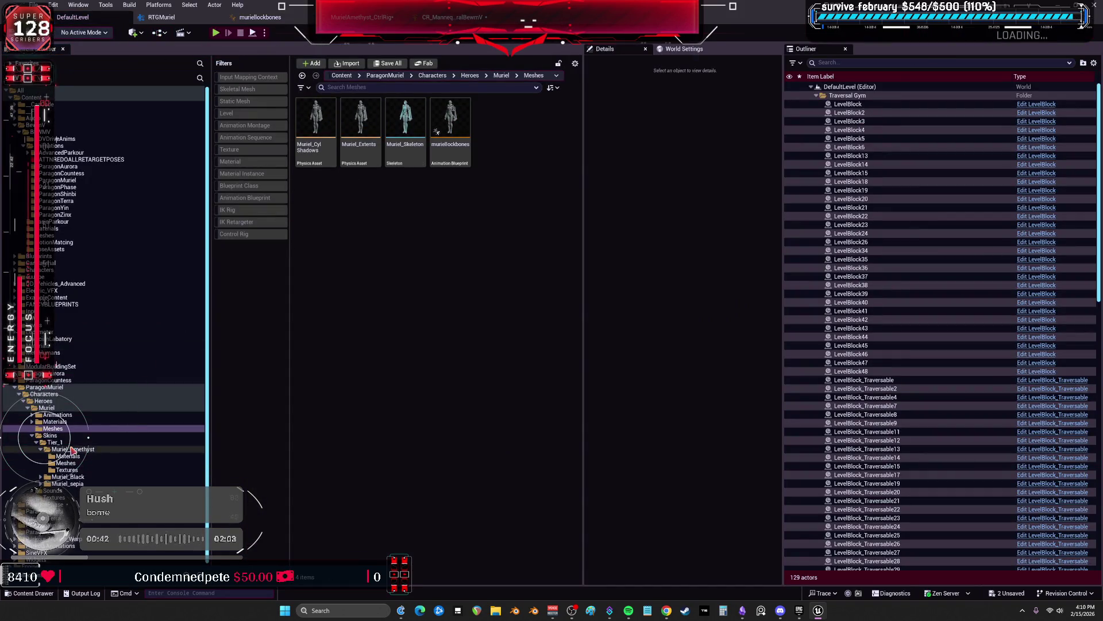
pyautogui.click(73, 449)
# Open the MurielAmethyst skeletal mesh from Muriel_Amethyst/Meshes and search its details for the post-process setting
pyautogui.doubleClick(361, 120)
pyautogui.click(327, 139)
pyautogui.doubleClick(327, 139)
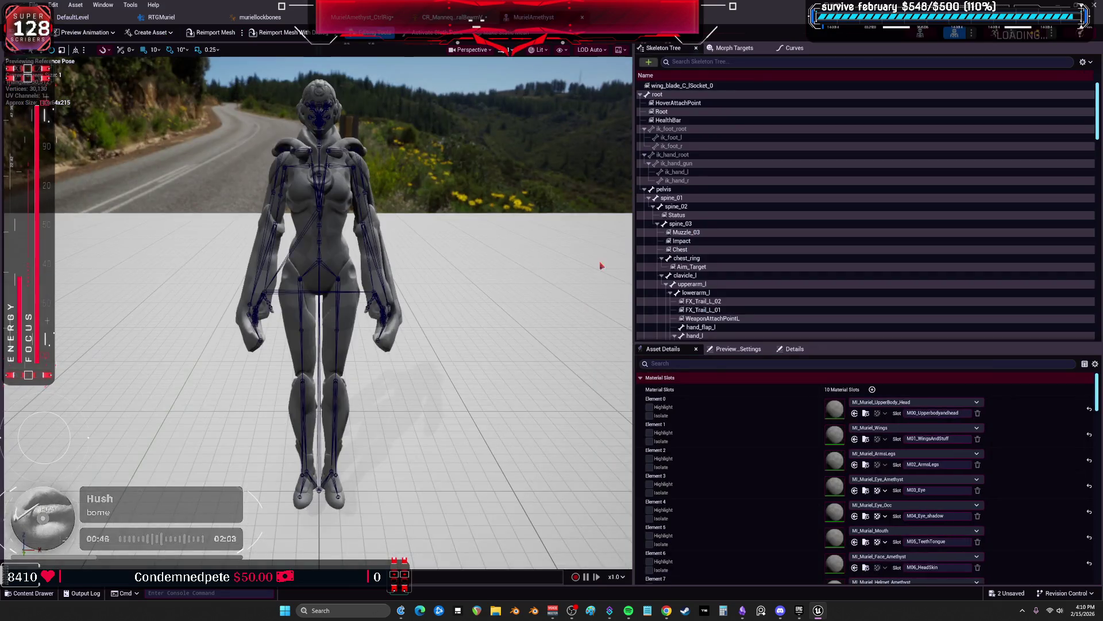
pyautogui.click(708, 362)
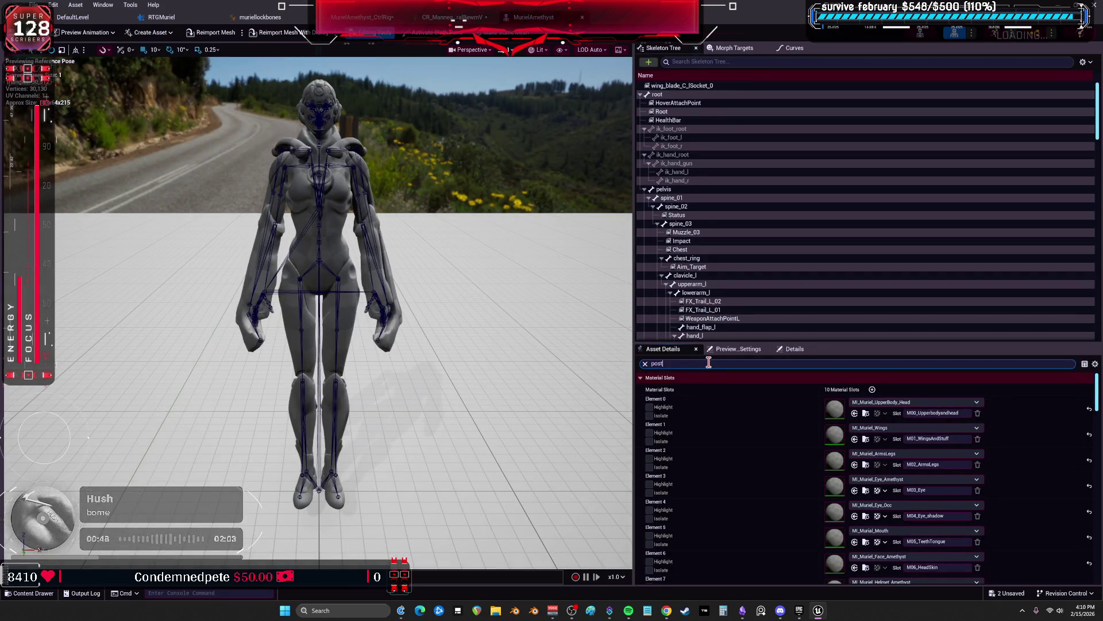
pyautogui.write('t')
# Choose muriellockbones as the Post Process Anim Blueprint, save the mesh, and go back to the control rig
pyautogui.click(843, 390)
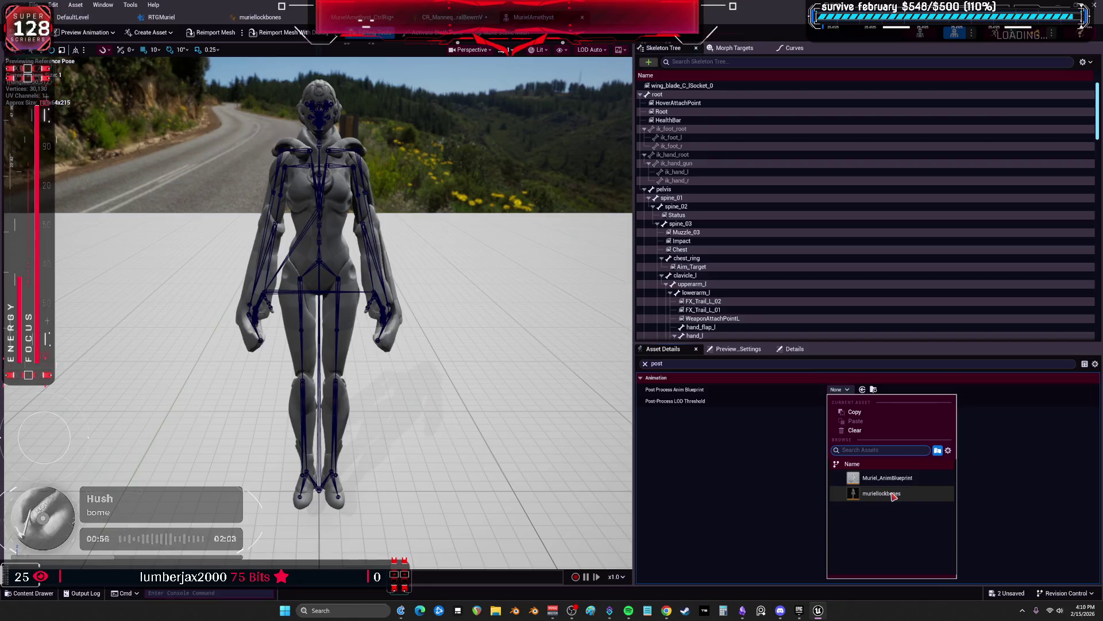
pyautogui.click(904, 493)
pyautogui.click(840, 390)
pyautogui.click(878, 493)
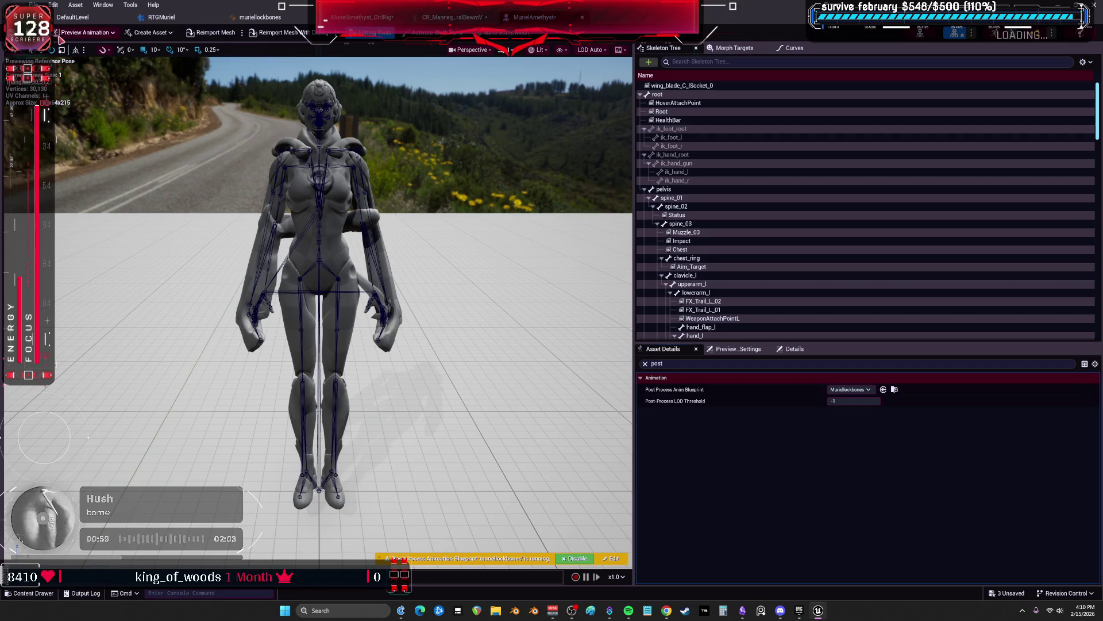
pyautogui.hotkey('ctrl', 's')
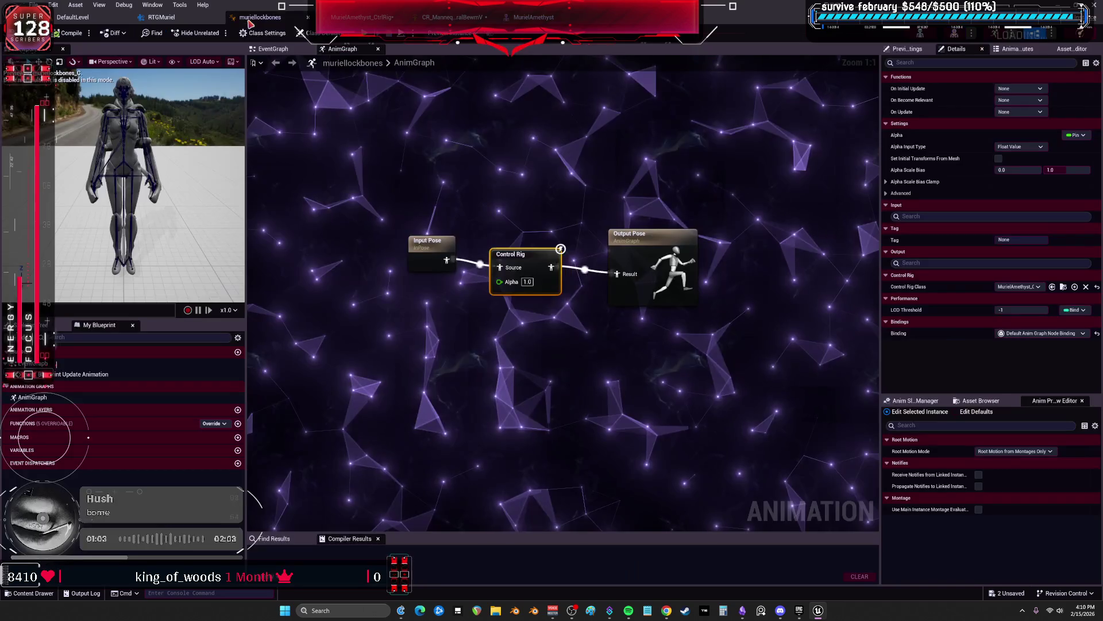
pyautogui.click(356, 17)
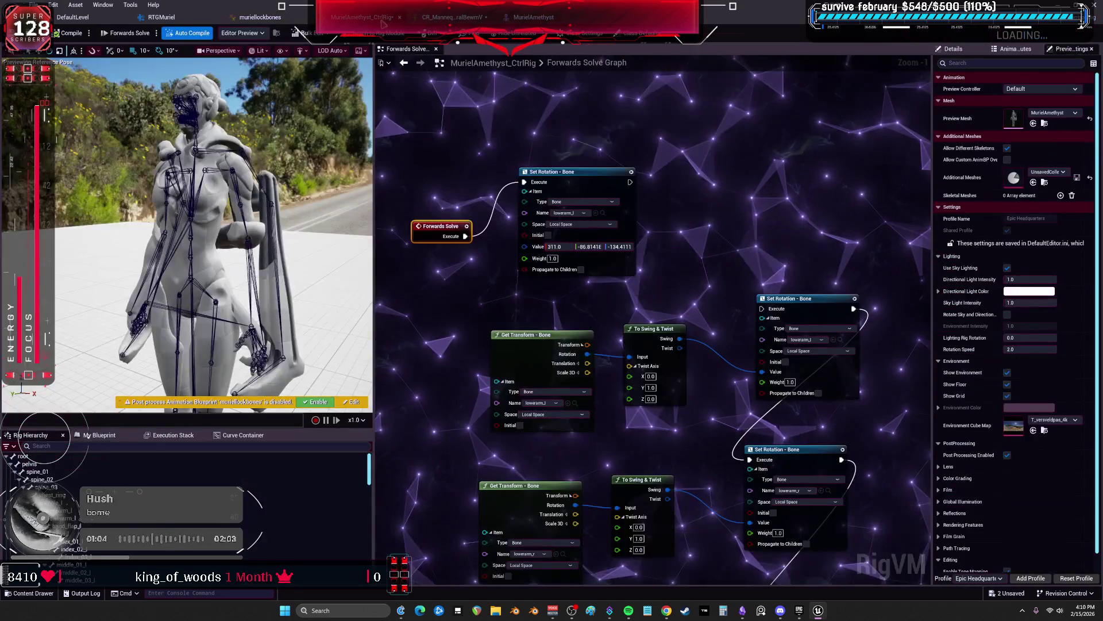
# Chain the top Set Rotation node into the next one and zero its X, Y and Z rotation
pyautogui.moveTo(630, 181); pyautogui.dragTo(765, 309)
pyautogui.moveTo(554, 247)
pyautogui.mouseDown()
pyautogui.moveTo(595, 247)
pyautogui.moveTo(553, 246)
pyautogui.mouseUp()
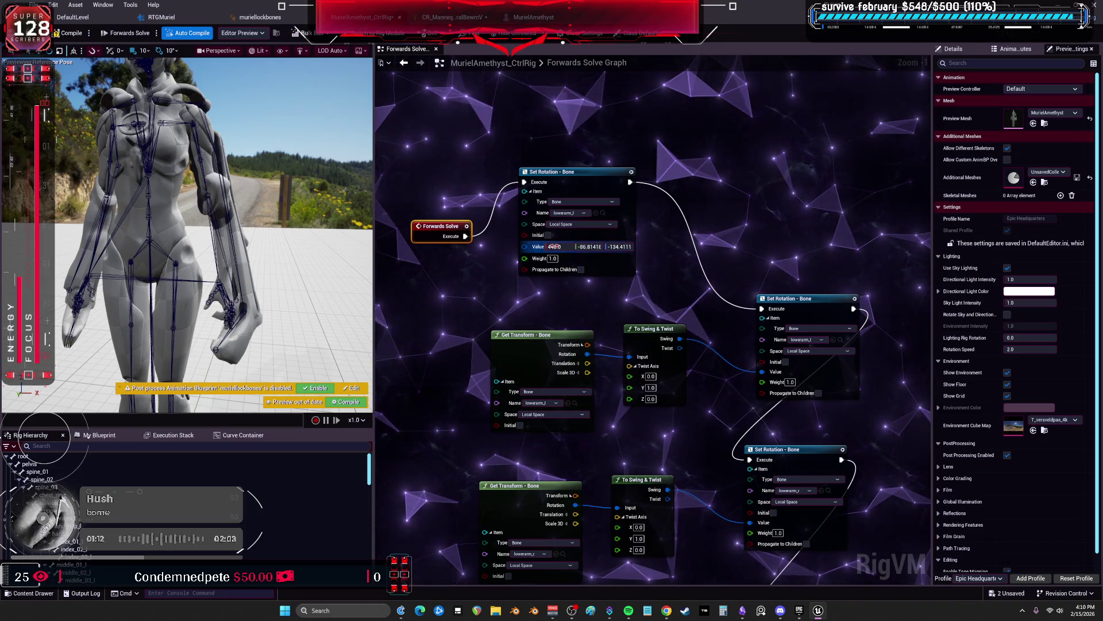
pyautogui.click(553, 247)
pyautogui.write('0')
pyautogui.press('Tab')
pyautogui.write('0')
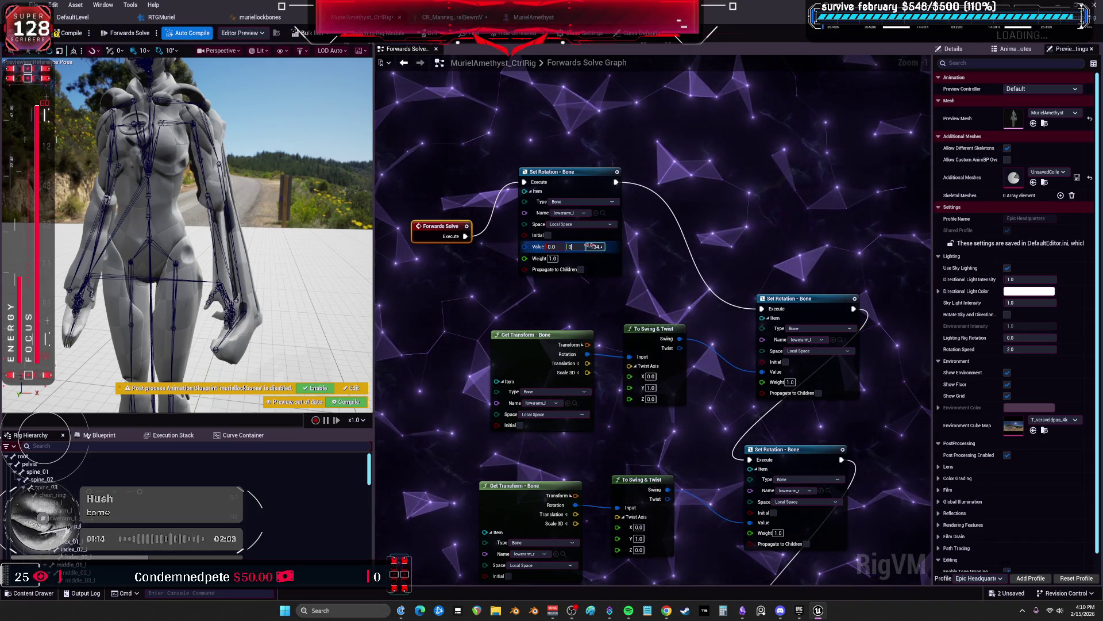
pyautogui.press('Tab')
pyautogui.write('0')
pyautogui.press('Return')
# Make the top Set Rotation node propagate its rotation to child bones
pyautogui.moveTo(821, 393)
pyautogui.mouseDown()
pyautogui.moveTo(750, 315)
pyautogui.moveTo(655, 311)
pyautogui.moveTo(661, 323)
pyautogui.moveTo(679, 145)
pyautogui.mouseUp()
pyautogui.moveTo(589, 141)
pyautogui.mouseDown()
pyautogui.moveTo(595, 248)
pyautogui.moveTo(575, 218)
pyautogui.moveTo(565, 276)
pyautogui.mouseUp()
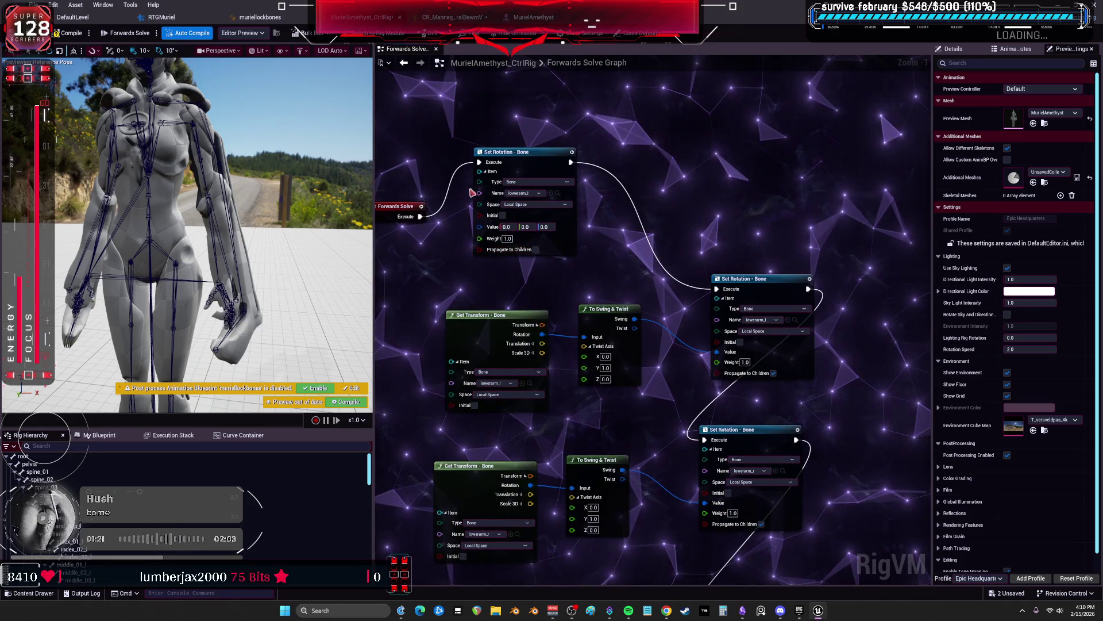
pyautogui.click(535, 250)
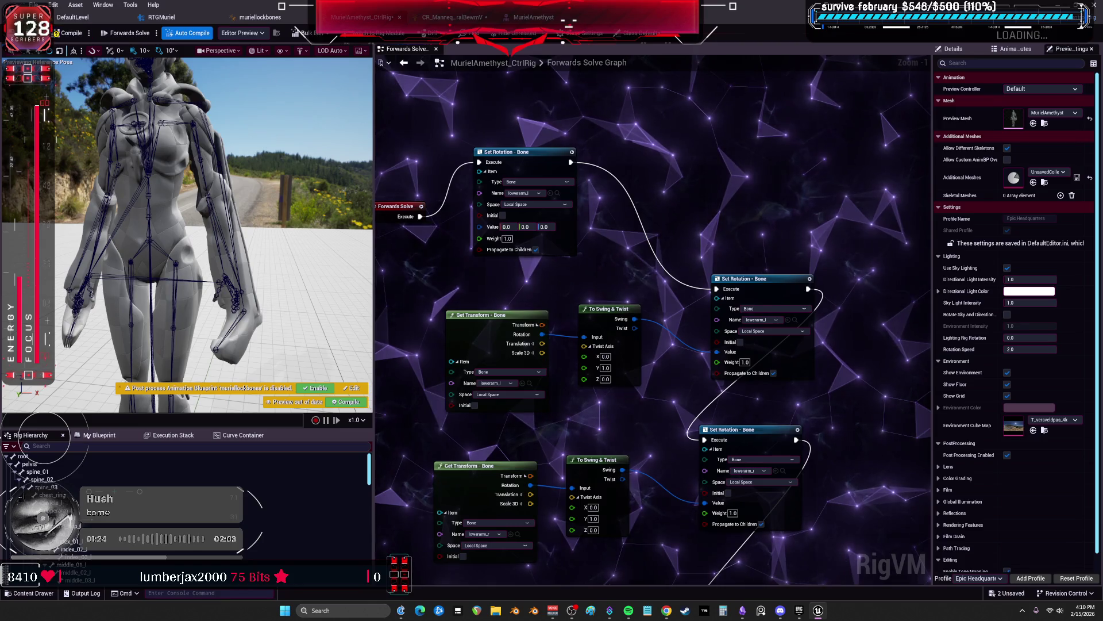
pyautogui.moveTo(119, 116)
pyautogui.mouseDown()
pyautogui.moveTo(172, 123)
pyautogui.moveTo(124, 118)
pyautogui.moveTo(150, 121)
pyautogui.mouseUp()
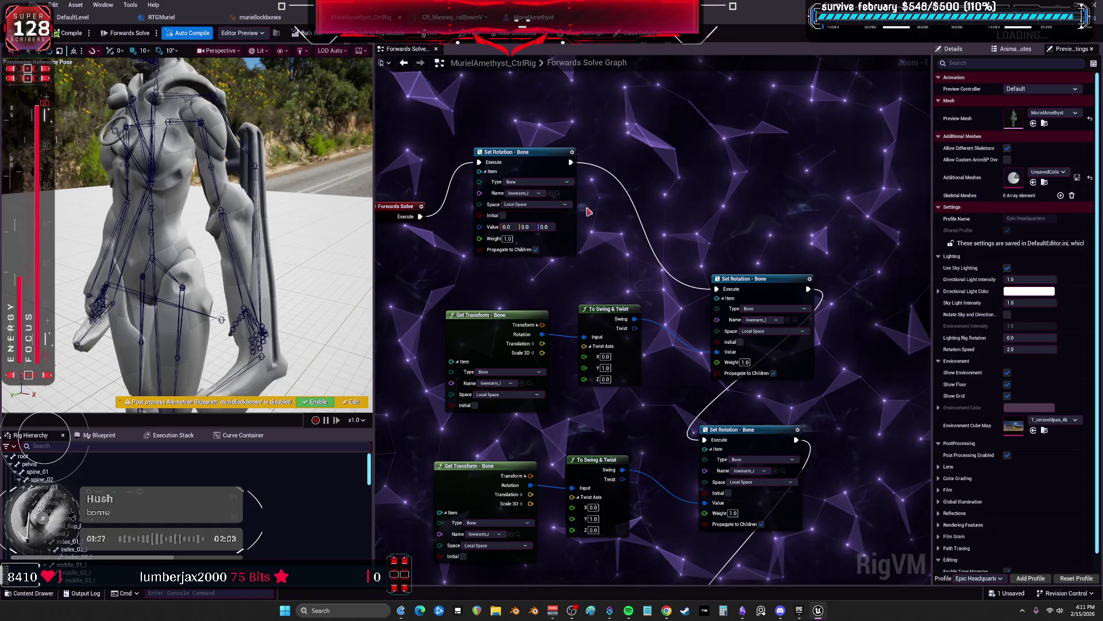
# Try forearm rotation values such as roll -235, pitch 234 and yaw -6 in the preview
pyautogui.moveTo(508, 226); pyautogui.dragTo(520, 242)
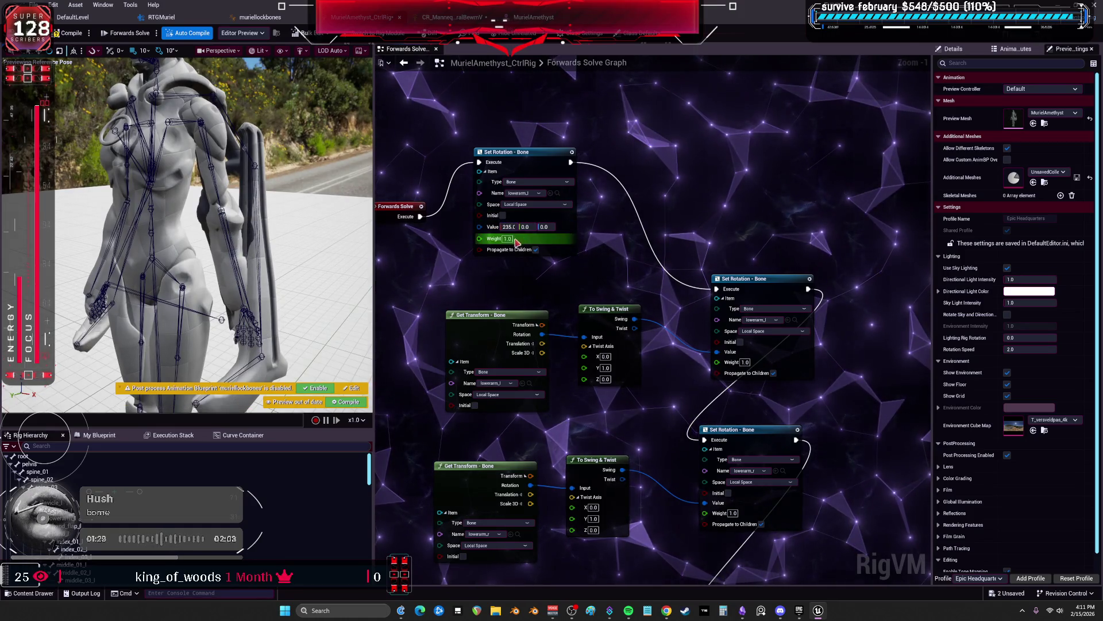
pyautogui.write('-')
pyautogui.press('Return')
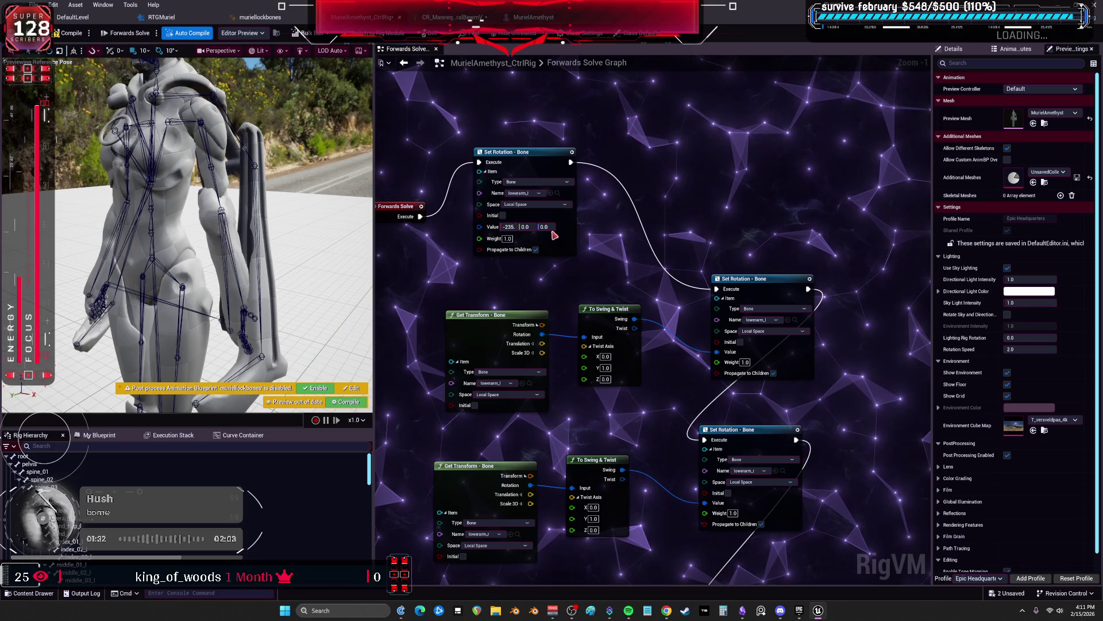
pyautogui.moveTo(510, 227); pyautogui.dragTo(580, 230)
pyautogui.write('234')
pyautogui.press('Return')
pyautogui.write('-6')
pyautogui.press('Return')
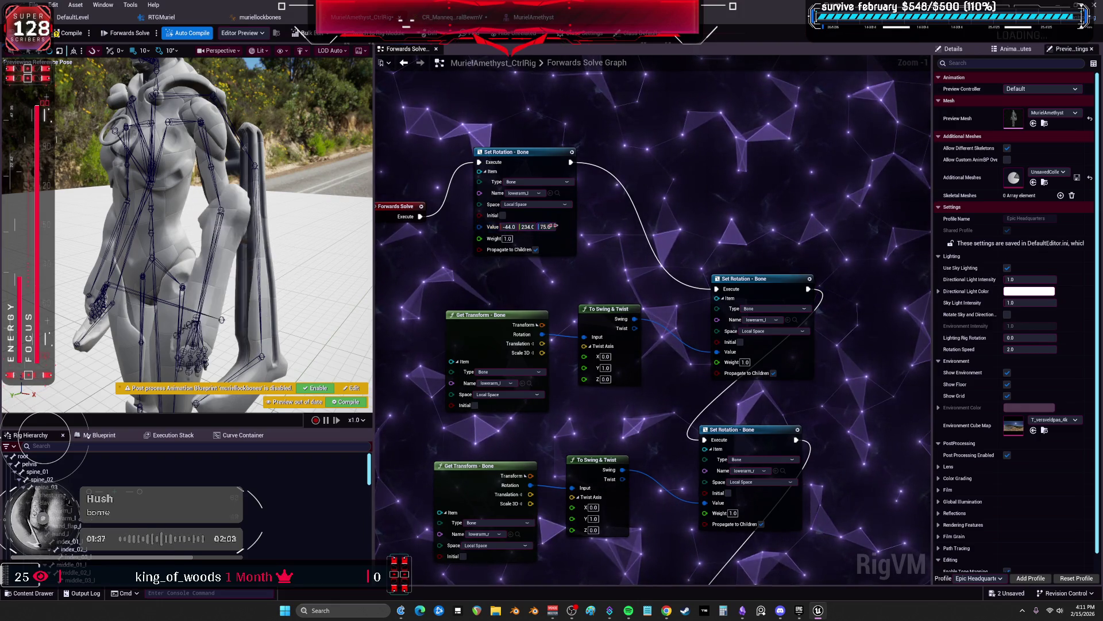
pyautogui.moveTo(328, 241); pyautogui.dragTo(328, 240)
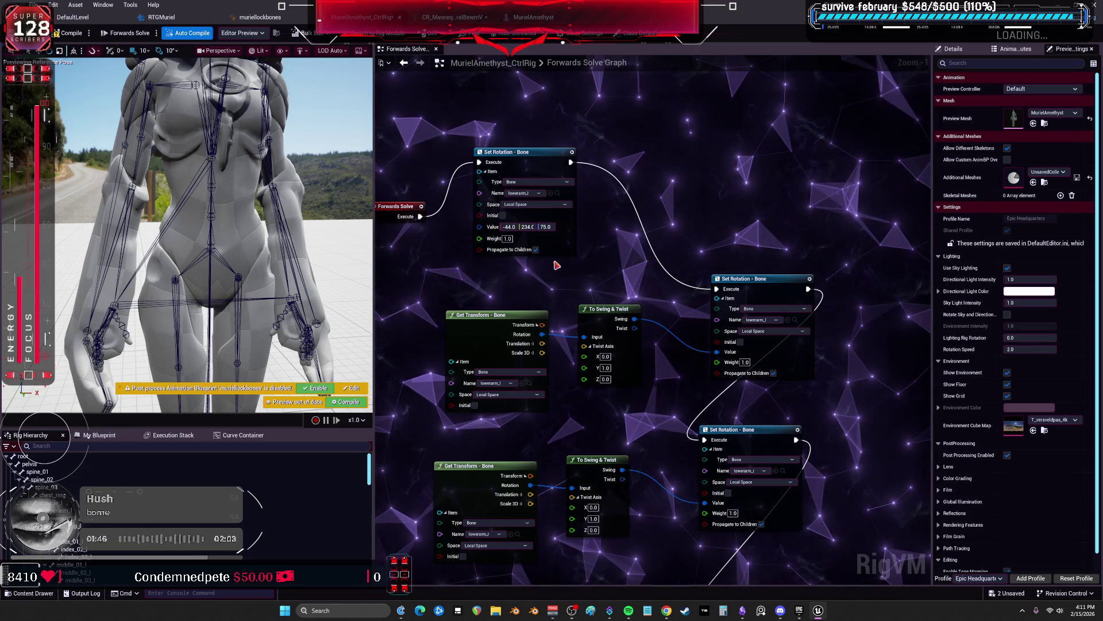
# With the node's Initial option turned on, set a yaw of 59, then turn Initial back off
pyautogui.click(504, 216)
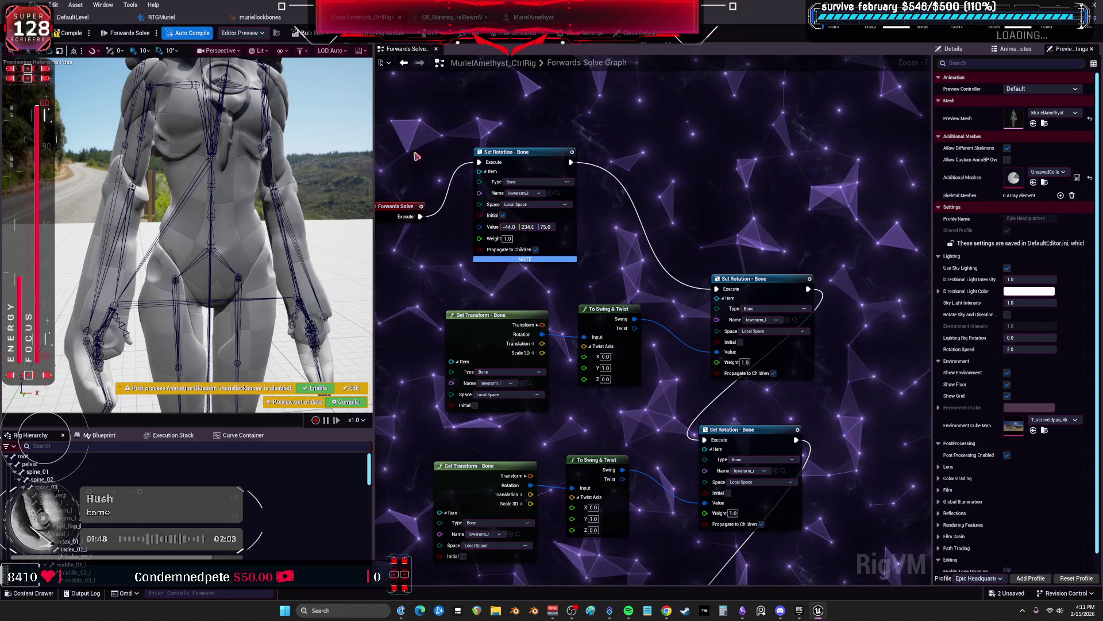
pyautogui.click(526, 227)
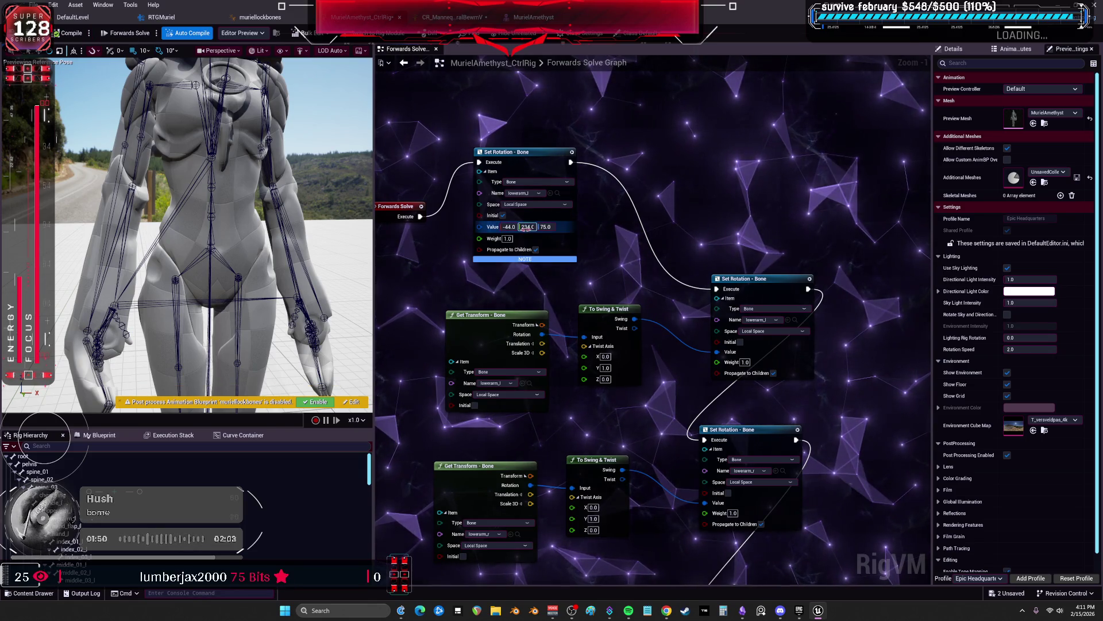
pyautogui.press('Tab')
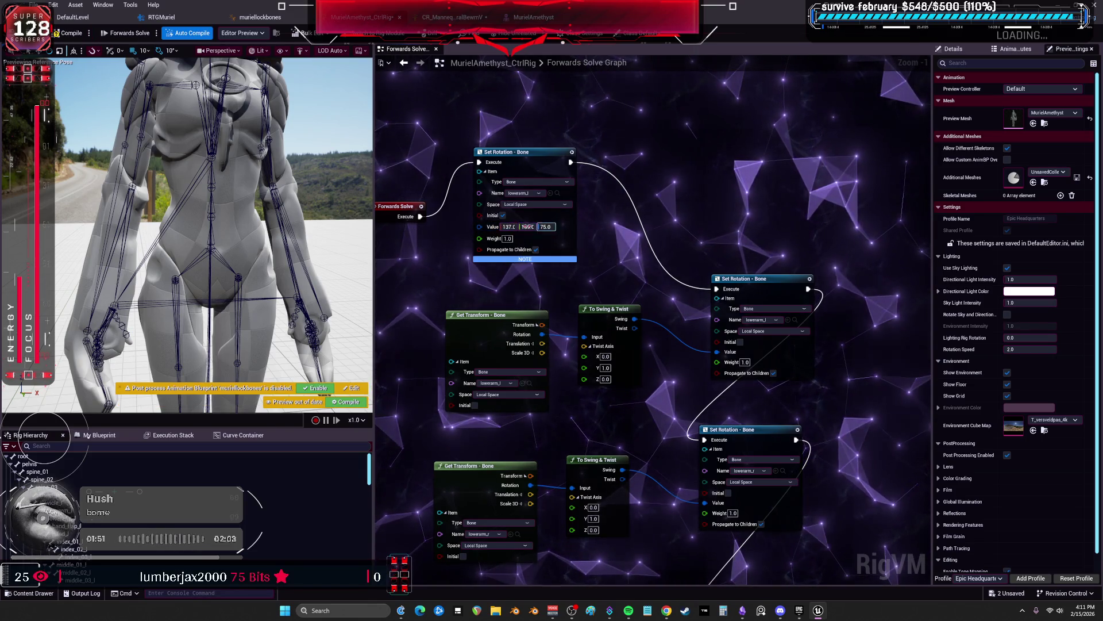
pyautogui.write('59')
pyautogui.press('Return')
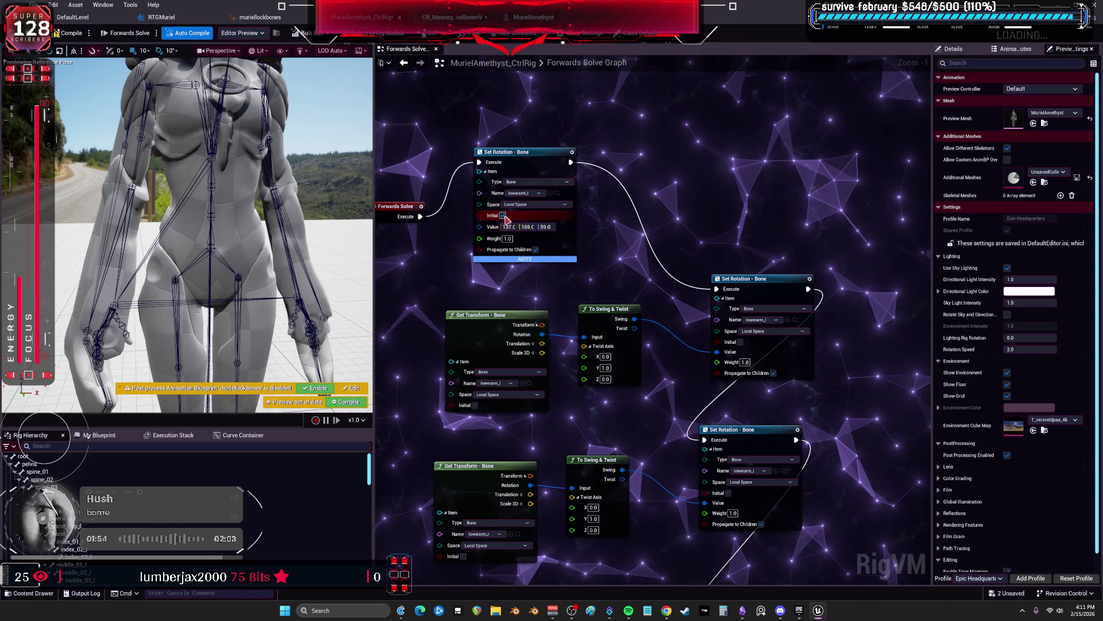
pyautogui.click(507, 217)
# Zero the rotation again, then swing the yaw up to 71 so the forearm bends forward
pyautogui.moveTo(506, 226); pyautogui.dragTo(508, 226)
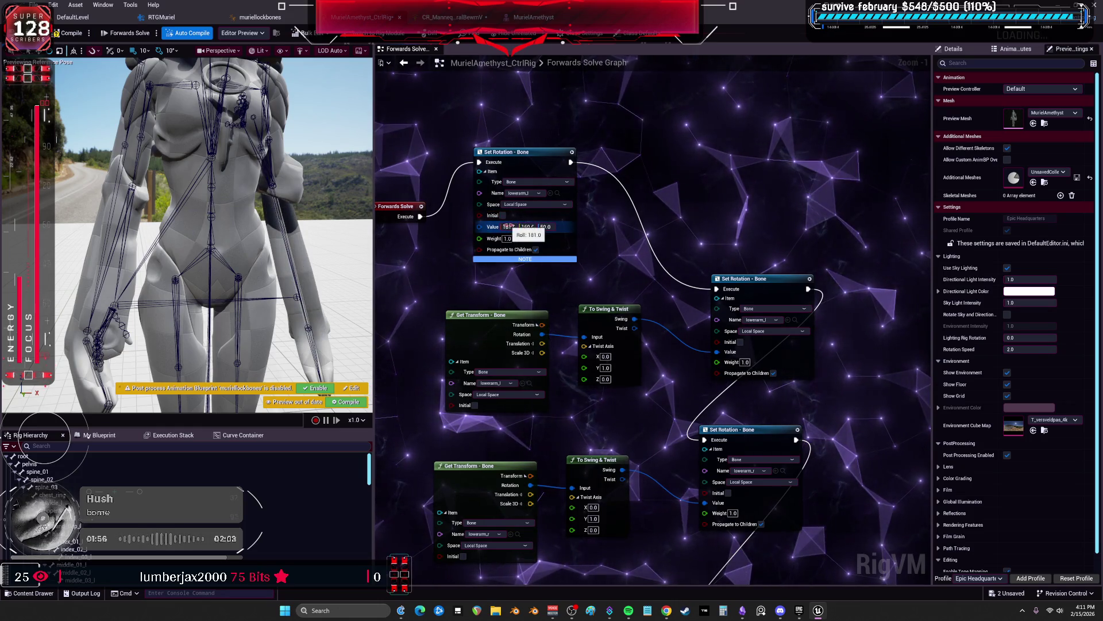
pyautogui.write('0')
pyautogui.press('Tab')
pyautogui.write('0')
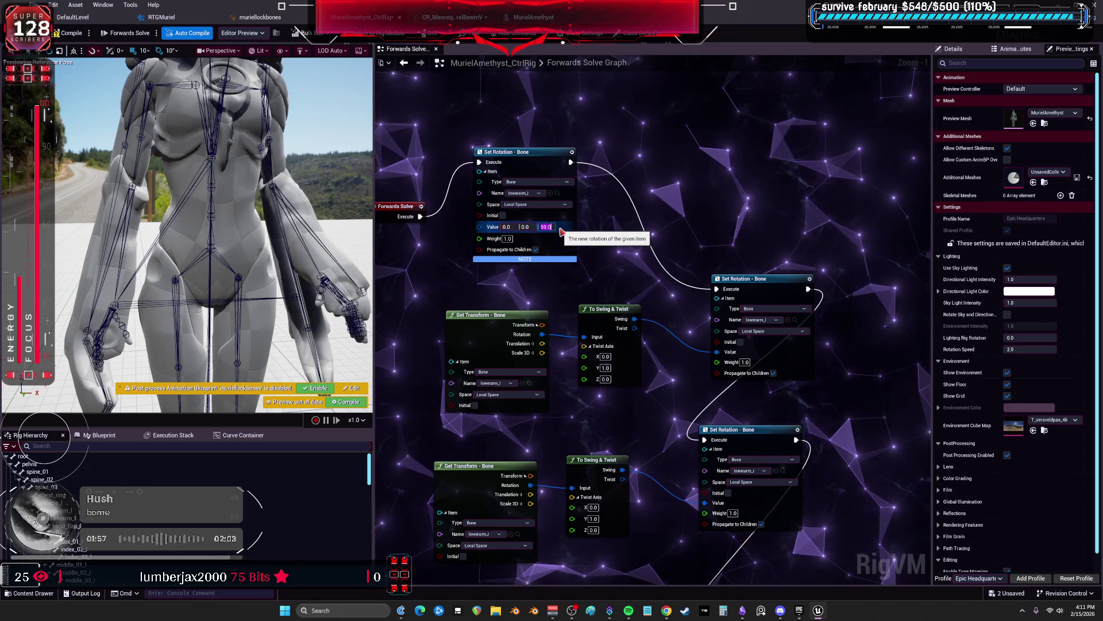
pyautogui.press('Tab')
pyautogui.write('0')
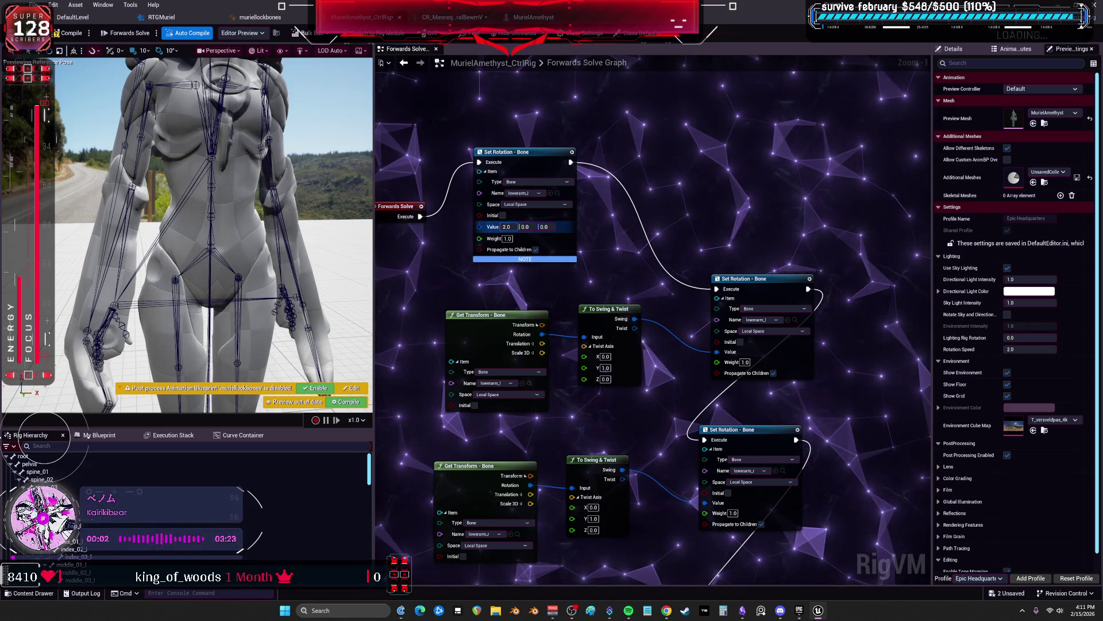
pyautogui.moveTo(506, 226); pyautogui.dragTo(499, 229)
pyautogui.click(527, 227)
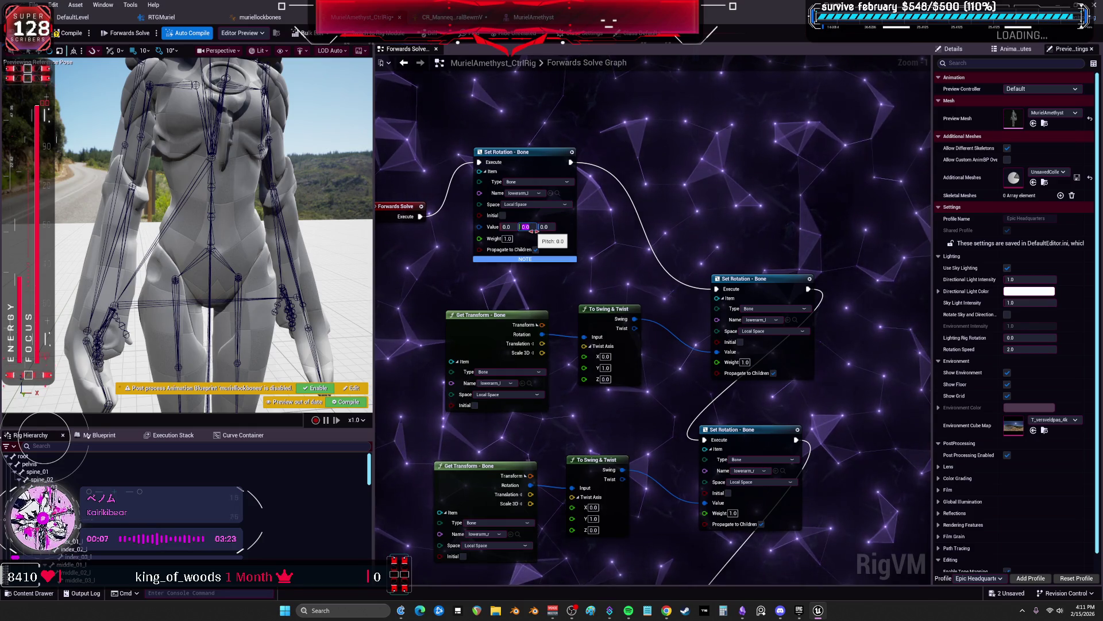
pyautogui.write('10')
pyautogui.moveTo(546, 226); pyautogui.dragTo(545, 227)
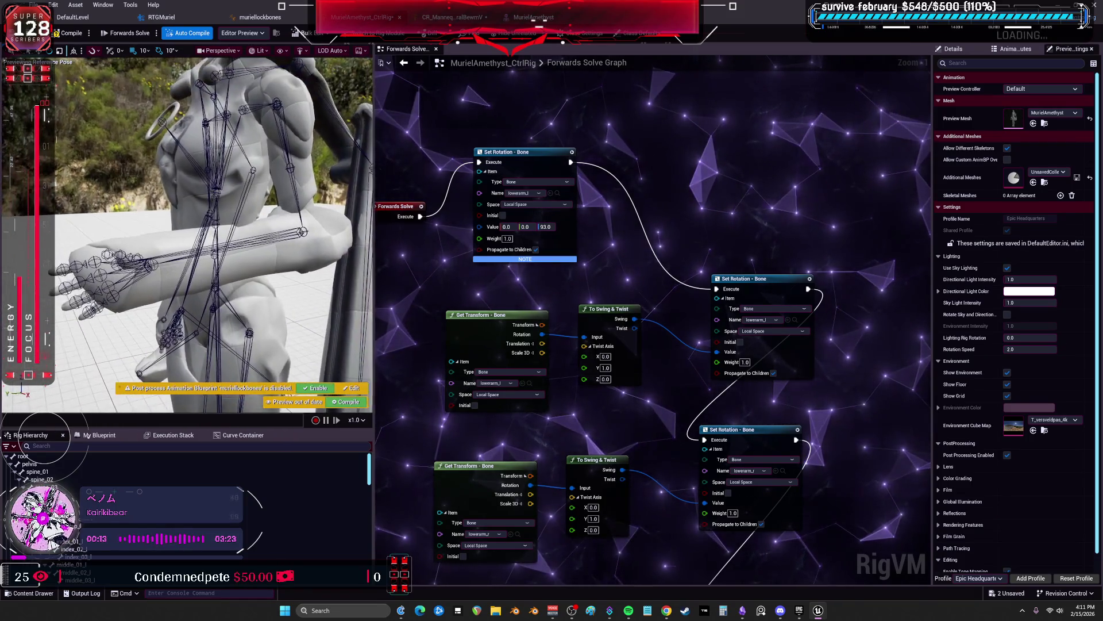
pyautogui.moveTo(546, 227); pyautogui.dragTo(510, 227)
pyautogui.click(524, 227)
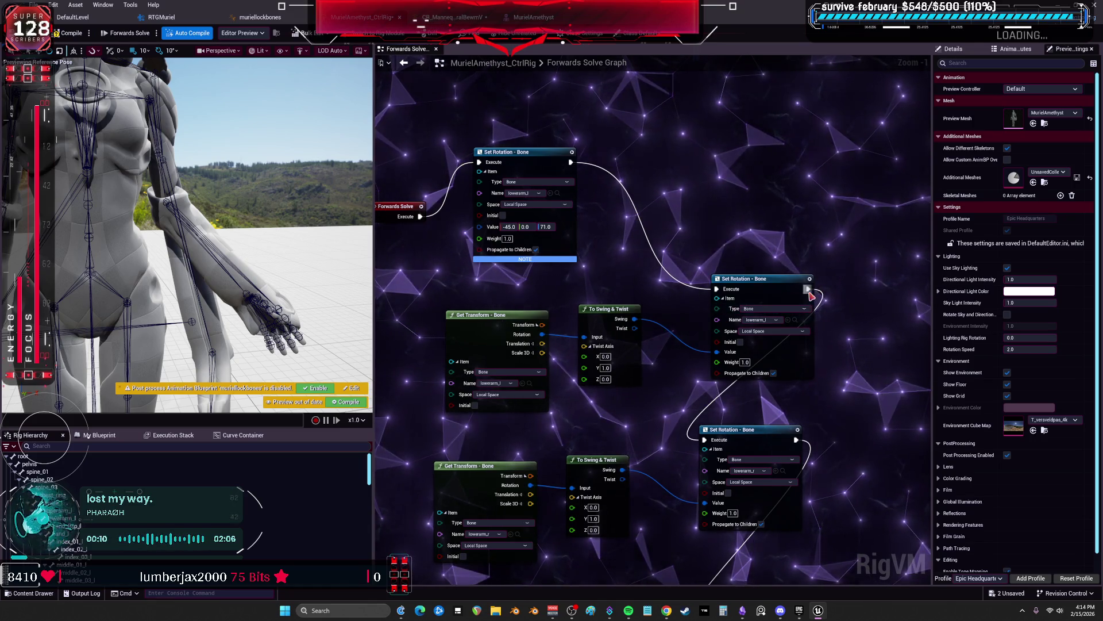
# Reset the forearm roll to 0, try a yaw of 89, then return the yaw to 0
pyautogui.moveTo(764, 278); pyautogui.dragTo(742, 191)
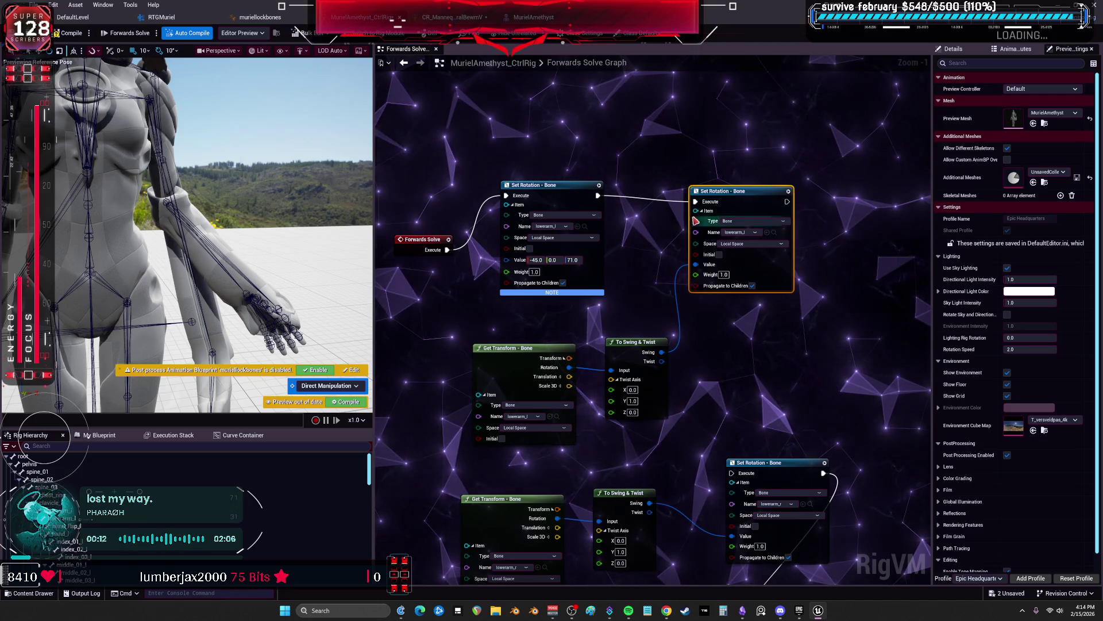
pyautogui.moveTo(533, 260); pyautogui.dragTo(529, 260)
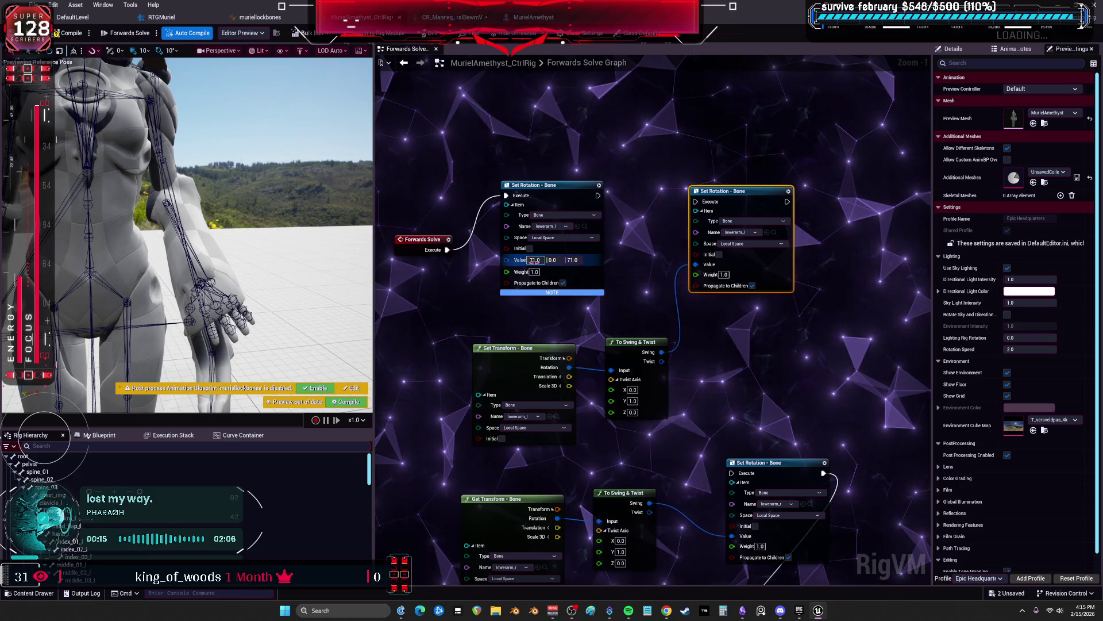
pyautogui.write('0')
pyautogui.press('Return')
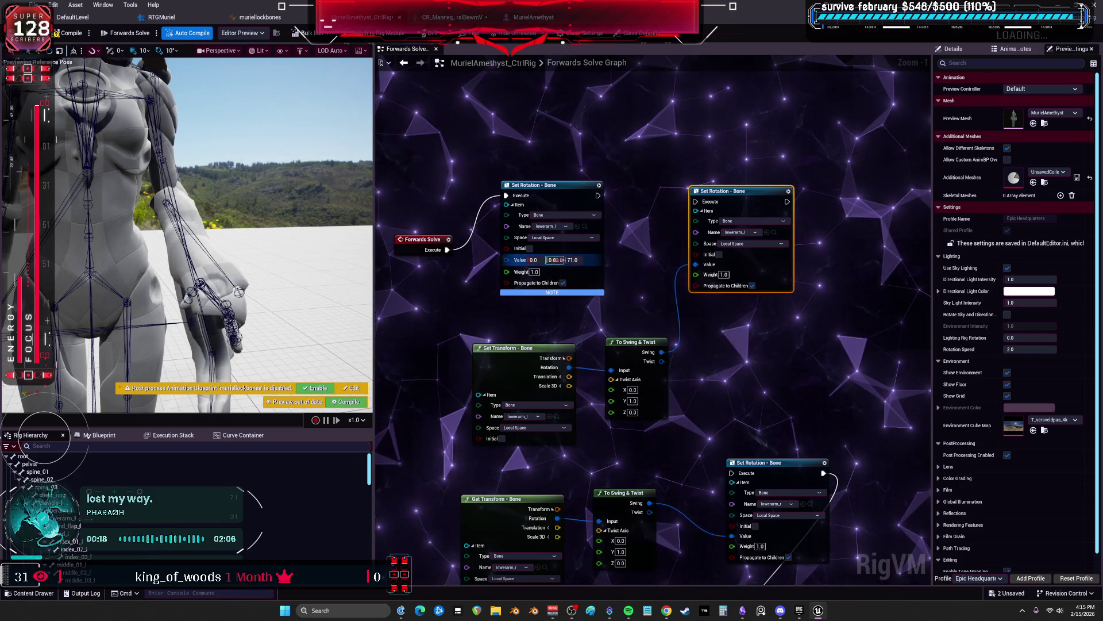
pyautogui.click(553, 260)
pyautogui.press('Tab')
pyautogui.write('89')
pyautogui.press('Return')
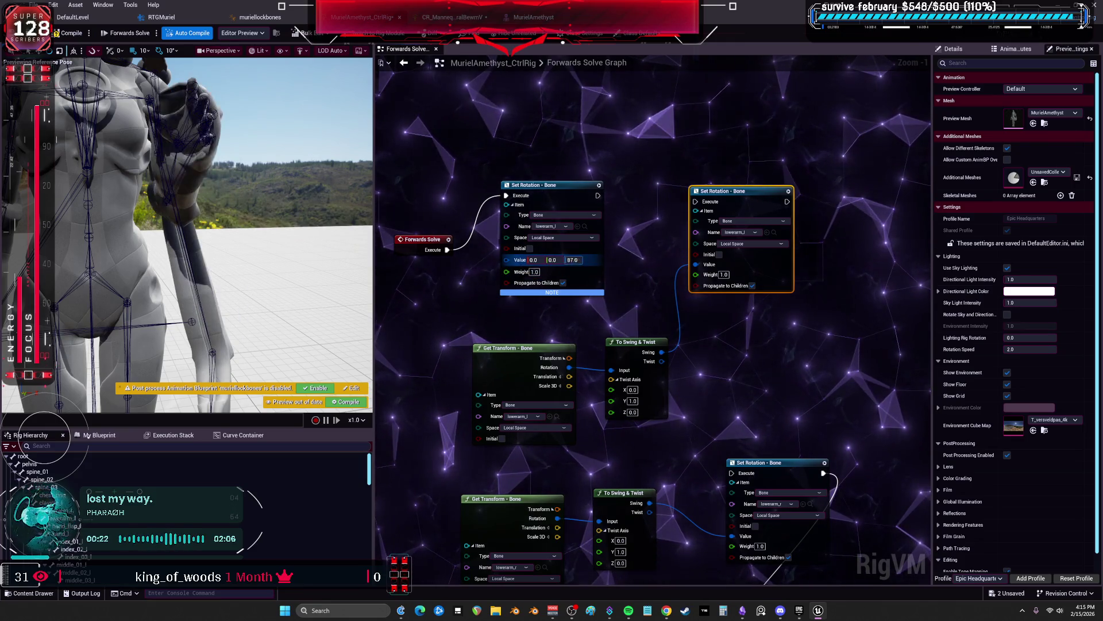
pyautogui.write('0')
pyautogui.press('Return')
# Set the swing-twist node's Twist Axis Z to 1, try a roll of 90, and compile the rig
pyautogui.click(655, 303)
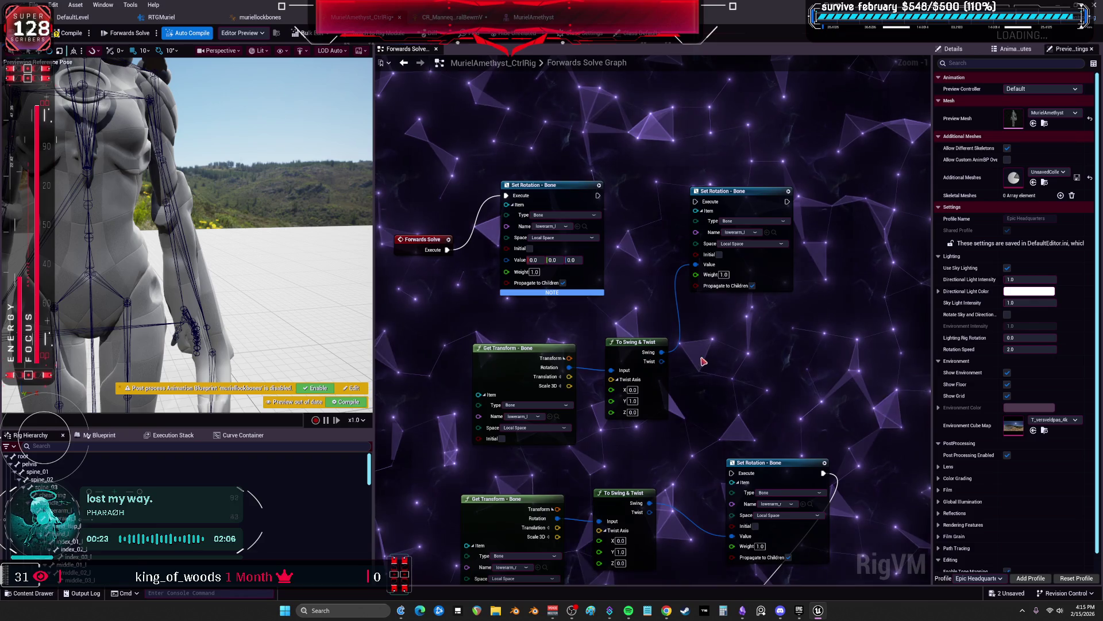
pyautogui.write('1')
pyautogui.press('Return')
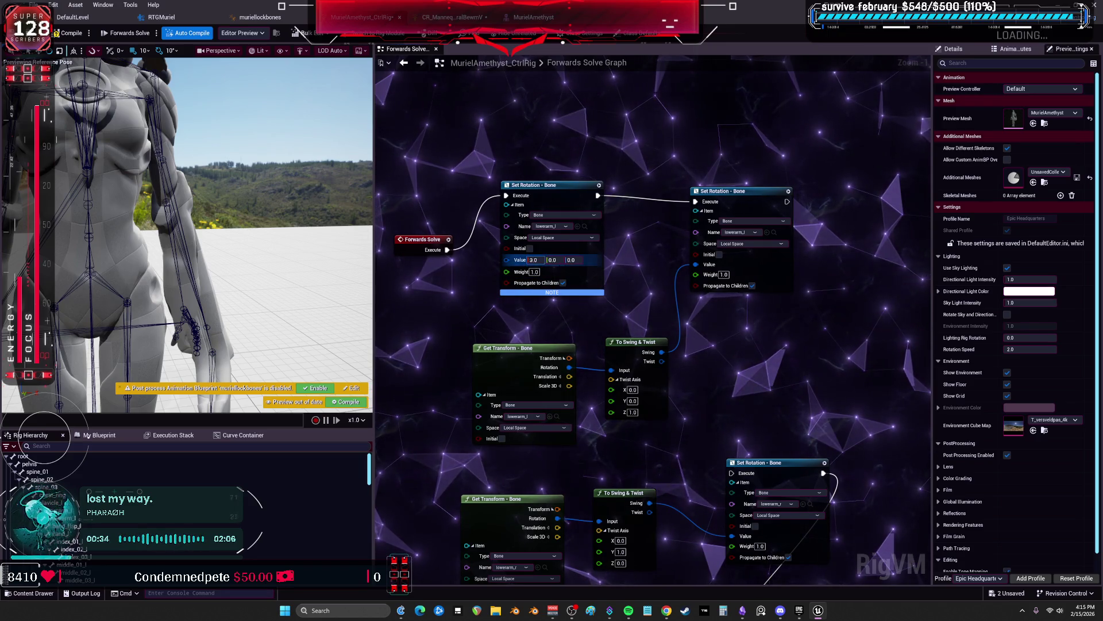
pyautogui.write('90')
pyautogui.press('Return')
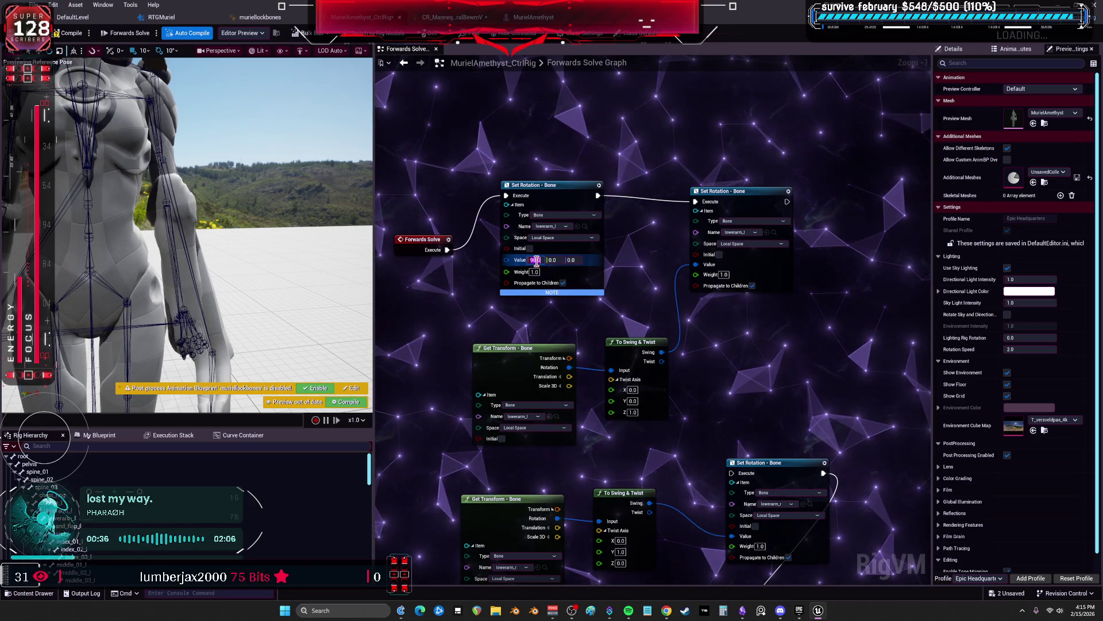
pyautogui.click(69, 32)
# Re-tune the forearm rotation, trying roll 28 then 45 and pitch 29 then -48
pyautogui.write('0')
pyautogui.press('Return')
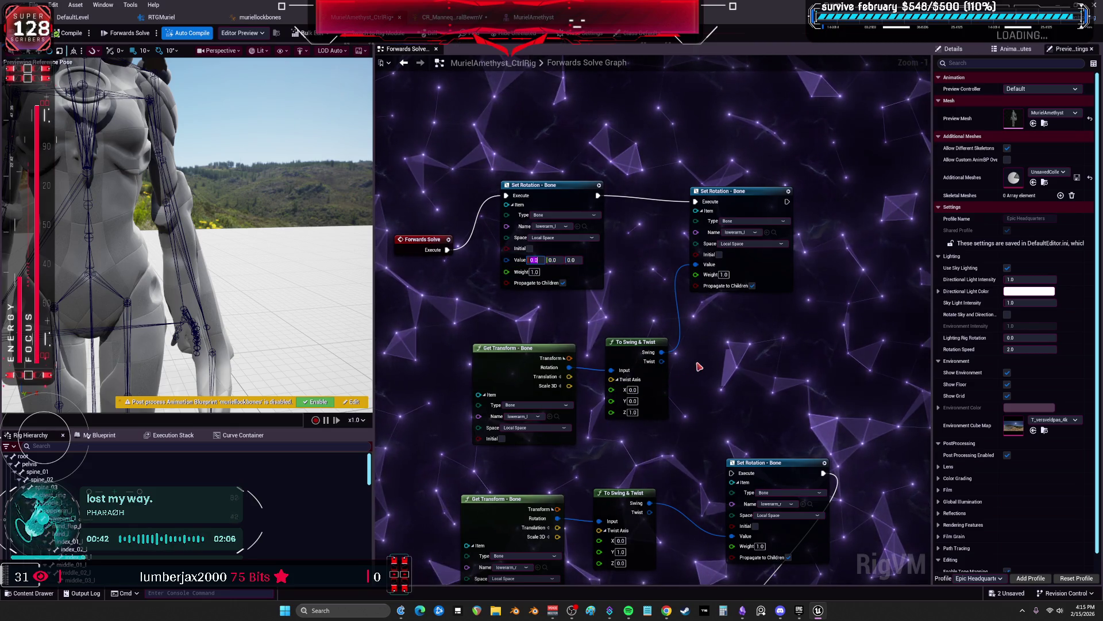
pyautogui.moveTo(666, 363); pyautogui.dragTo(696, 285)
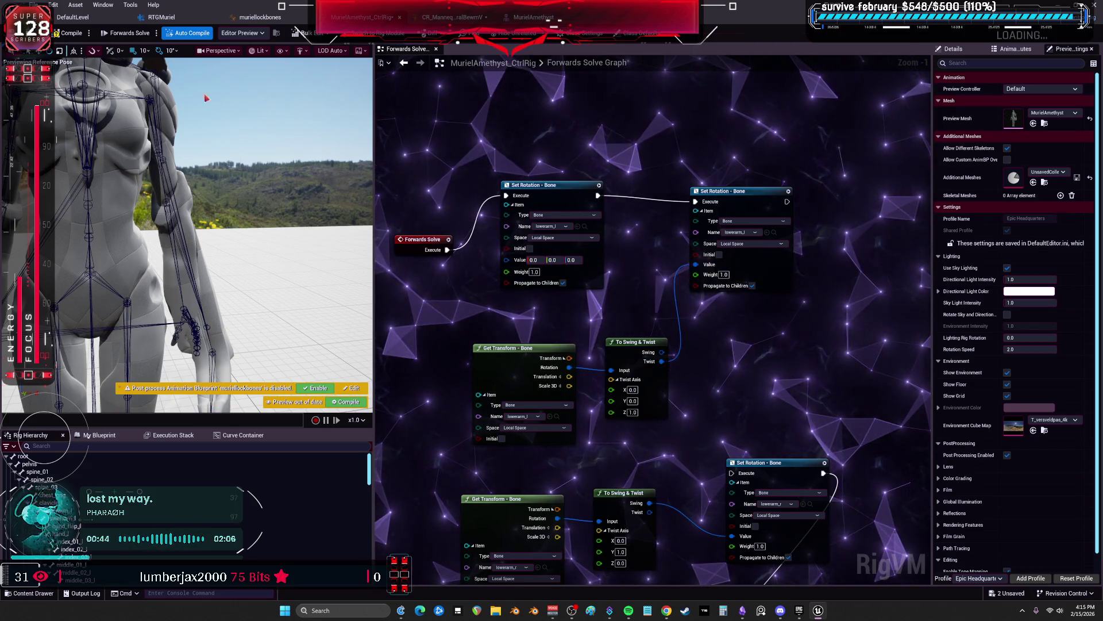
pyautogui.click(534, 260)
pyautogui.write('28')
pyautogui.press('Return')
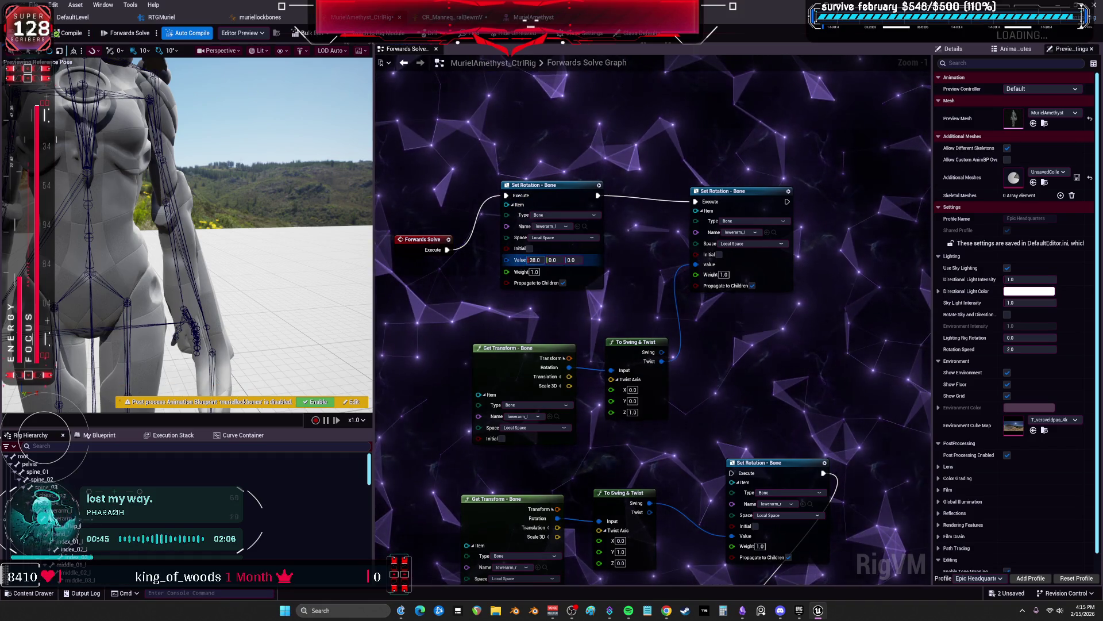
pyautogui.write('45')
pyautogui.press('Return')
pyautogui.write('29')
pyautogui.press('Return')
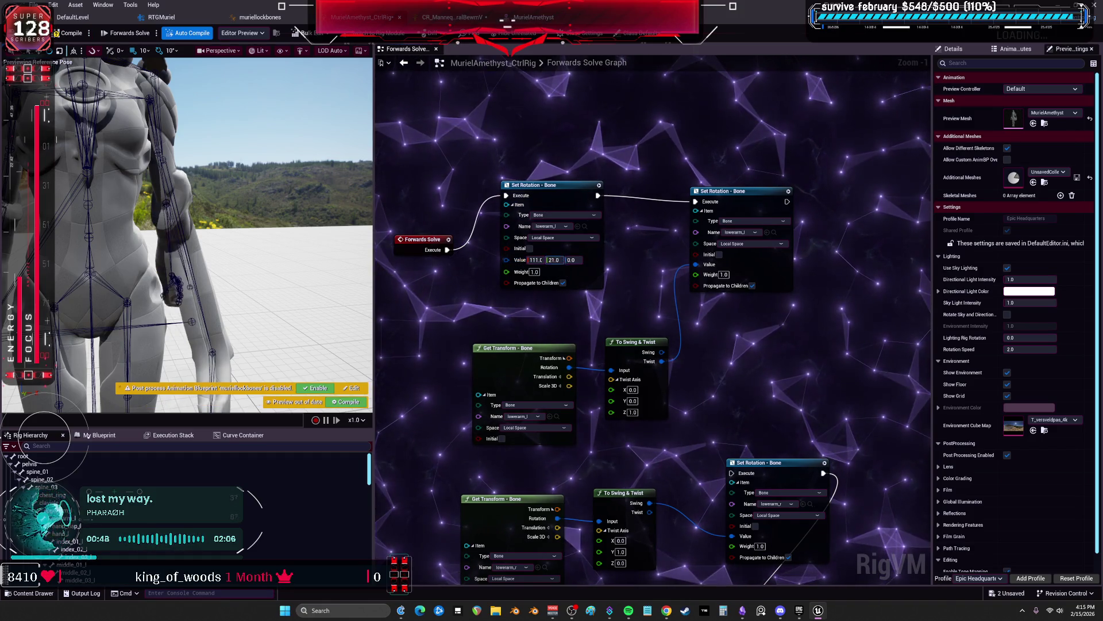
pyautogui.moveTo(554, 260)
pyautogui.mouseDown()
pyautogui.moveTo(573, 264)
pyautogui.moveTo(555, 260)
pyautogui.mouseUp()
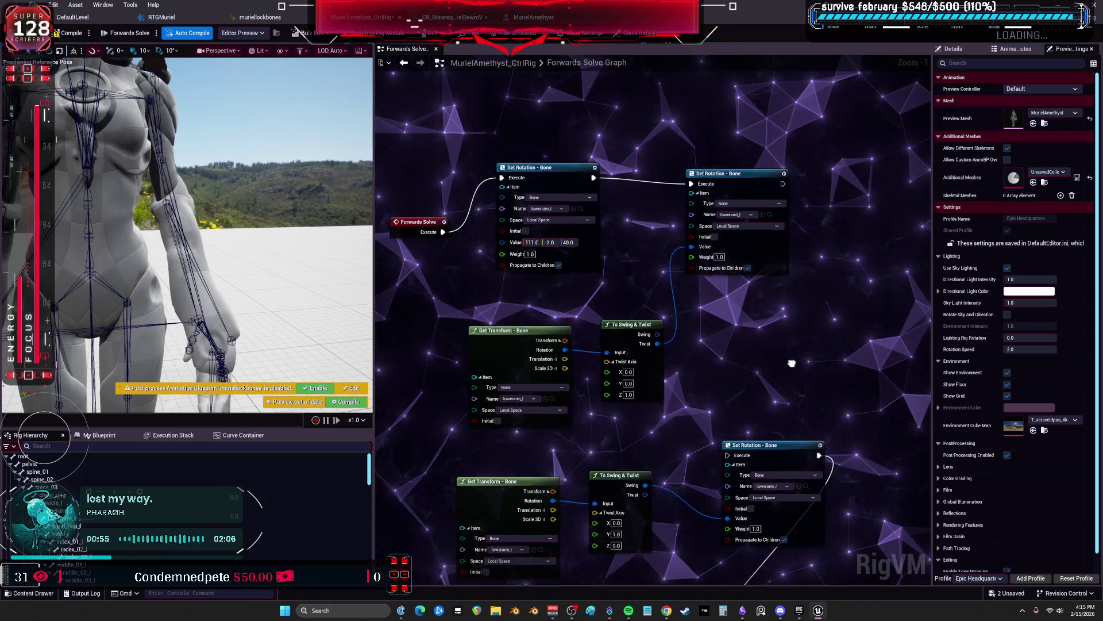
# Finish the forearm at pitch -2 and yaw 40, then give the calf swing-twist node Twist Axis Z 1
pyautogui.moveTo(754, 378); pyautogui.dragTo(747, 335)
pyautogui.moveTo(702, 396); pyautogui.dragTo(661, 285)
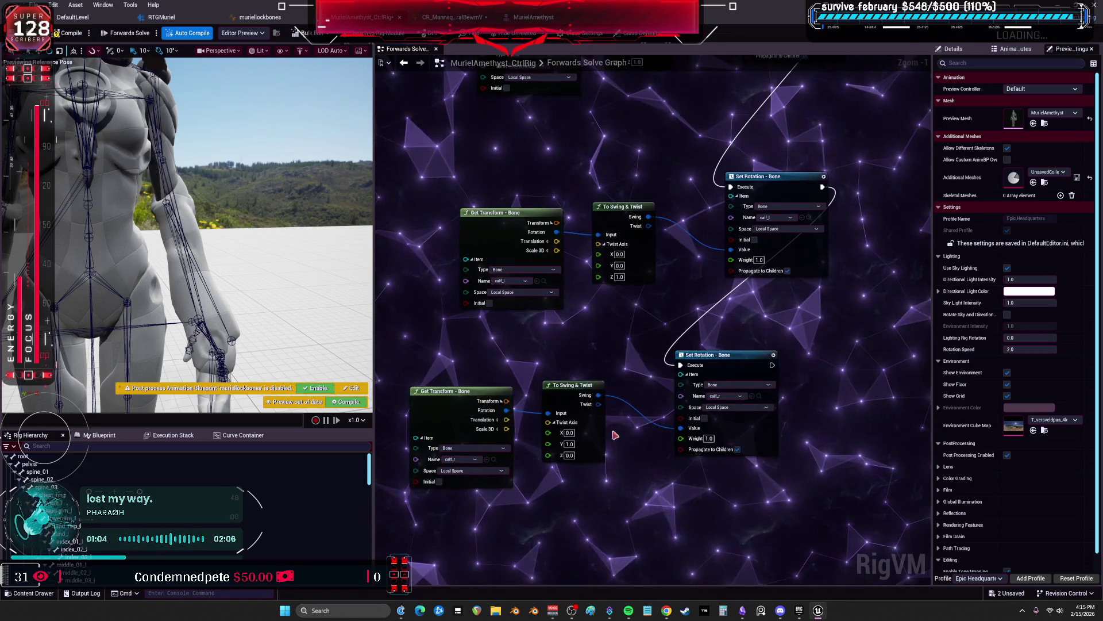
pyautogui.press('Tab')
pyautogui.write('1')
pyautogui.press('Return')
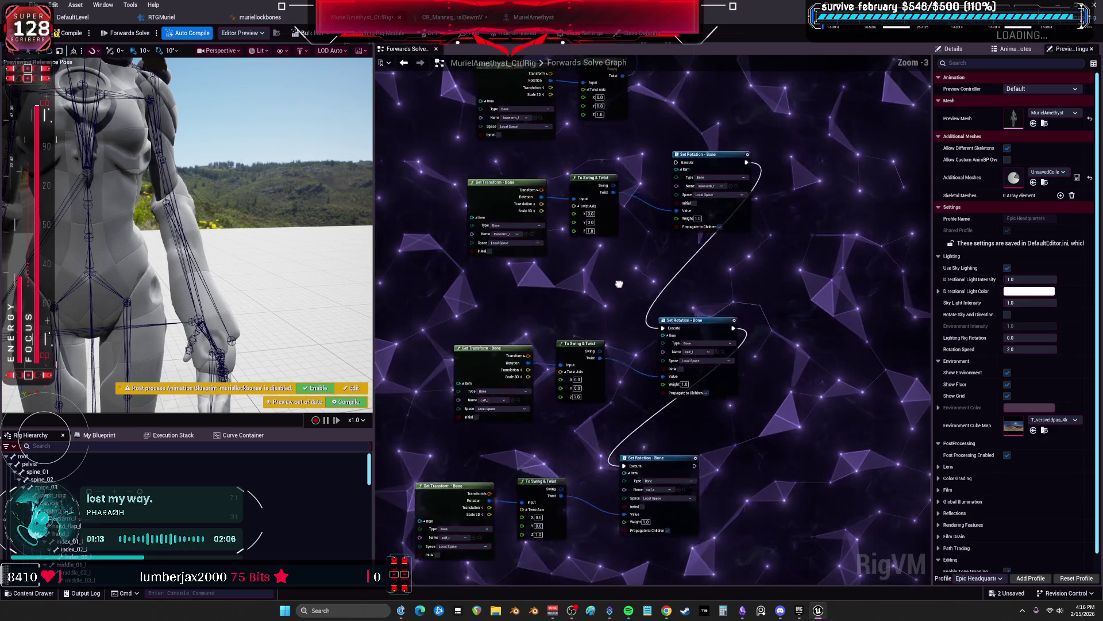
pyautogui.scroll(-1, 654, 203)
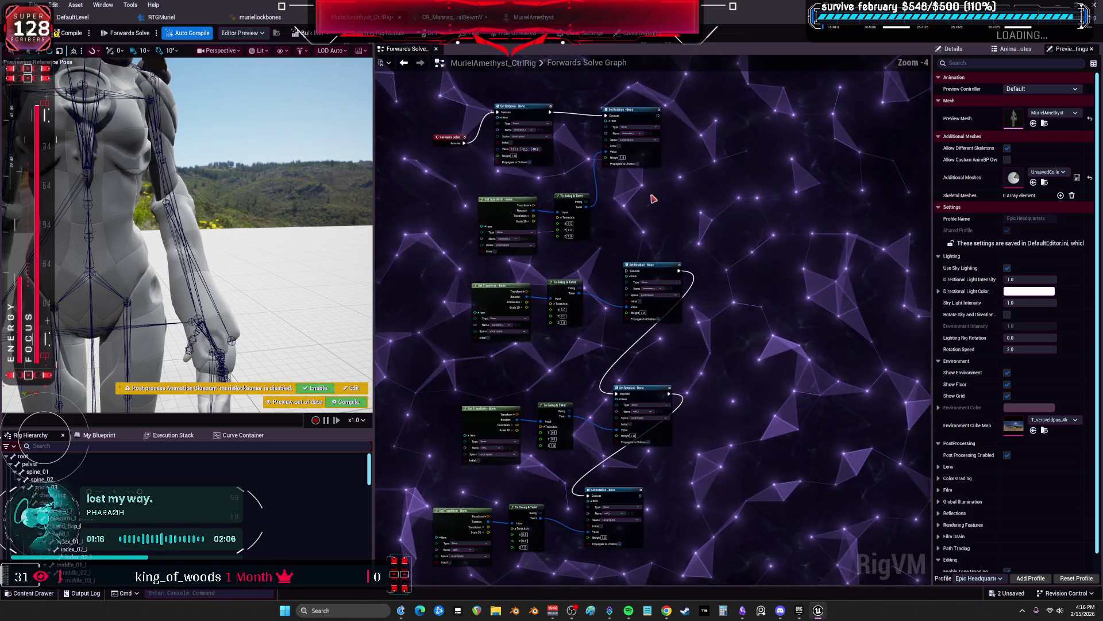
pyautogui.moveTo(701, 555); pyautogui.dragTo(670, 473)
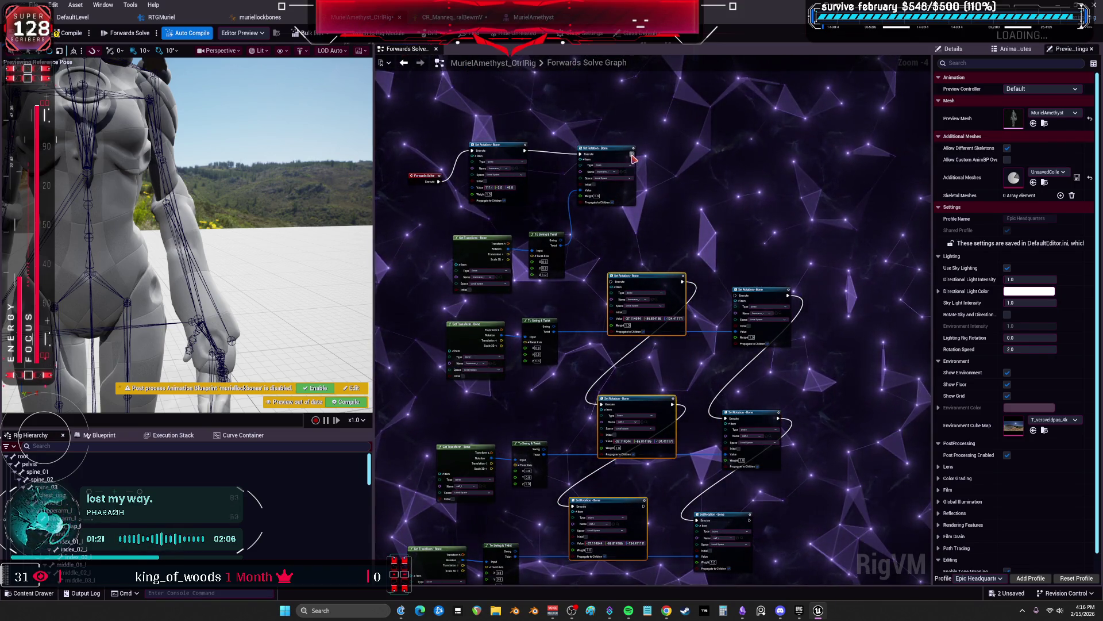
# Hook the lowerarm_r Set Rotation node into the execution chain and drag its rotation to about -74, -109, 118
pyautogui.moveTo(617, 289); pyautogui.dragTo(591, 154)
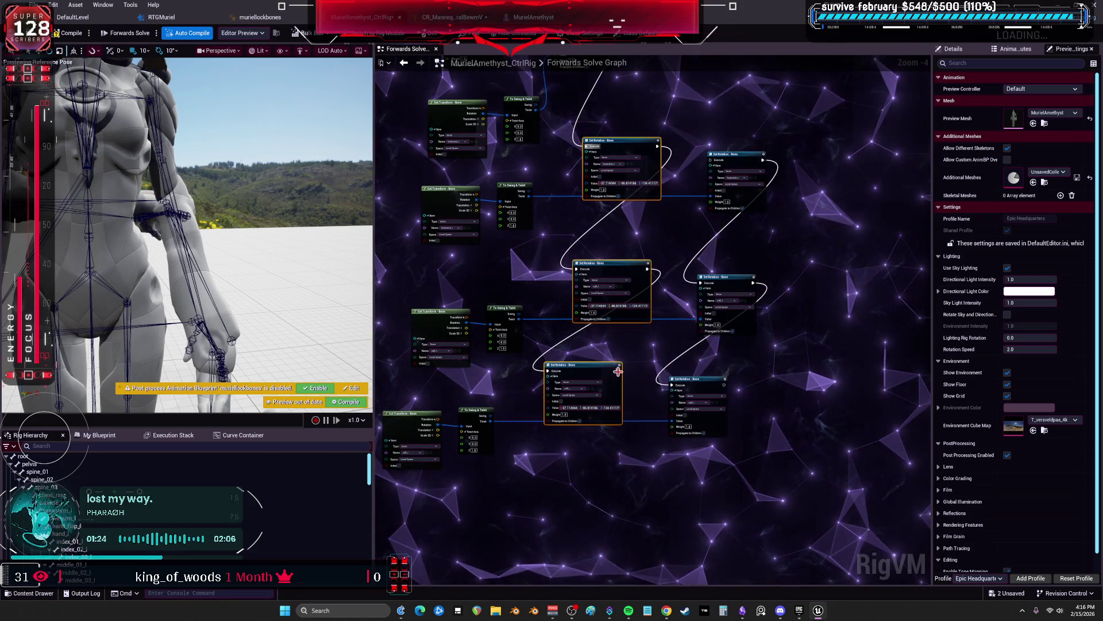
pyautogui.moveTo(714, 163); pyautogui.dragTo(713, 160)
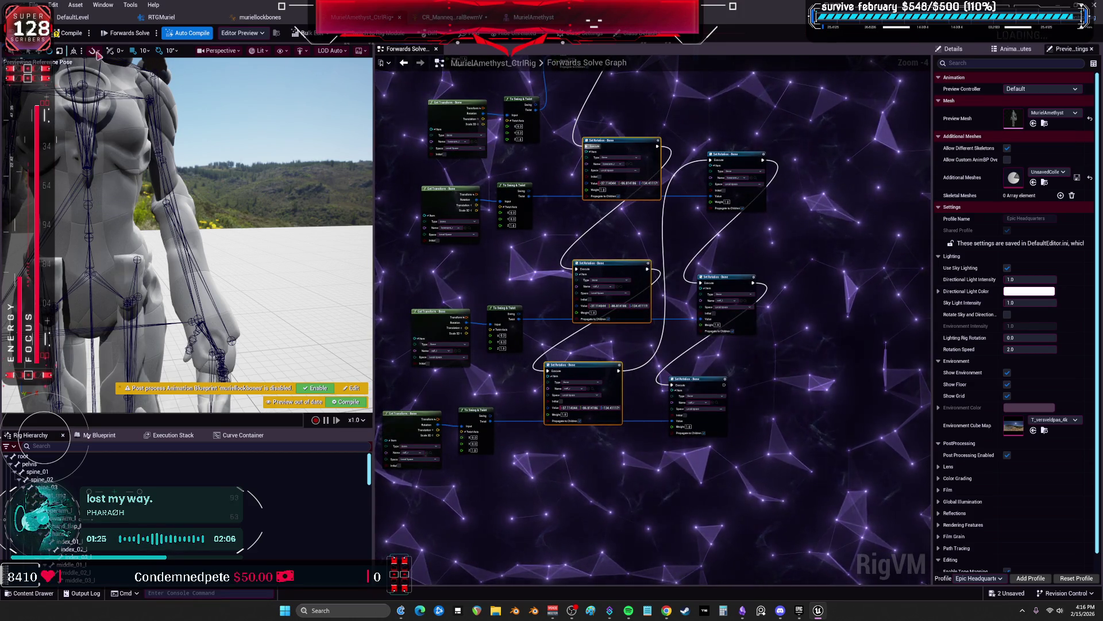
pyautogui.scroll(4, 604, 267)
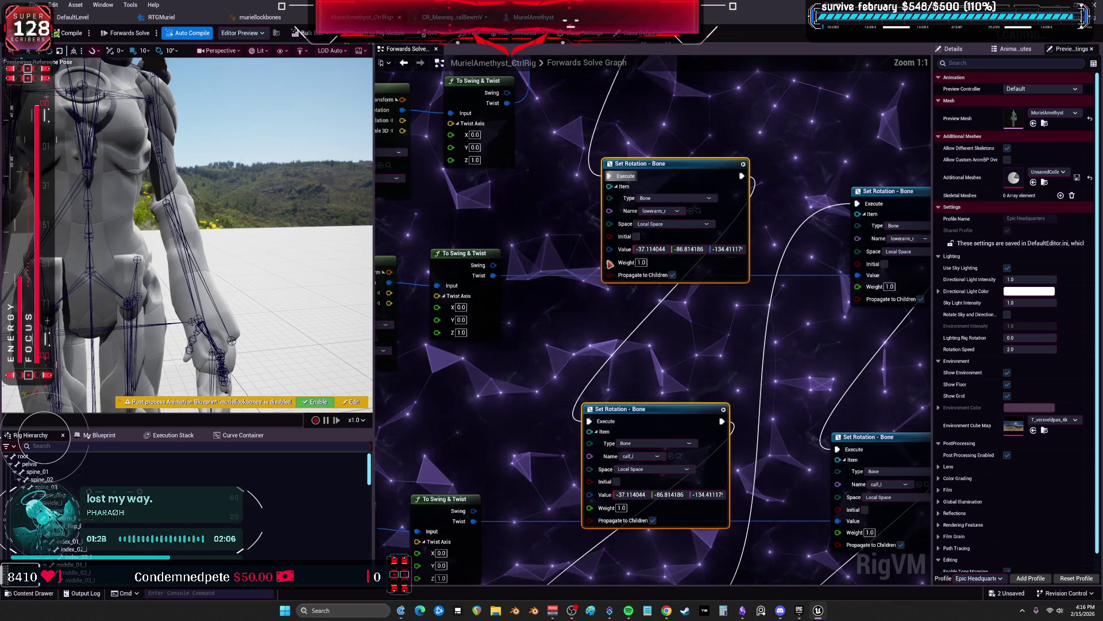
pyautogui.press('Return')
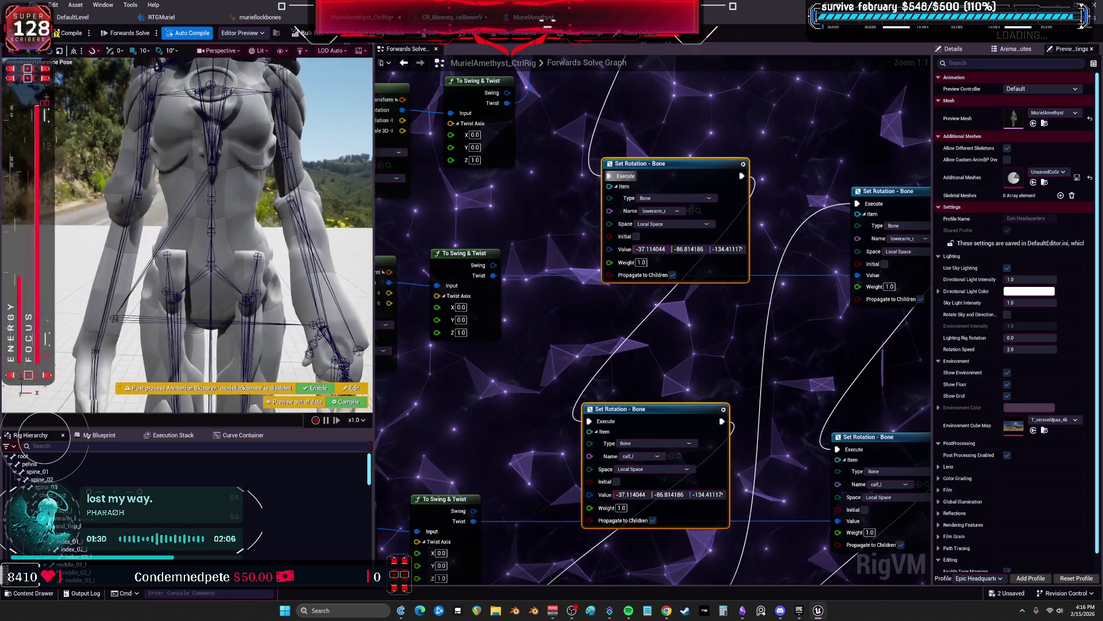
pyautogui.write('5')
pyautogui.moveTo(648, 249)
pyautogui.mouseDown()
pyautogui.moveTo(632, 249)
pyautogui.moveTo(688, 250)
pyautogui.mouseUp()
pyautogui.moveTo(711, 342); pyautogui.dragTo(694, 105)
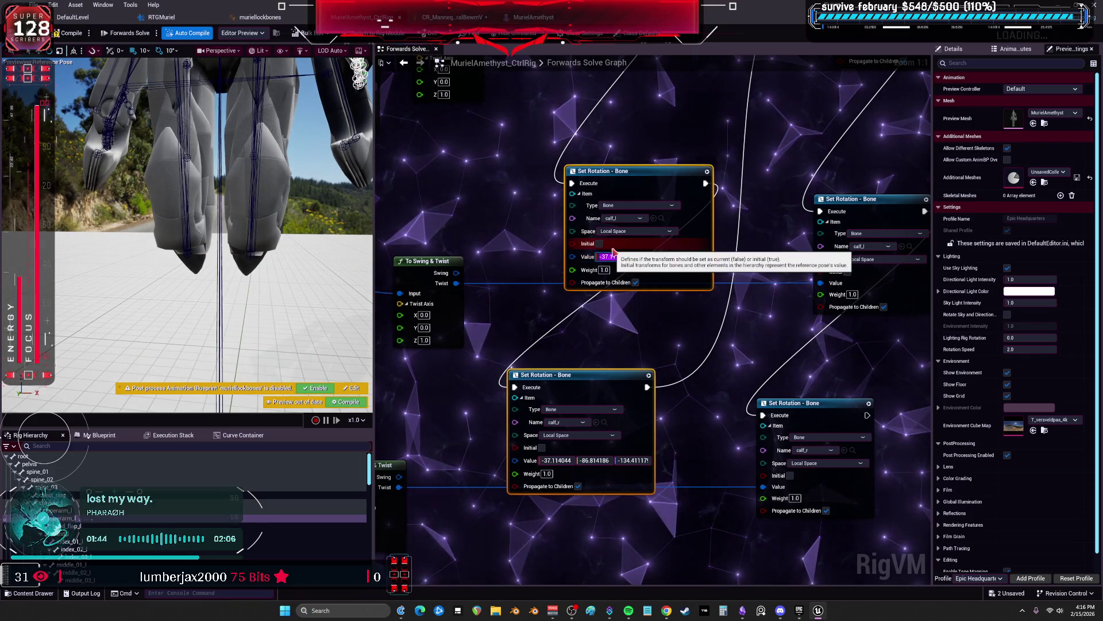
# Zero the calf_l and calf_r rotation values, then raise the calf_l Y rotation
pyautogui.write('0')
pyautogui.press('Return')
pyautogui.click(565, 460)
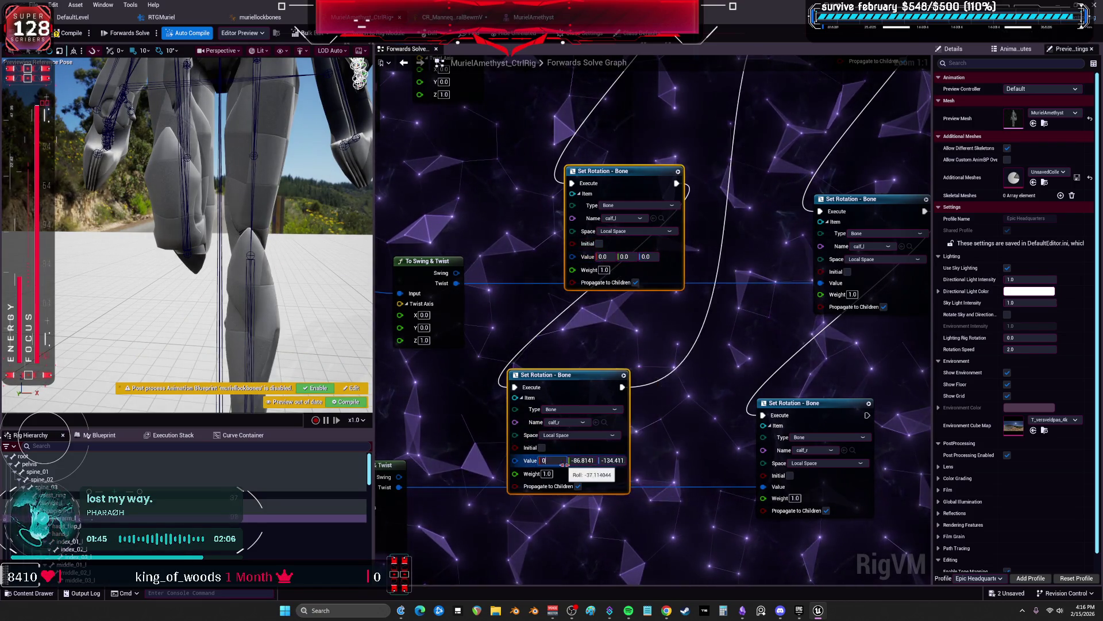
pyautogui.write('0')
pyautogui.press('Tab')
pyautogui.write('0')
pyautogui.press('Tab')
pyautogui.write('0')
pyautogui.press('Return')
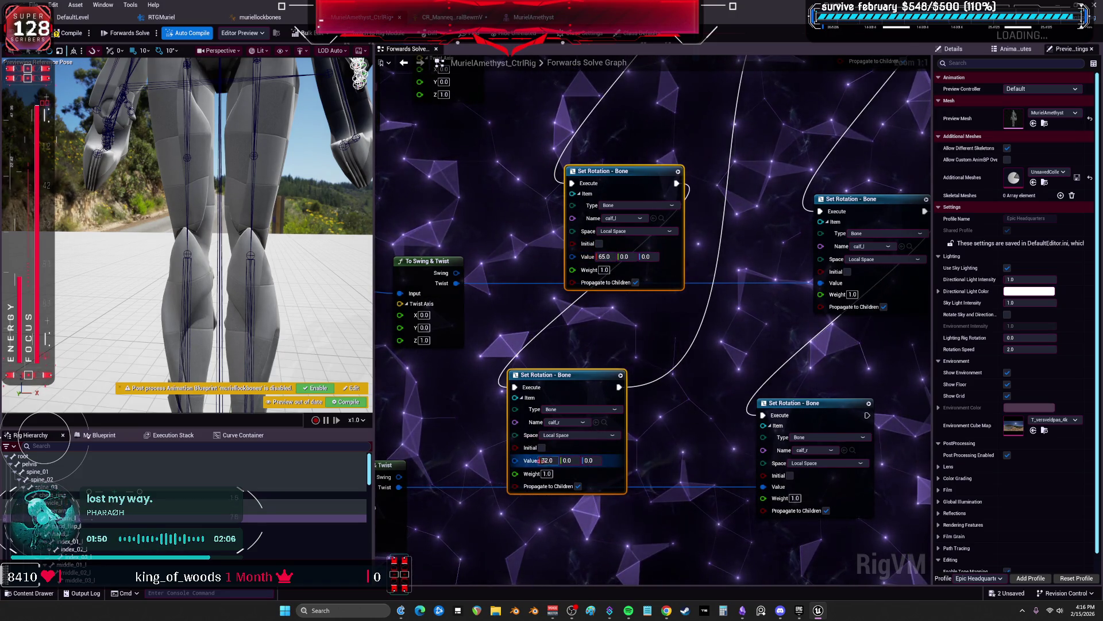
pyautogui.moveTo(624, 257)
pyautogui.mouseDown()
pyautogui.moveTo(610, 256)
pyautogui.moveTo(663, 262)
pyautogui.mouseUp()
# Delete the extra Set Rotation nodes, rewire the execution chain from Forwards Solve, and save the rig
pyautogui.scroll(-3, 644, 389)
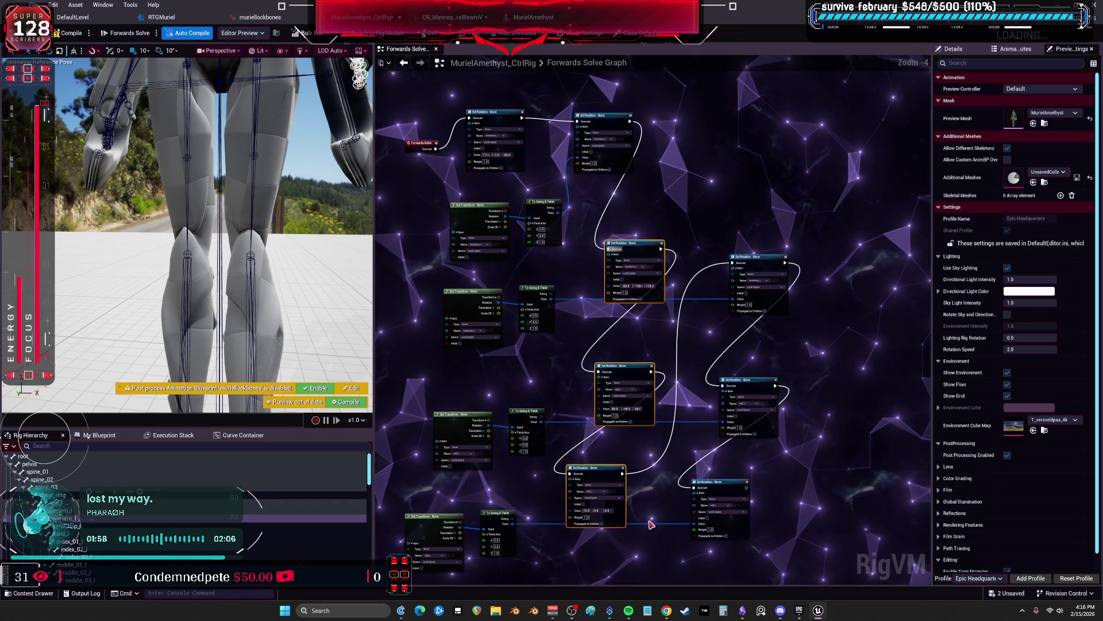
pyautogui.press('Delete')
pyautogui.scroll(2, 462, 144)
pyautogui.moveTo(429, 151); pyautogui.dragTo(642, 111)
pyautogui.moveTo(720, 109); pyautogui.dragTo(876, 323)
pyautogui.moveTo(825, 372); pyautogui.dragTo(580, 177)
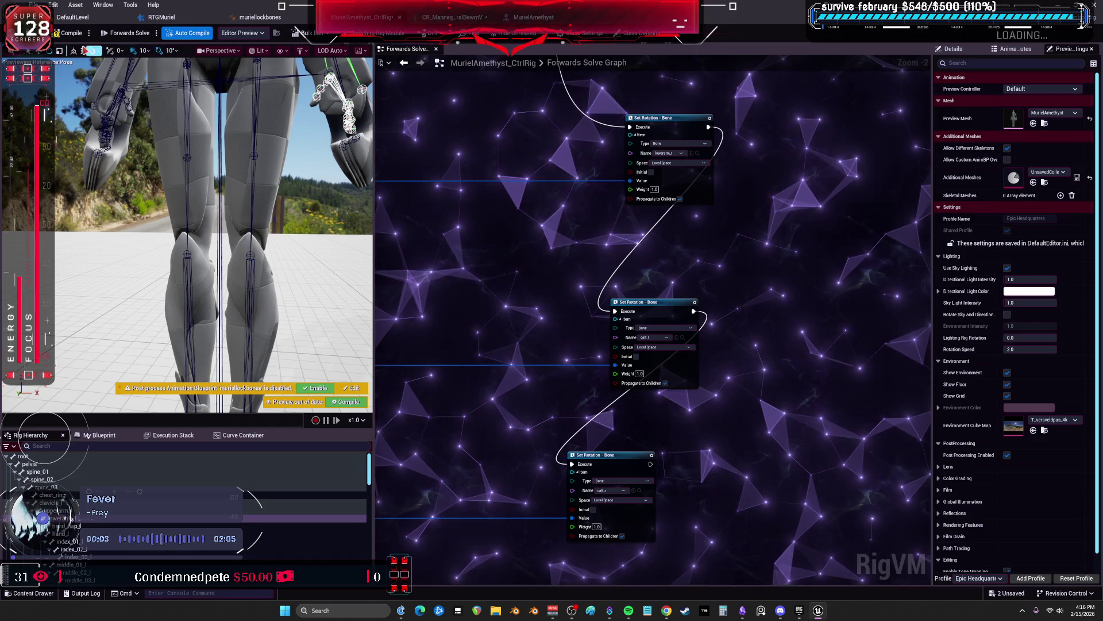
pyautogui.click(17, 33)
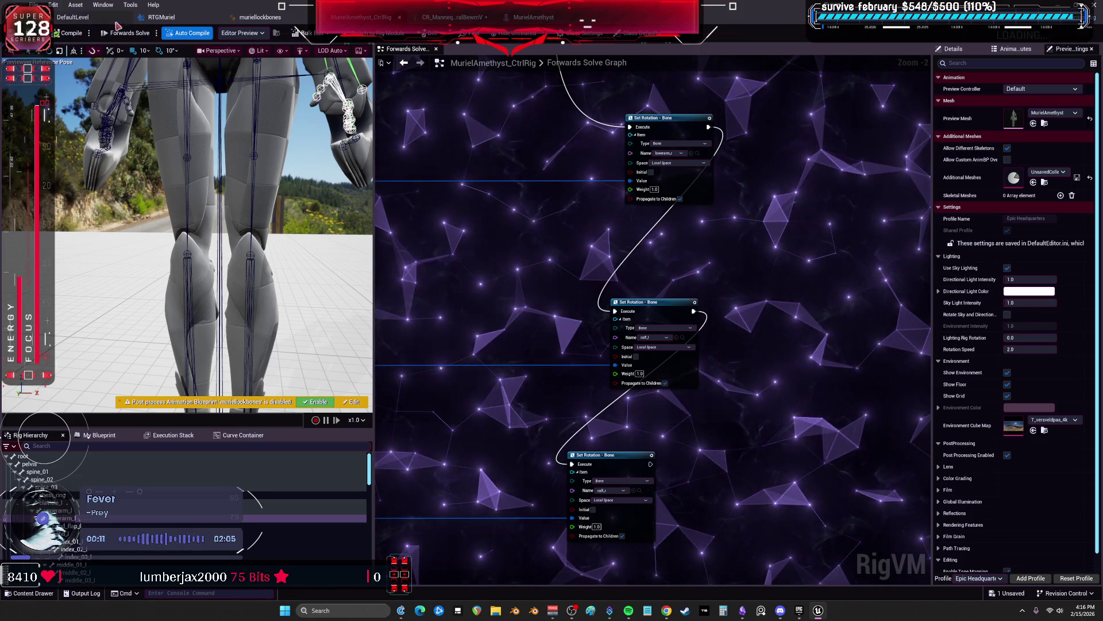
pyautogui.hotkey('ctrl', 'Tab')
pyautogui.hotkey('ctrl', 'Tab')
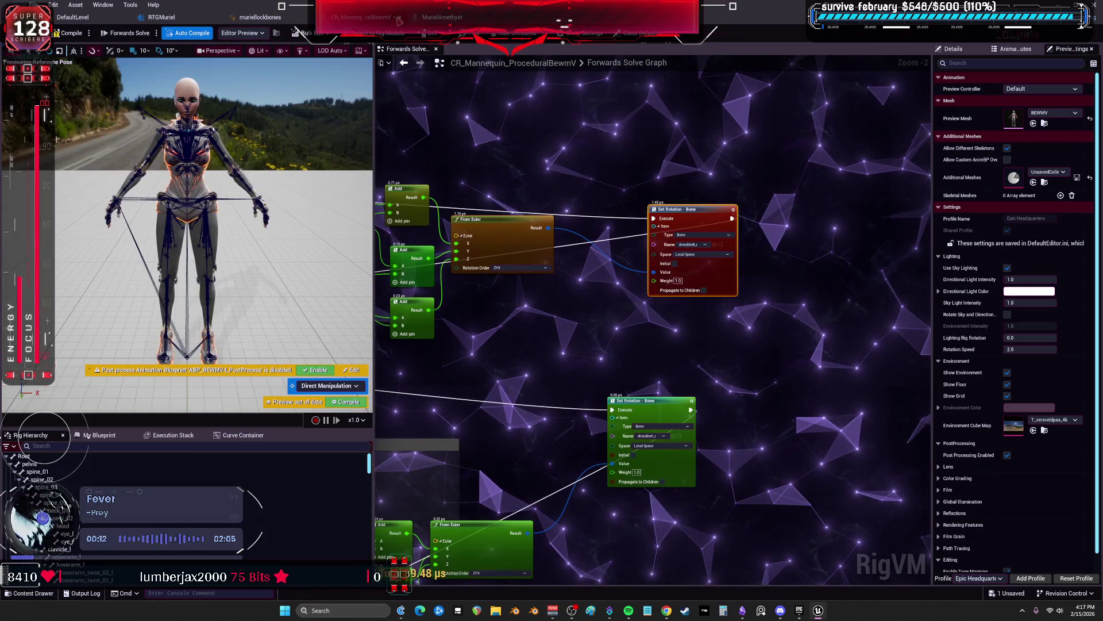
# In the RTGMuriel retargeter, play Emote_Small_Clap_T1, FrontEndPose and Emote_Taunt_Curtsy_T1 on the characters
pyautogui.hotkey('ctrl', 'Tab')
pyautogui.hotkey('ctrl', 'Tab')
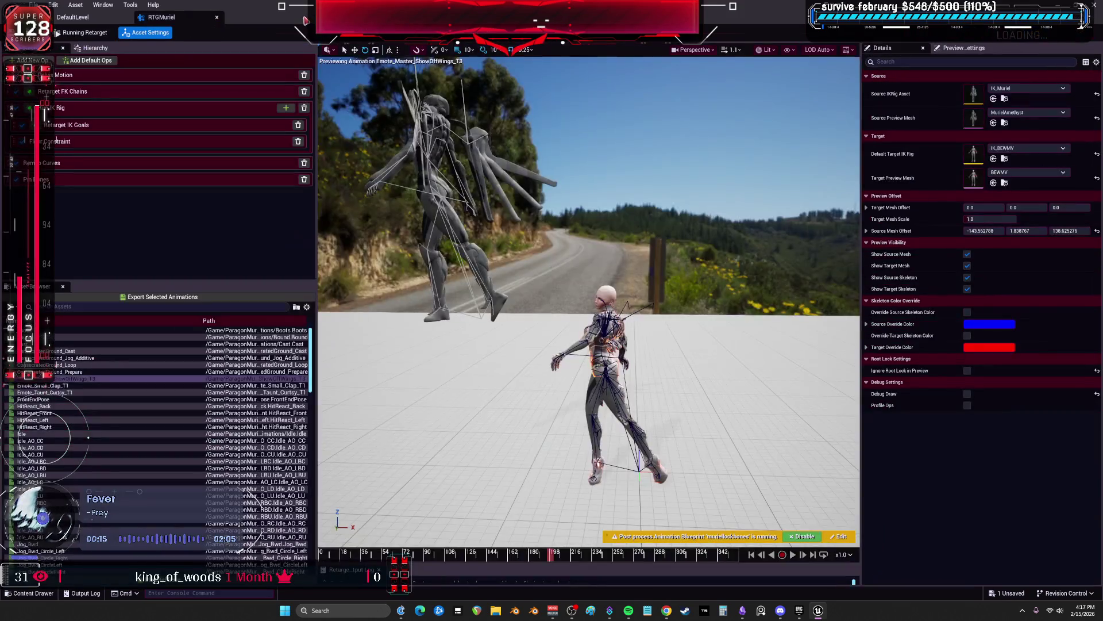
pyautogui.moveTo(604, 281)
pyautogui.mouseDown()
pyautogui.moveTo(649, 279)
pyautogui.moveTo(661, 241)
pyautogui.mouseUp()
pyautogui.click(86, 385)
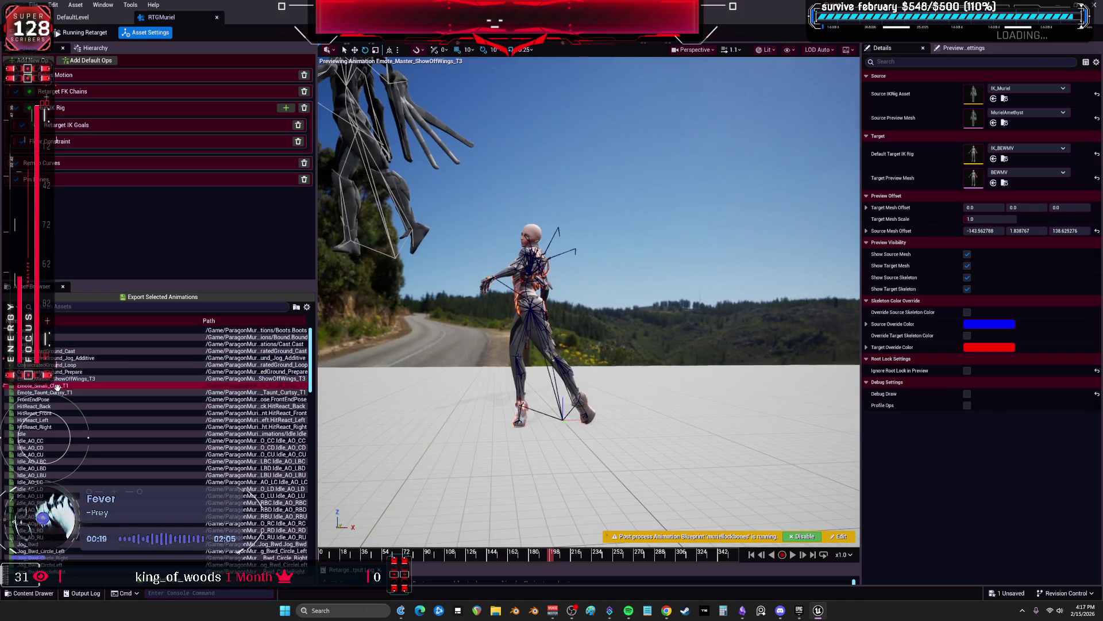
pyautogui.moveTo(589, 287); pyautogui.dragTo(596, 254)
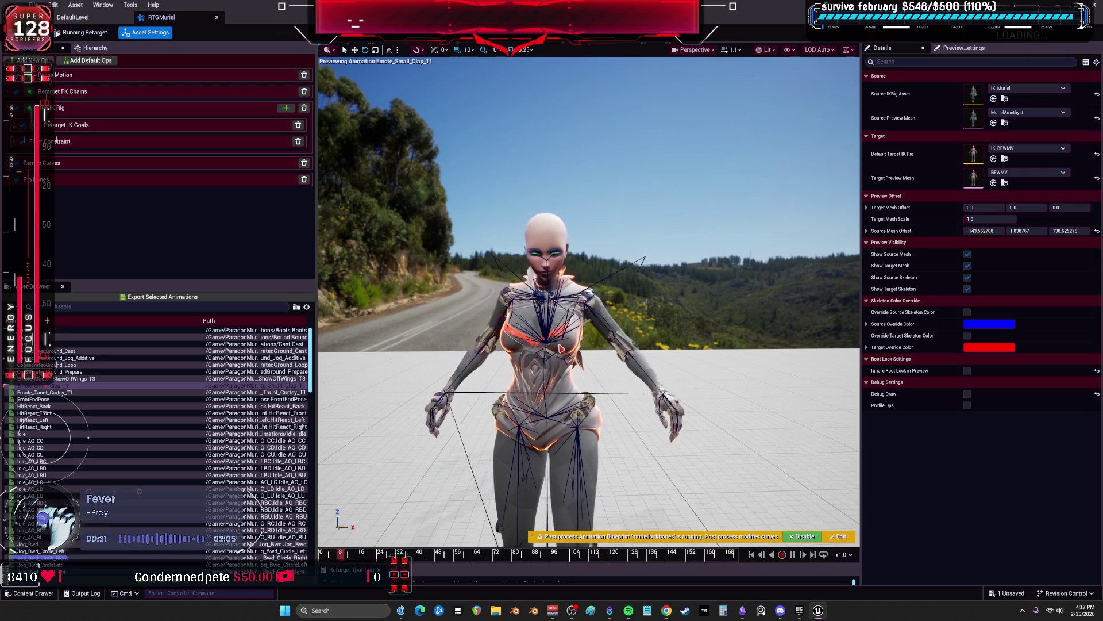
pyautogui.click(91, 396)
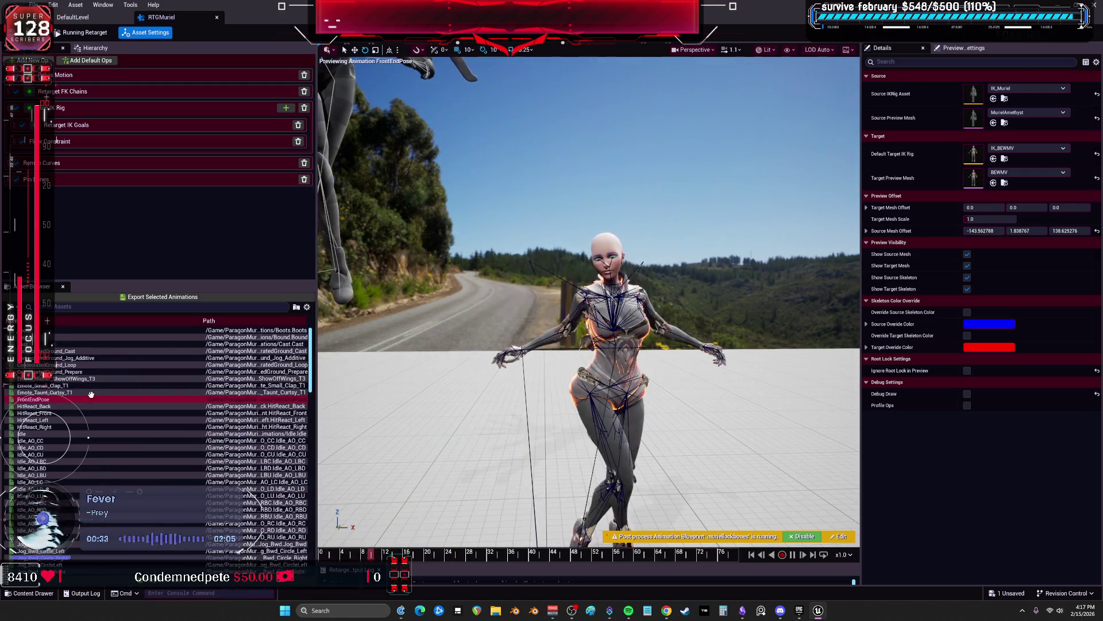
pyautogui.click(58, 392)
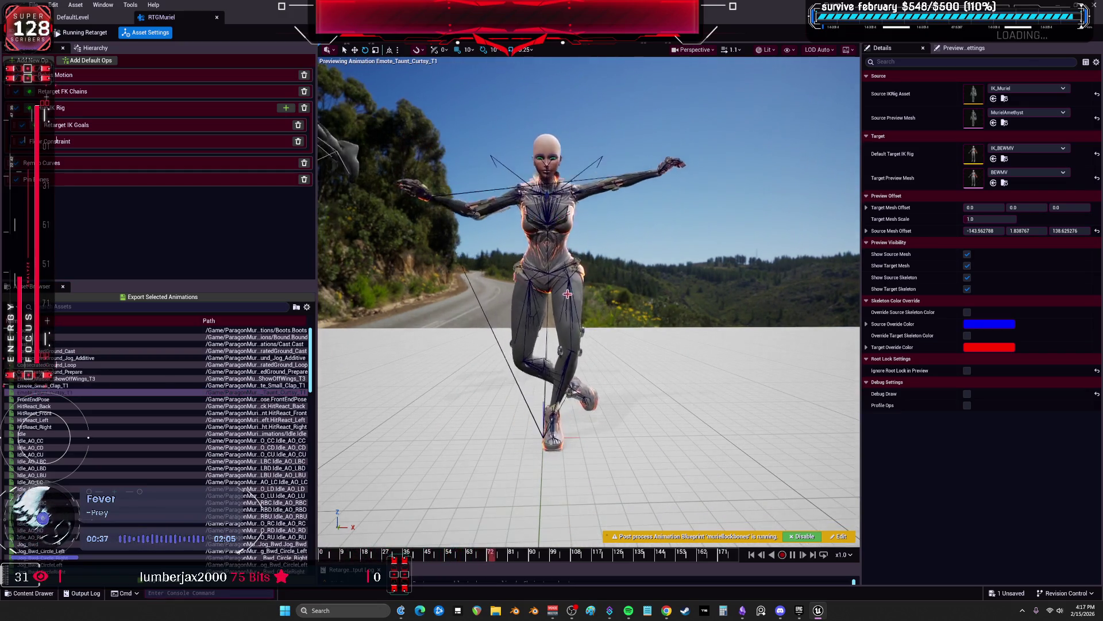
pyautogui.moveTo(568, 294); pyautogui.dragTo(552, 294)
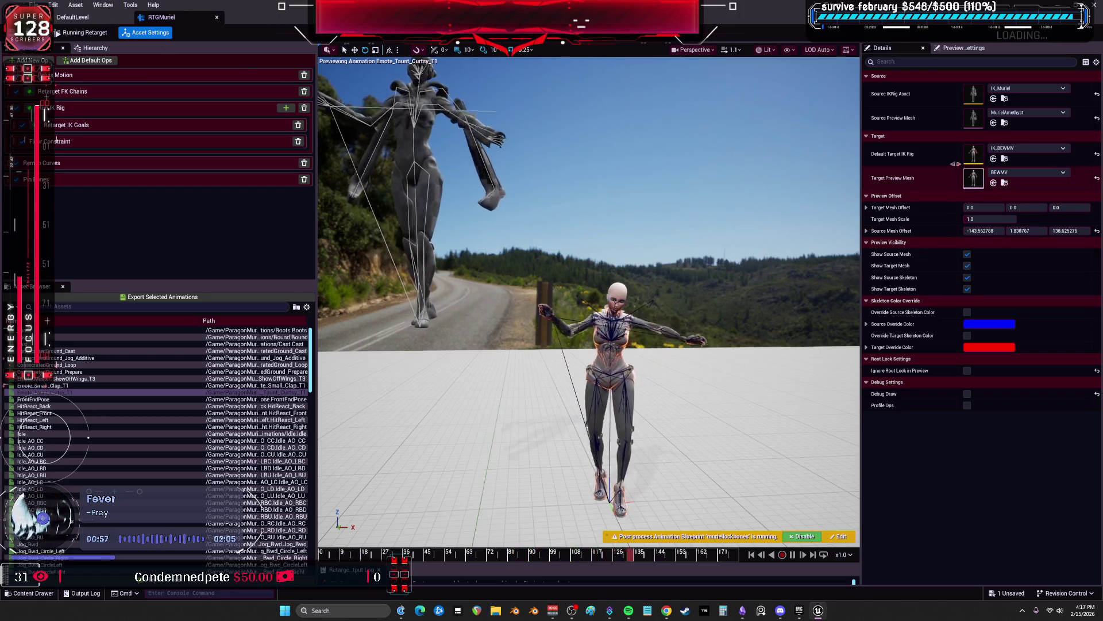
pyautogui.doubleClick(973, 154)
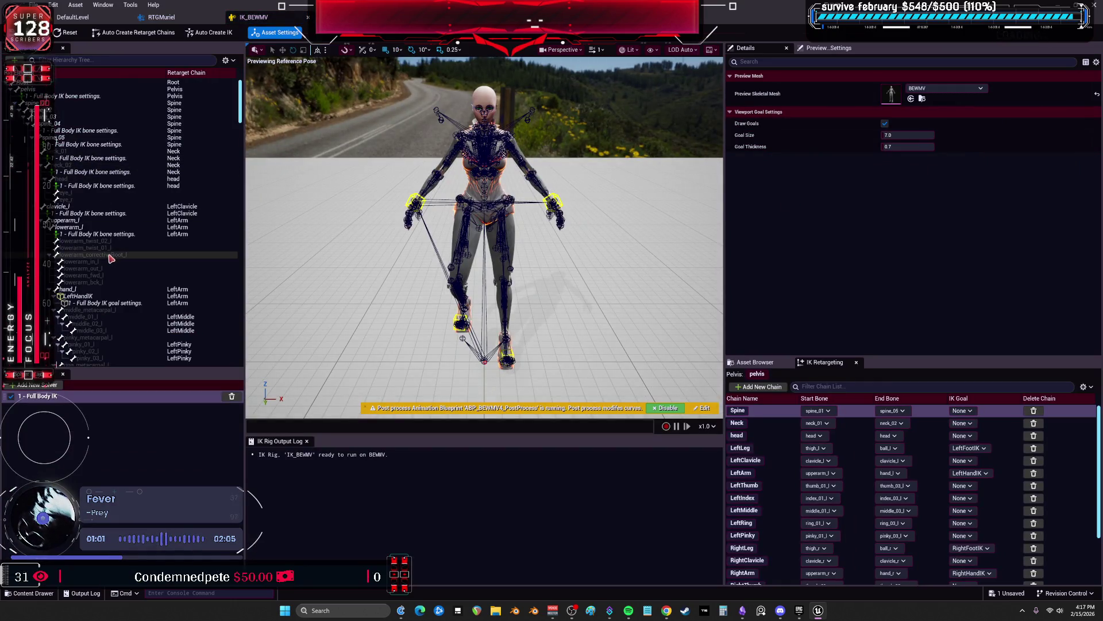
# Inspect the lowerarm_l and upperarm_l bones and lowerarm_l's Full Body IK settings, then return to RTGMuriel
pyautogui.click(72, 227)
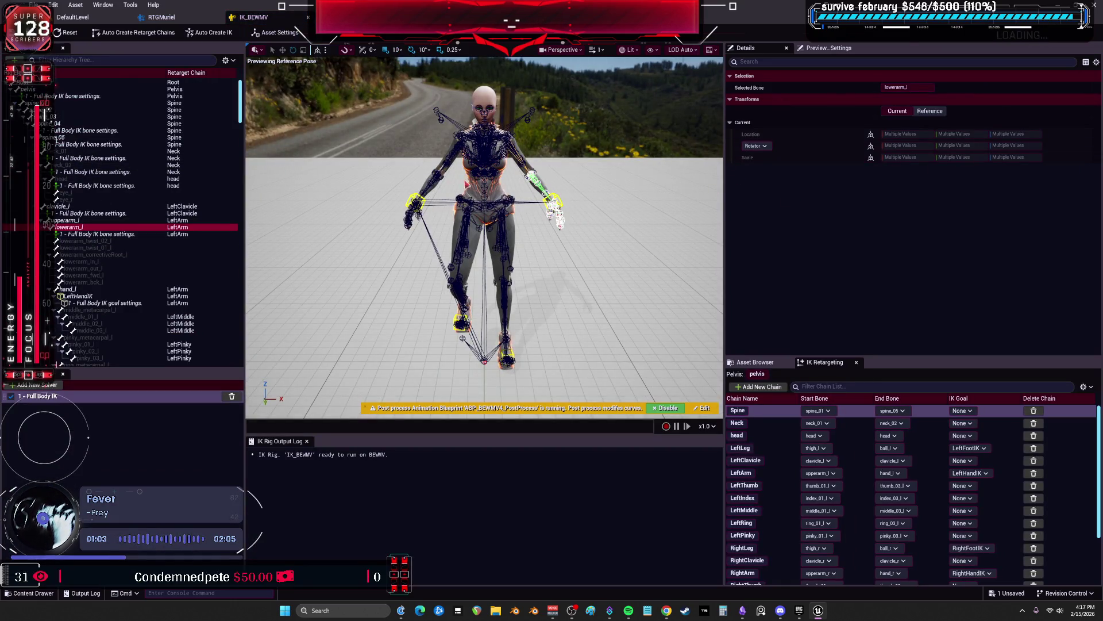
pyautogui.click(72, 221)
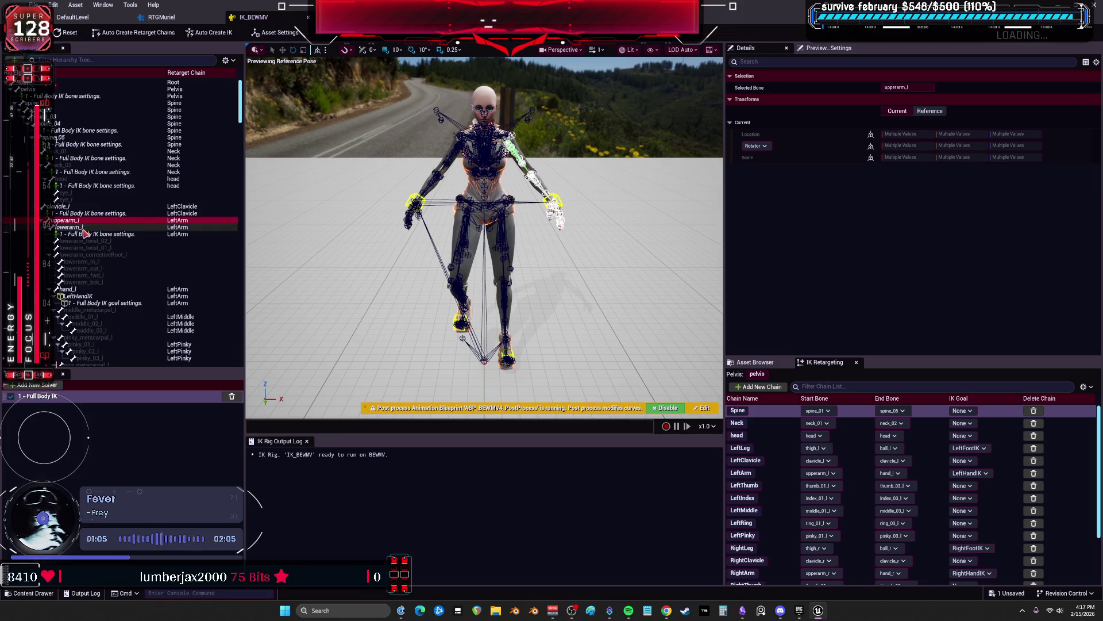
pyautogui.click(85, 234)
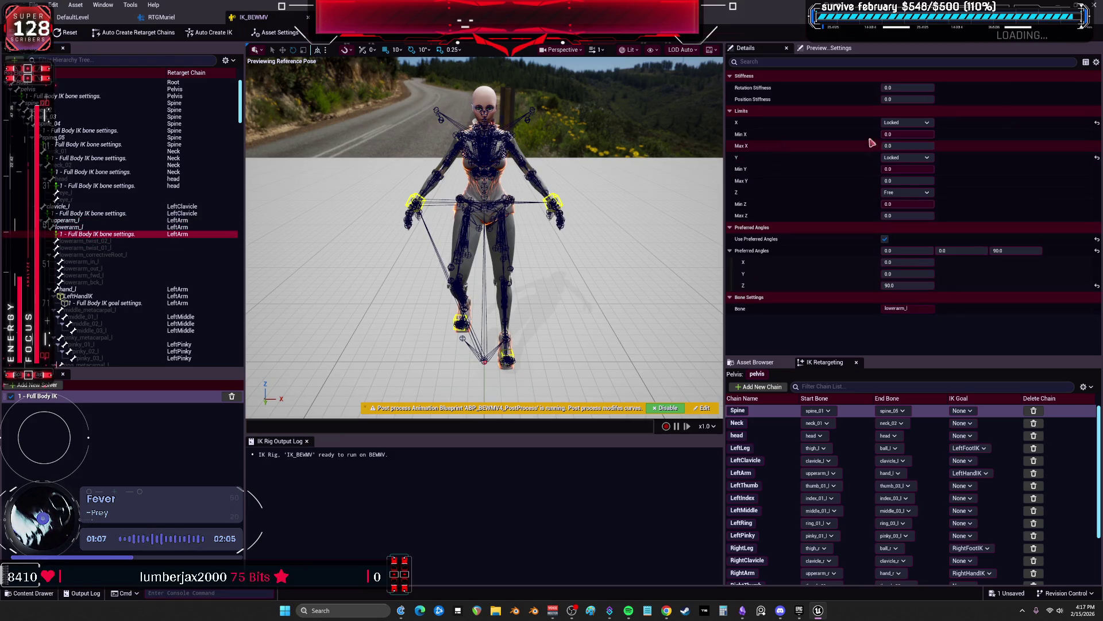
pyautogui.scroll(-3, 154, 271)
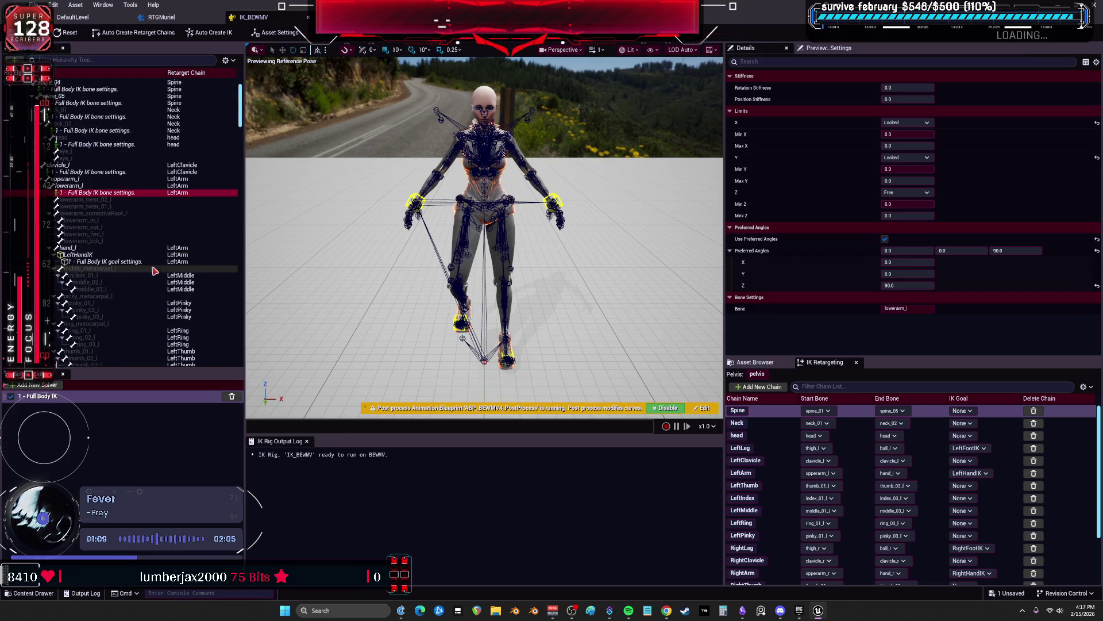
pyautogui.scroll(-20, 158, 267)
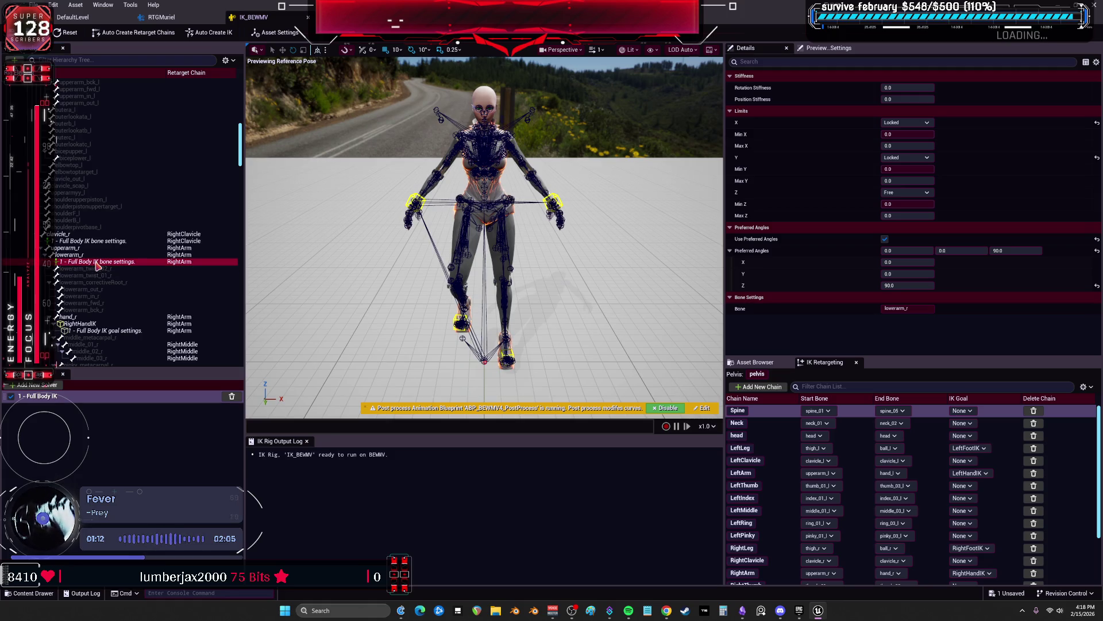
pyautogui.scroll(-15, 115, 261)
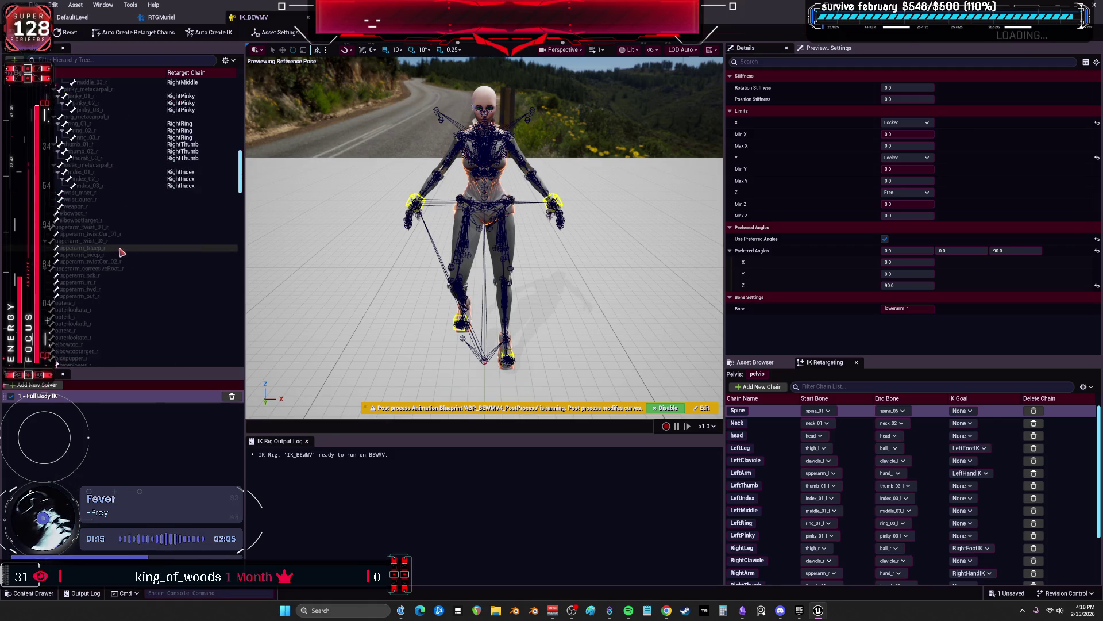
pyautogui.scroll(-10, 127, 256)
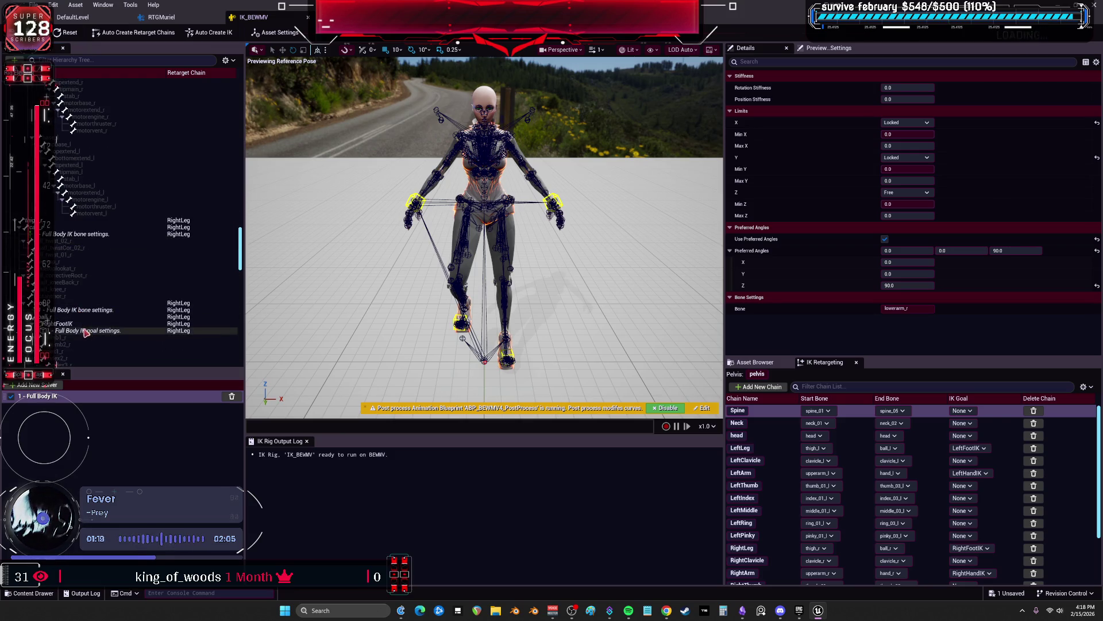
pyautogui.click(199, 18)
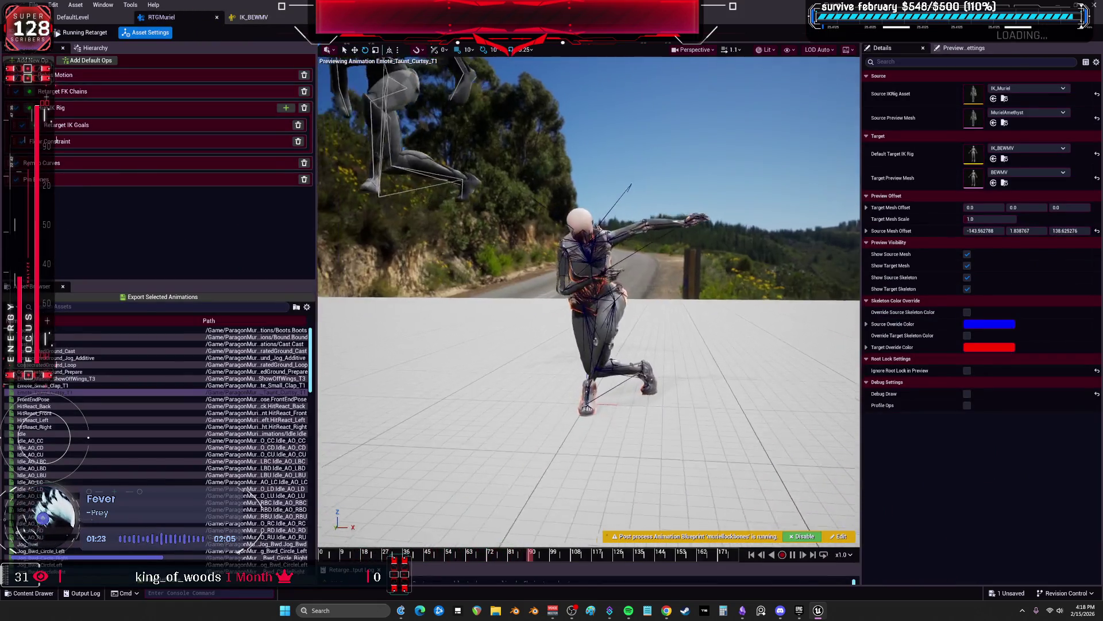
# Pause the preview animation and scrub to the deep lunge pose
pyautogui.click(782, 554)
pyautogui.click(619, 401)
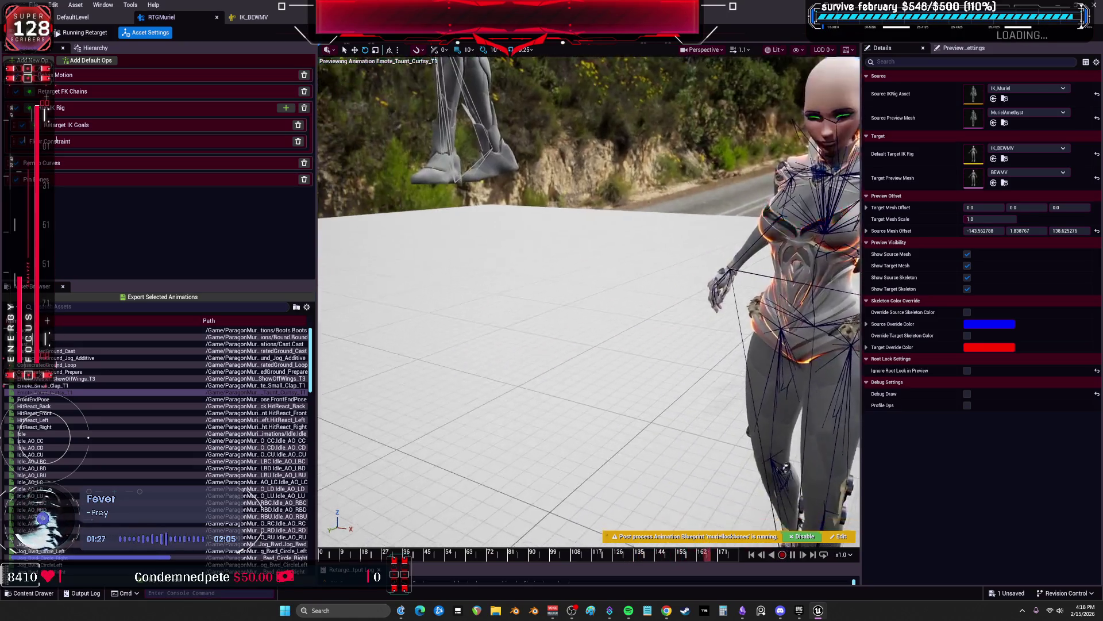
pyautogui.click(793, 555)
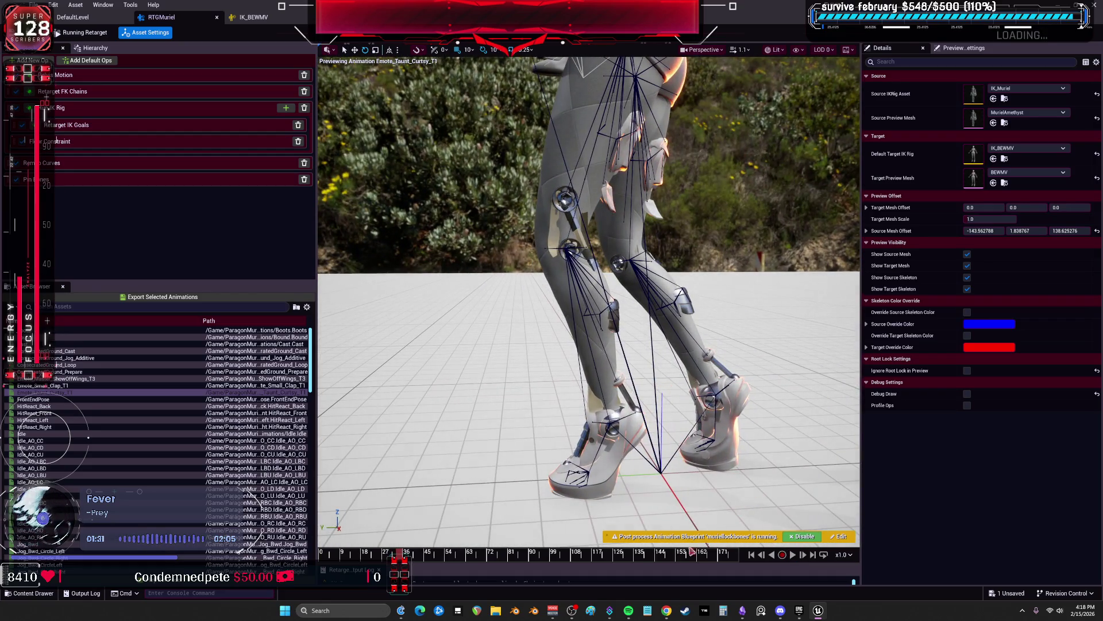
pyautogui.moveTo(445, 554)
pyautogui.mouseDown()
pyautogui.moveTo(555, 562)
pyautogui.moveTo(543, 563)
pyautogui.mouseUp()
# Toggle the post-process animation blueprint, scrub back to frame 57, and list Element 1's materials
pyautogui.click(802, 537)
pyautogui.click(804, 536)
pyautogui.click(803, 536)
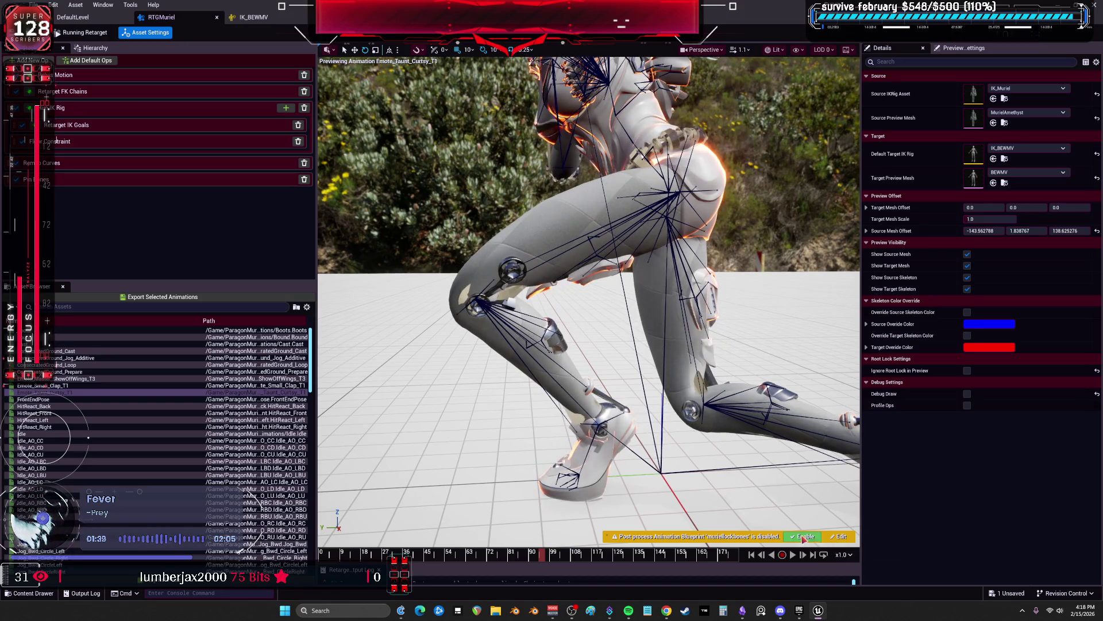
pyautogui.click(802, 537)
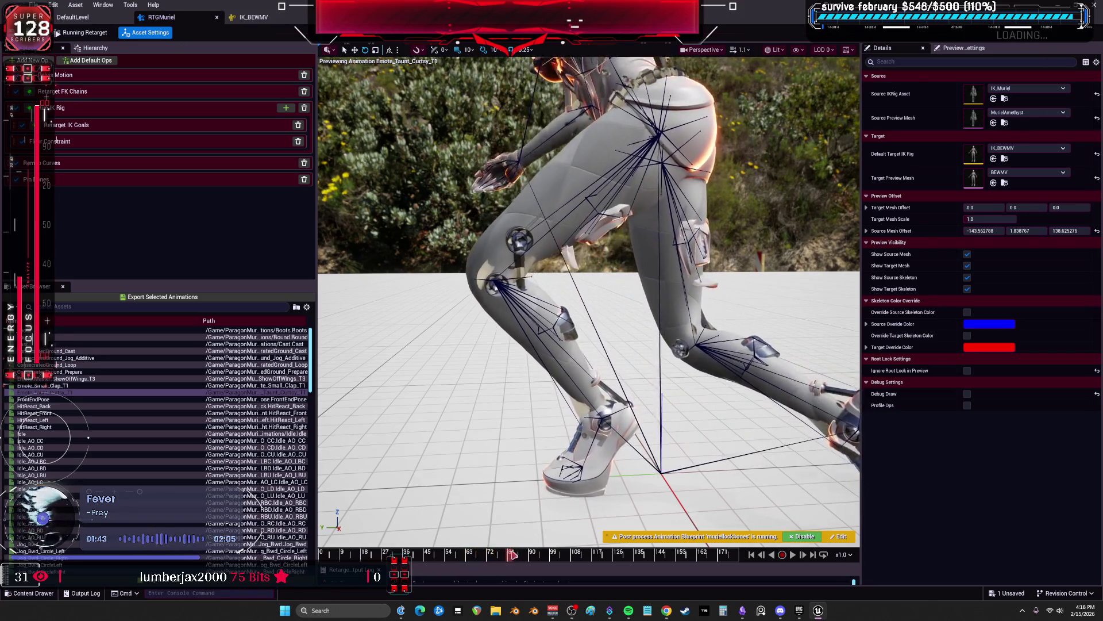
pyautogui.moveTo(523, 543); pyautogui.dragTo(458, 549)
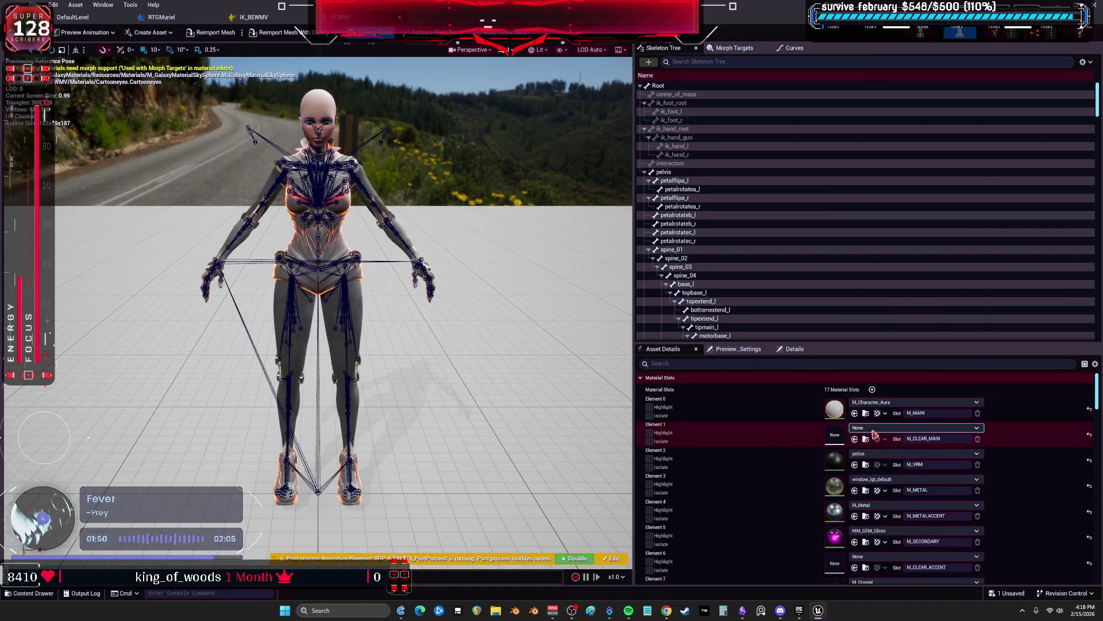
pyautogui.click(896, 427)
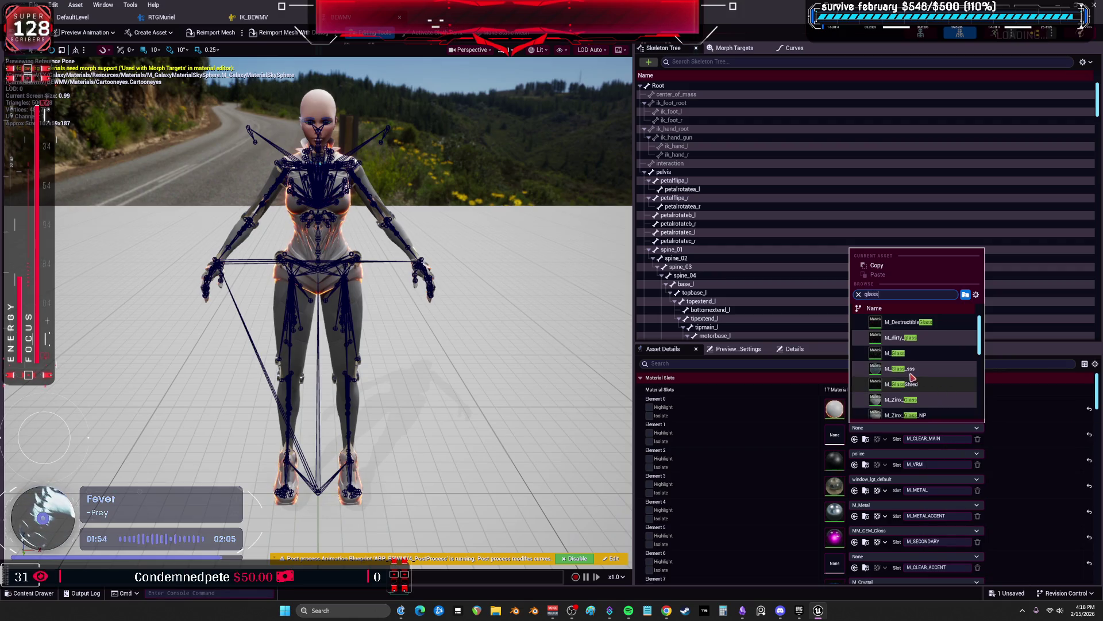
# Assign the glass material to BEWMV's Element 1, save the mesh, and return to IK_BEWMV
pyautogui.click(767, 291)
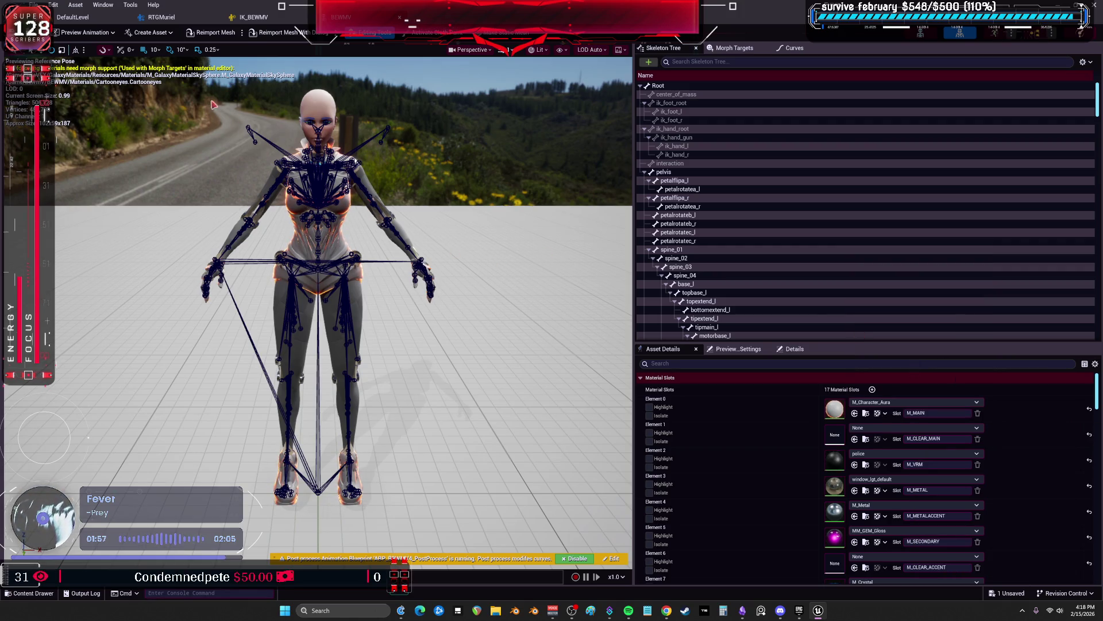
pyautogui.moveTo(385, 204); pyautogui.dragTo(385, 167)
pyautogui.hotkey('ctrl', 's')
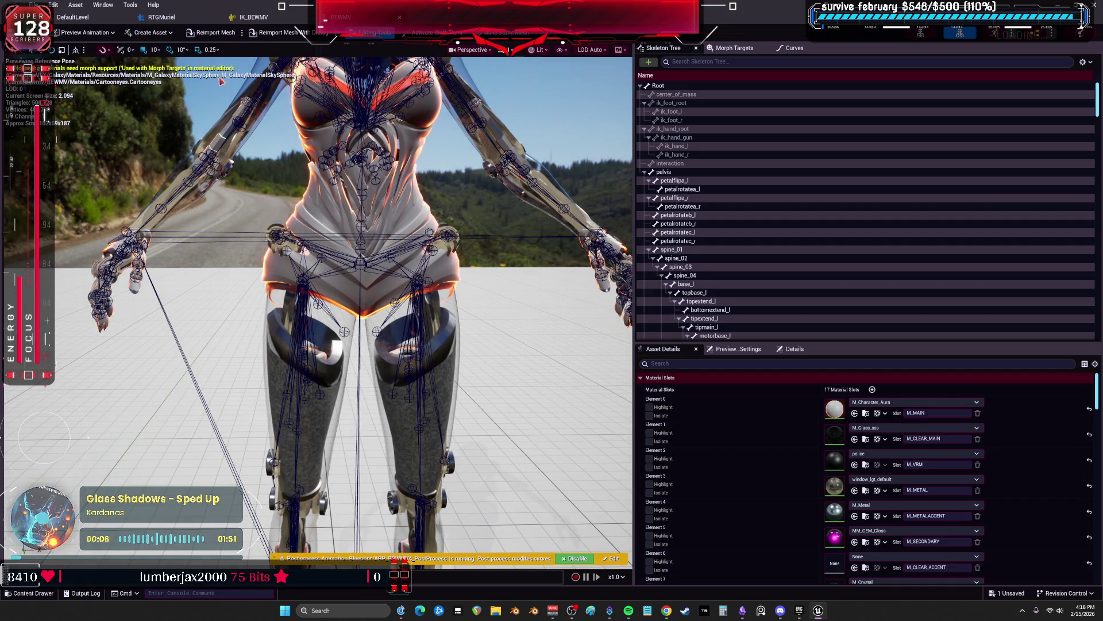
pyautogui.click(242, 14)
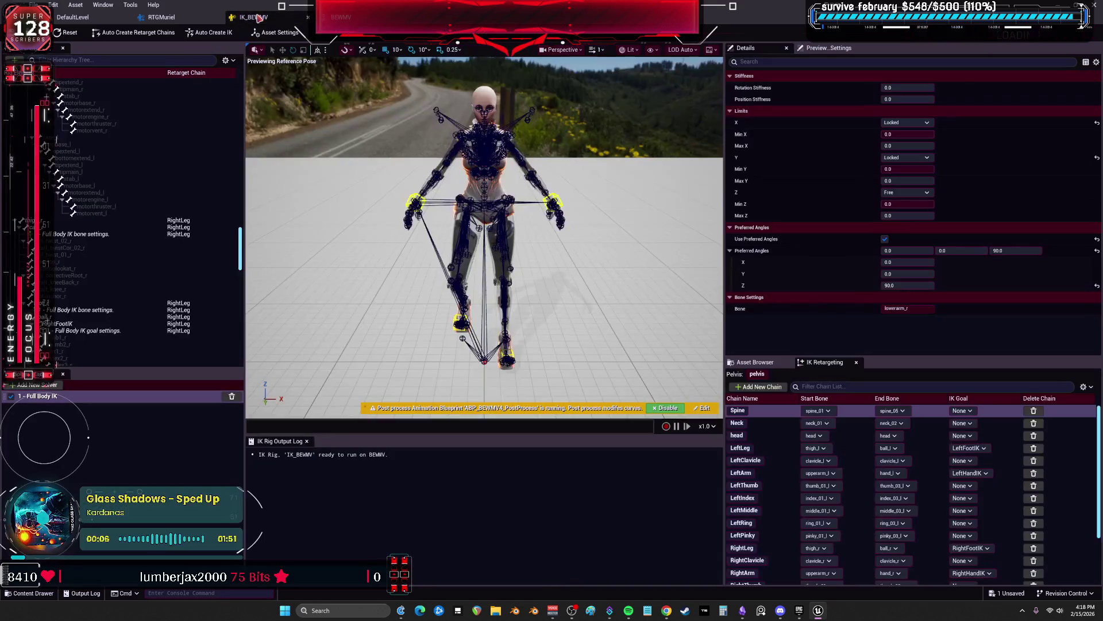
# In the RTGMuriel preview, set Show > Bones to None
pyautogui.click(166, 17)
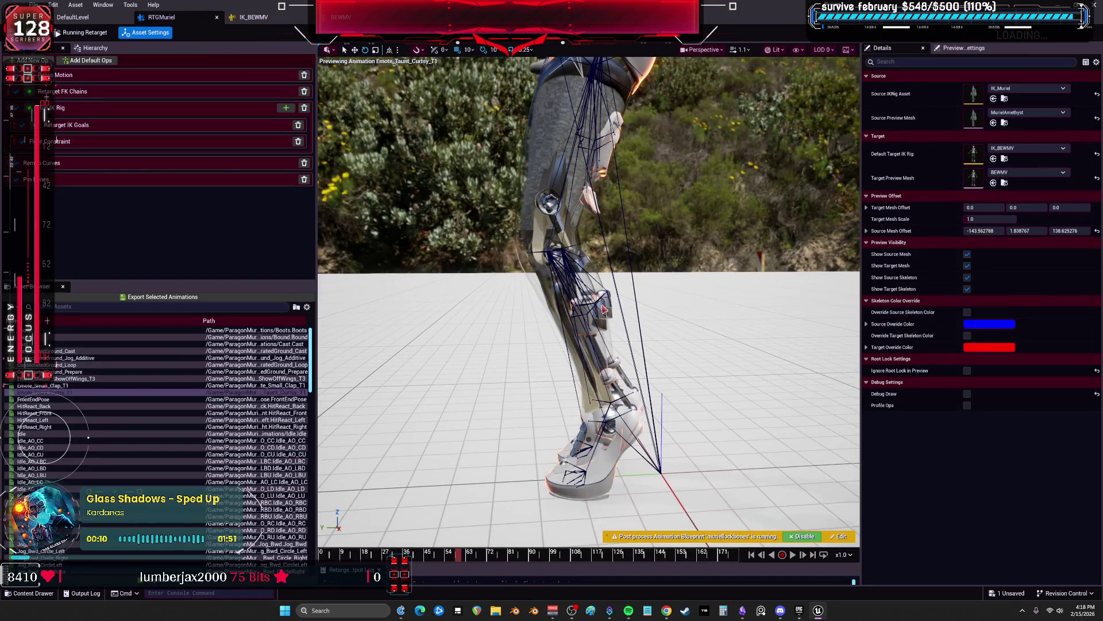
pyautogui.scroll(5, 604, 307)
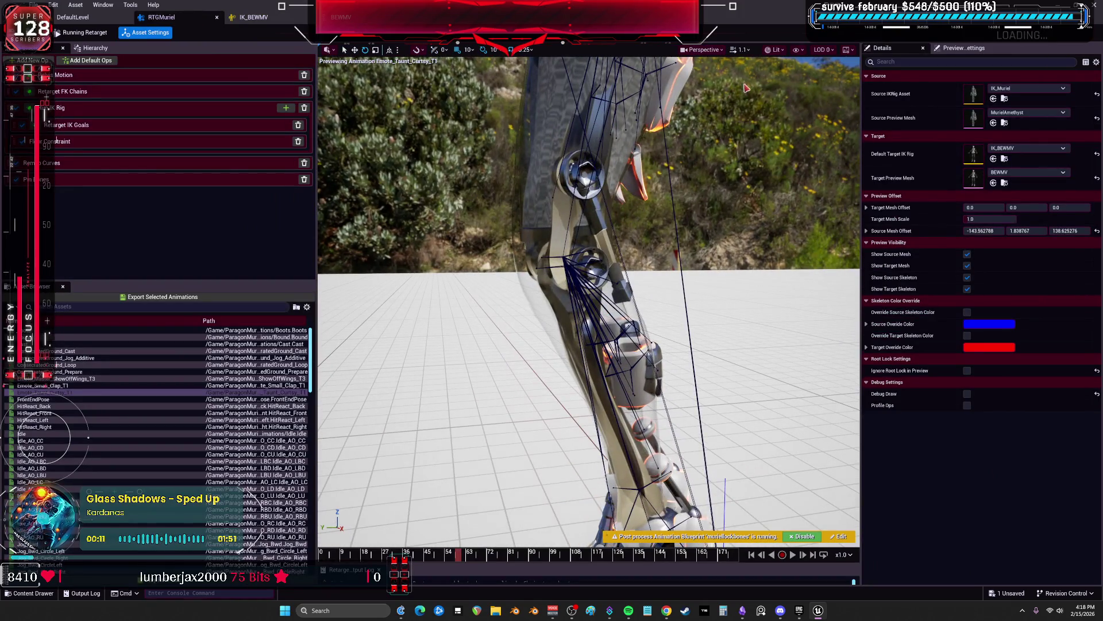
pyautogui.click(776, 50)
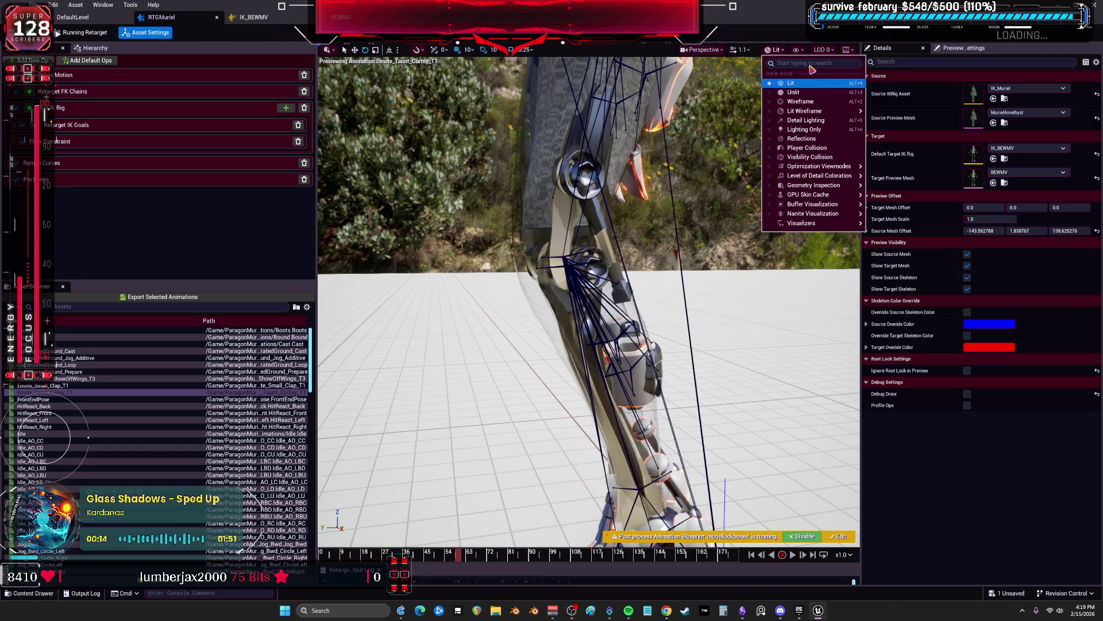
pyautogui.click(797, 50)
pyautogui.moveTo(839, 110)
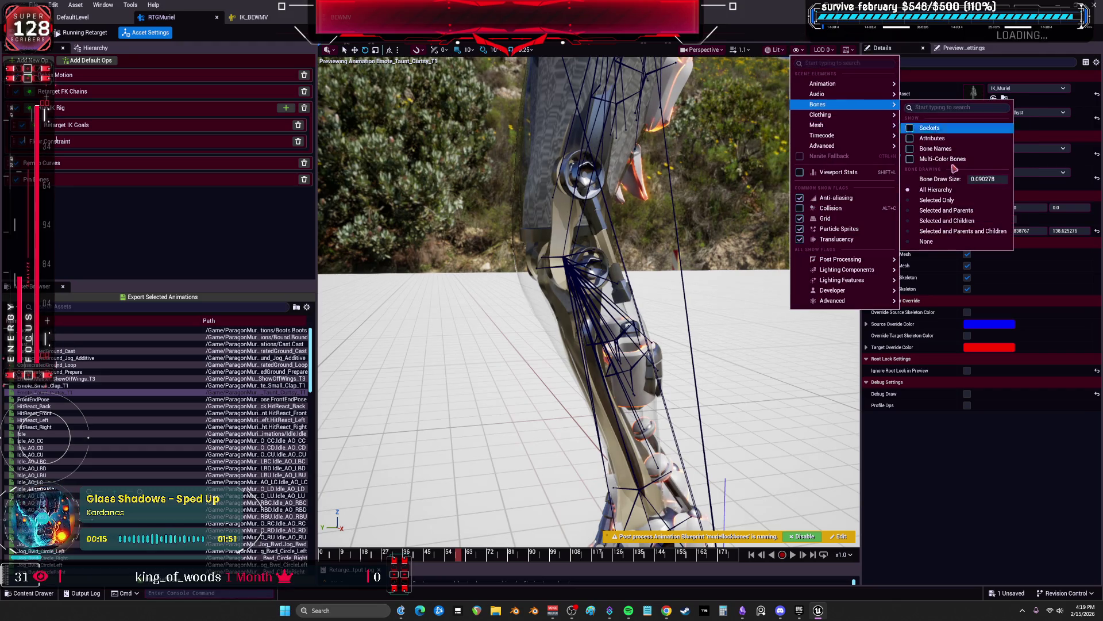
pyautogui.click(926, 241)
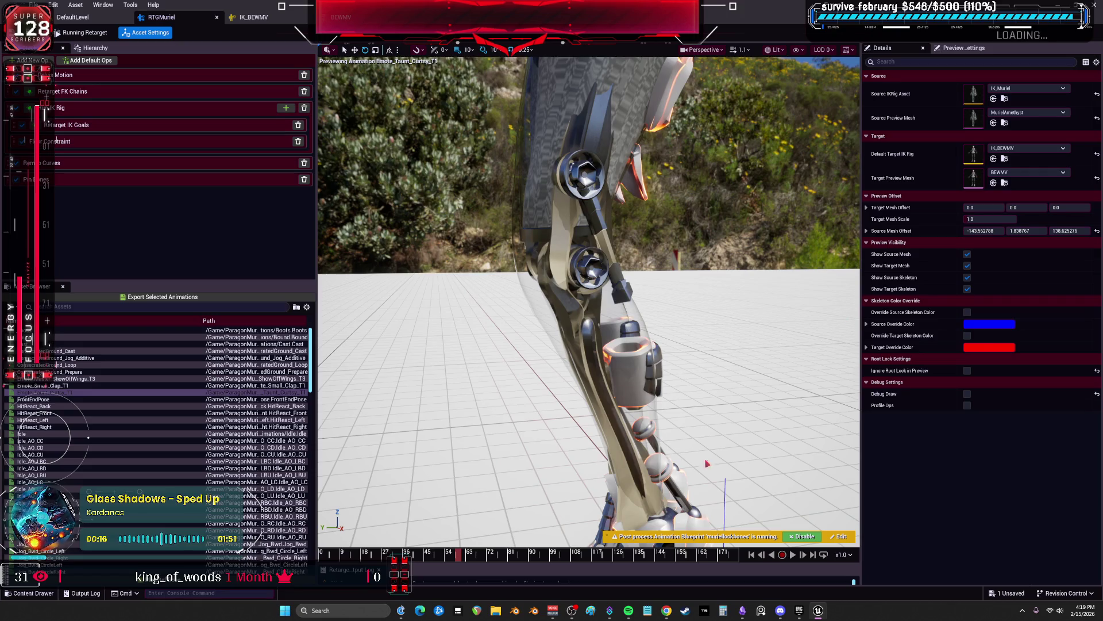
# Scrub to check the leg pose, comparing with post-processing, and leave the post-process blueprint disabled
pyautogui.moveTo(466, 559)
pyautogui.mouseDown()
pyautogui.moveTo(556, 565)
pyautogui.moveTo(560, 555)
pyautogui.mouseUp()
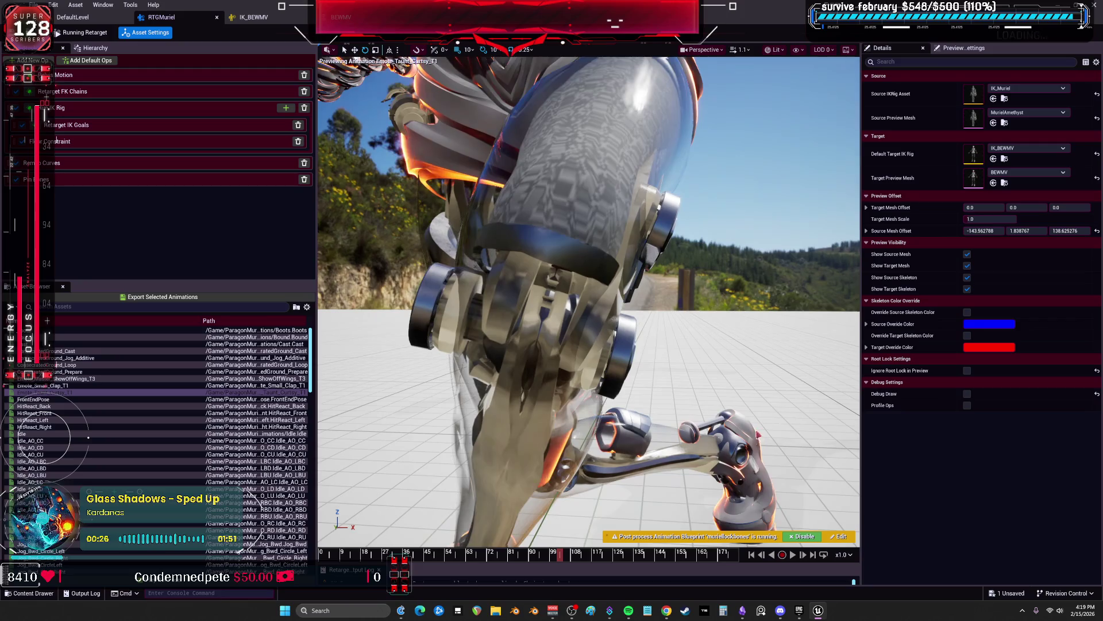
pyautogui.click(804, 536)
pyautogui.click(804, 536)
pyautogui.click(806, 536)
pyautogui.click(806, 537)
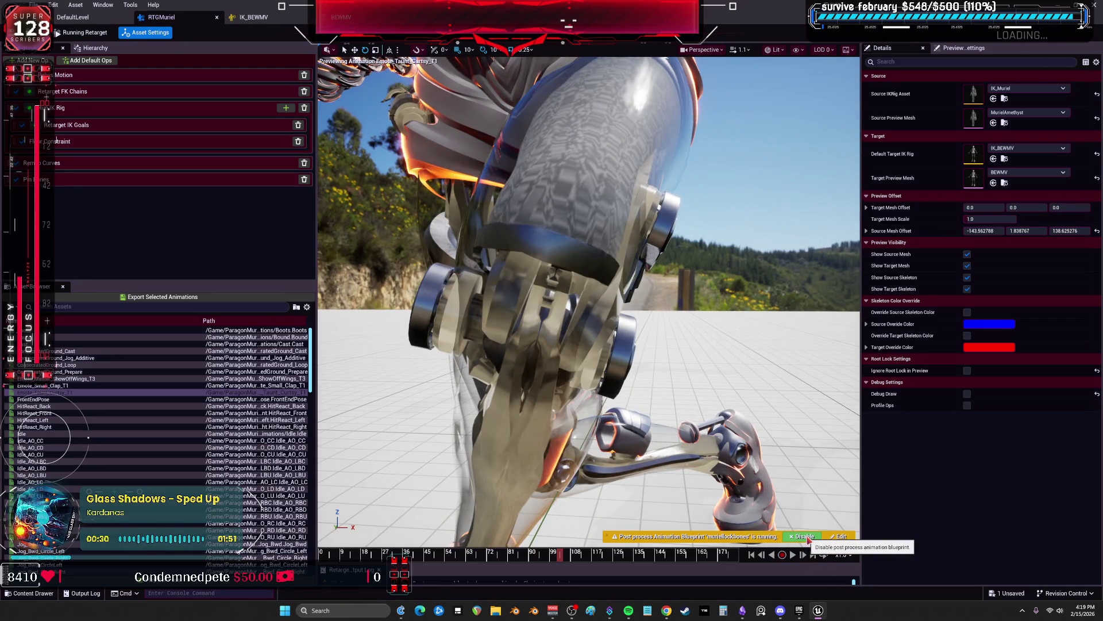
pyautogui.click(805, 537)
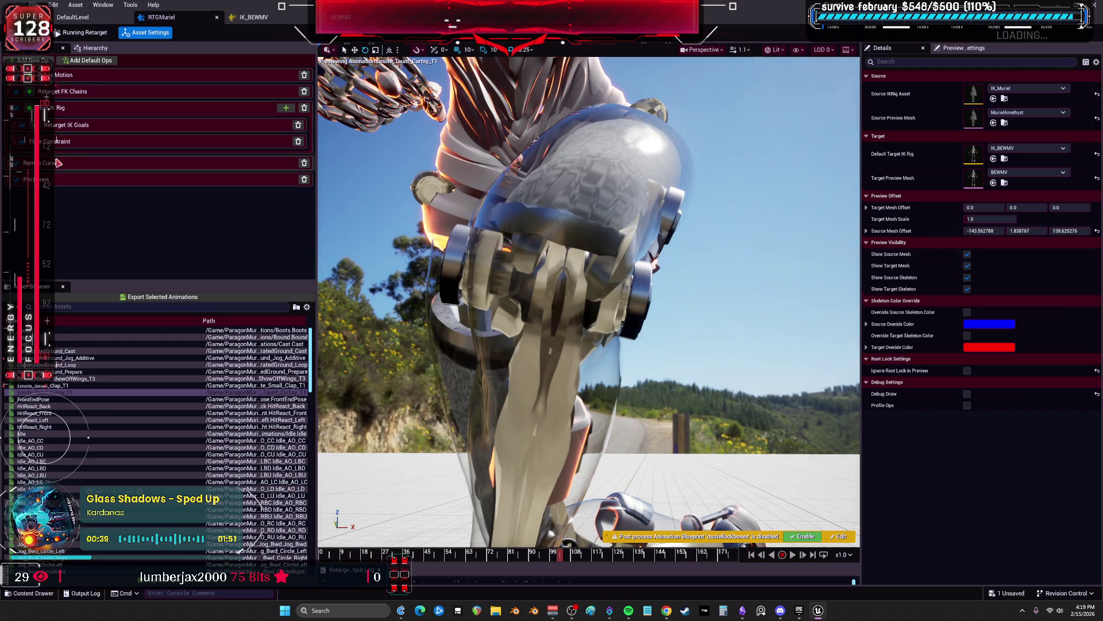
# In Retarget IK Goals, set the RightLeg goal's Blend to Source to 1.0
pyautogui.click(80, 132)
pyautogui.click(80, 129)
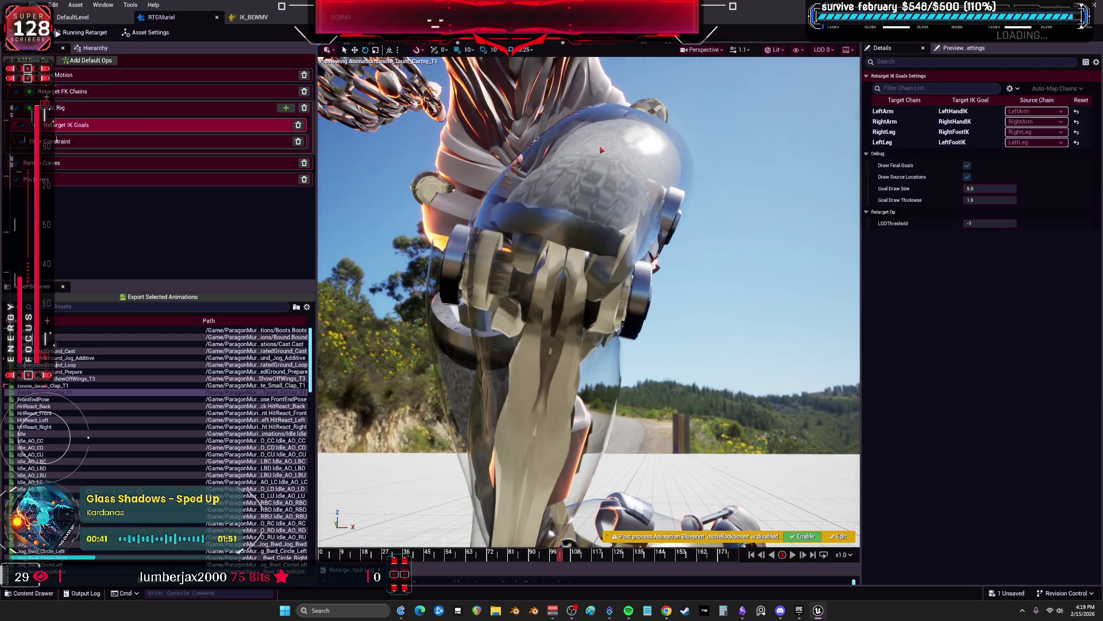
pyautogui.click(914, 132)
pyautogui.moveTo(977, 211)
pyautogui.mouseDown()
pyautogui.moveTo(997, 211)
pyautogui.moveTo(934, 202)
pyautogui.mouseUp()
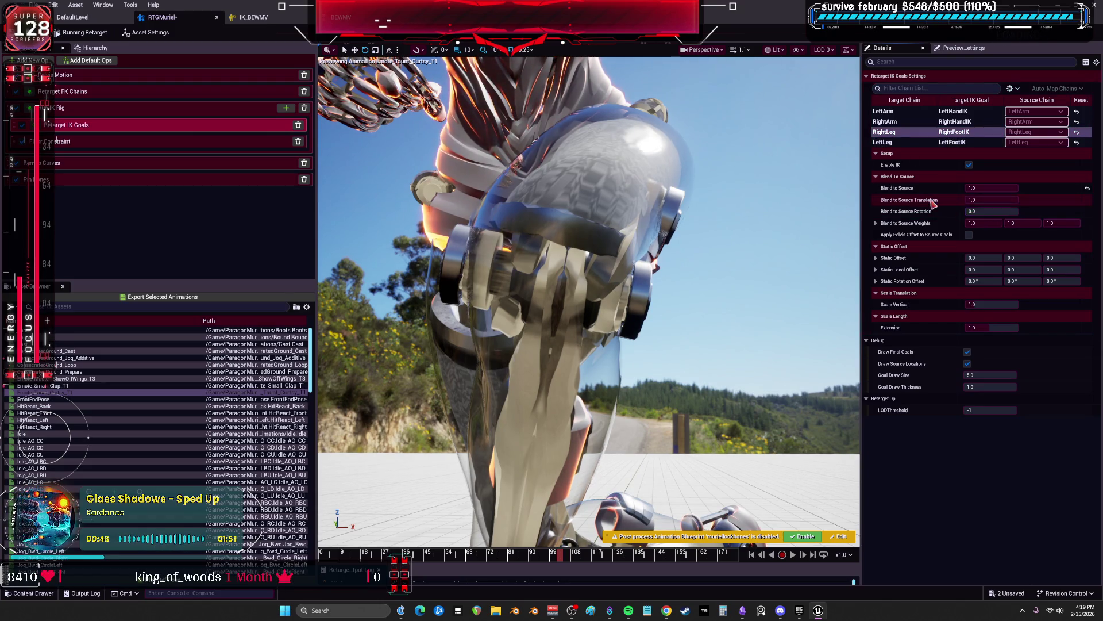
pyautogui.moveTo(999, 199)
pyautogui.mouseDown()
pyautogui.moveTo(971, 200)
pyautogui.moveTo(971, 188)
pyautogui.mouseUp()
pyautogui.hotkey('ctrl', 'z')
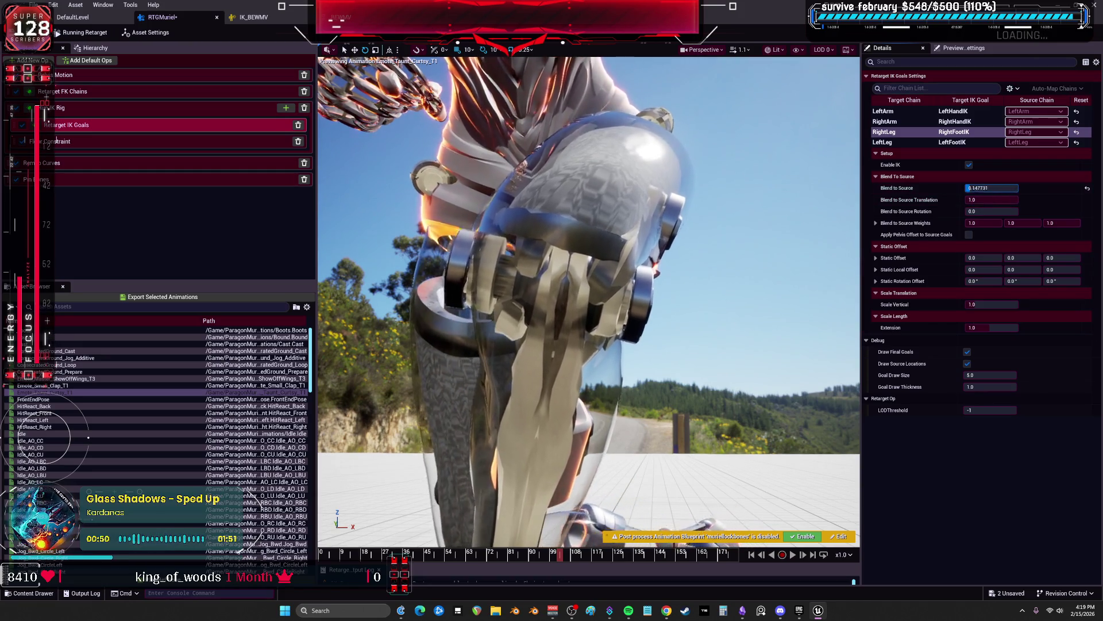
pyautogui.write('1')
pyautogui.press('Return')
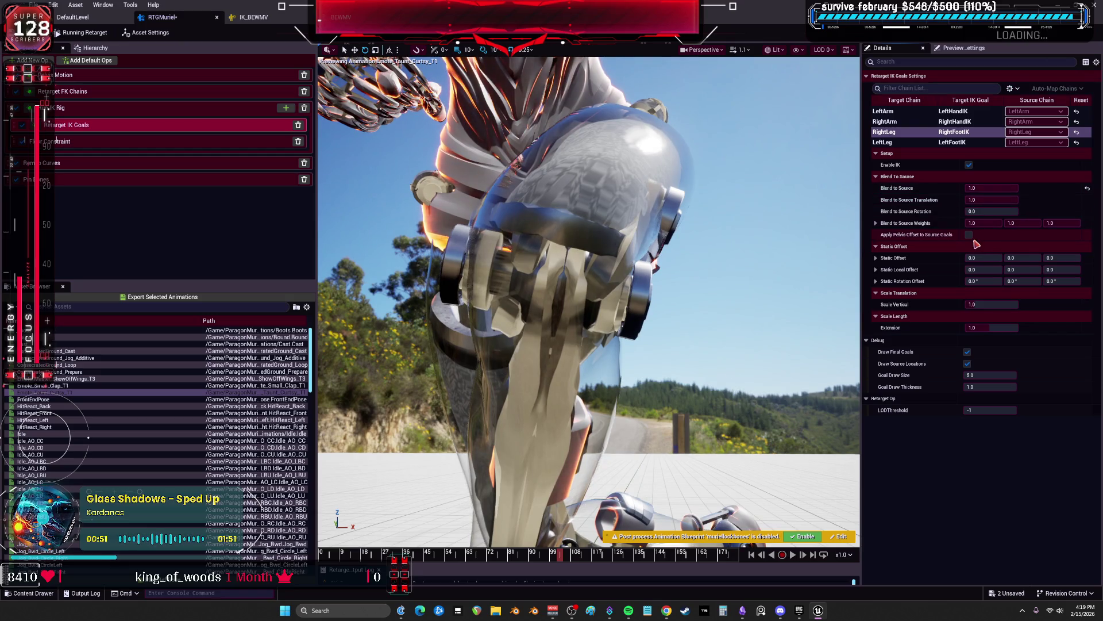
# Leave Apply Pelvis Offset off and set the leg's blend-to-source translation to 0
pyautogui.click(969, 235)
pyautogui.click(969, 235)
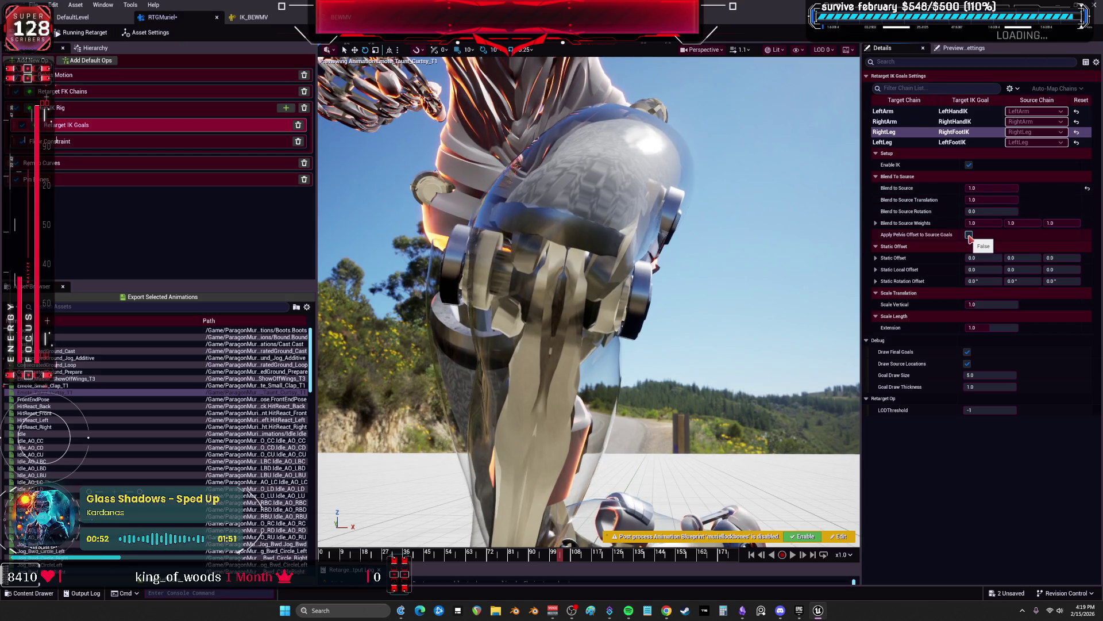
pyautogui.doubleClick(992, 199)
pyautogui.write('0')
pyautogui.press('Return')
pyautogui.hotkey('ctrl', 'z')
pyautogui.hotkey('ctrl', 'z')
pyautogui.hotkey('ctrl', 'y')
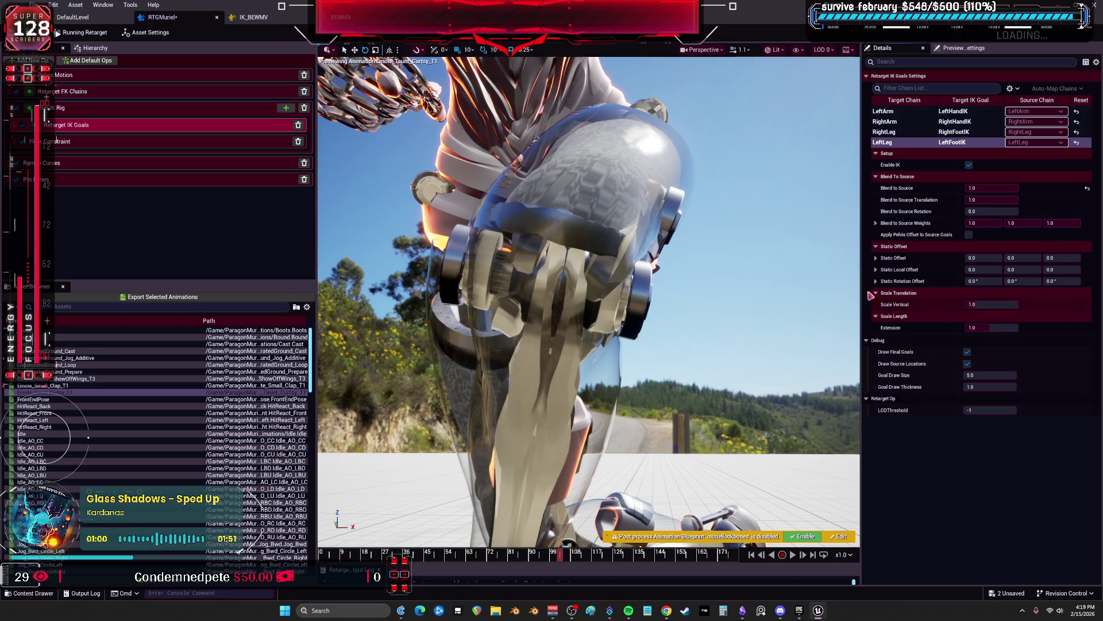
# Enable the Floor Constraint op and select Retarget FK Chains
pyautogui.click(74, 141)
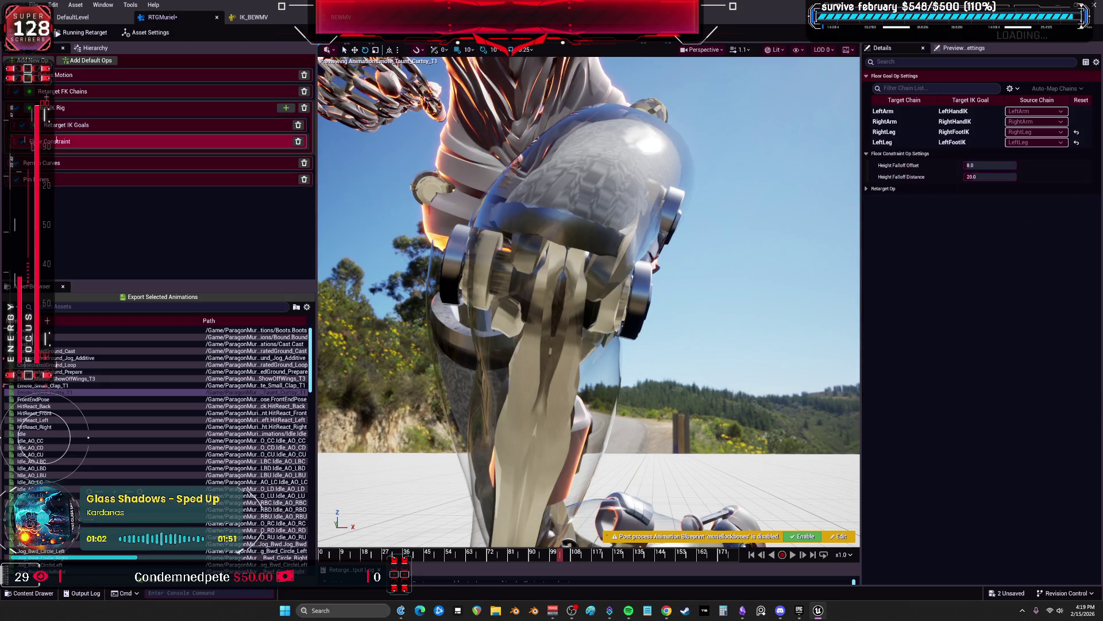
pyautogui.click(22, 142)
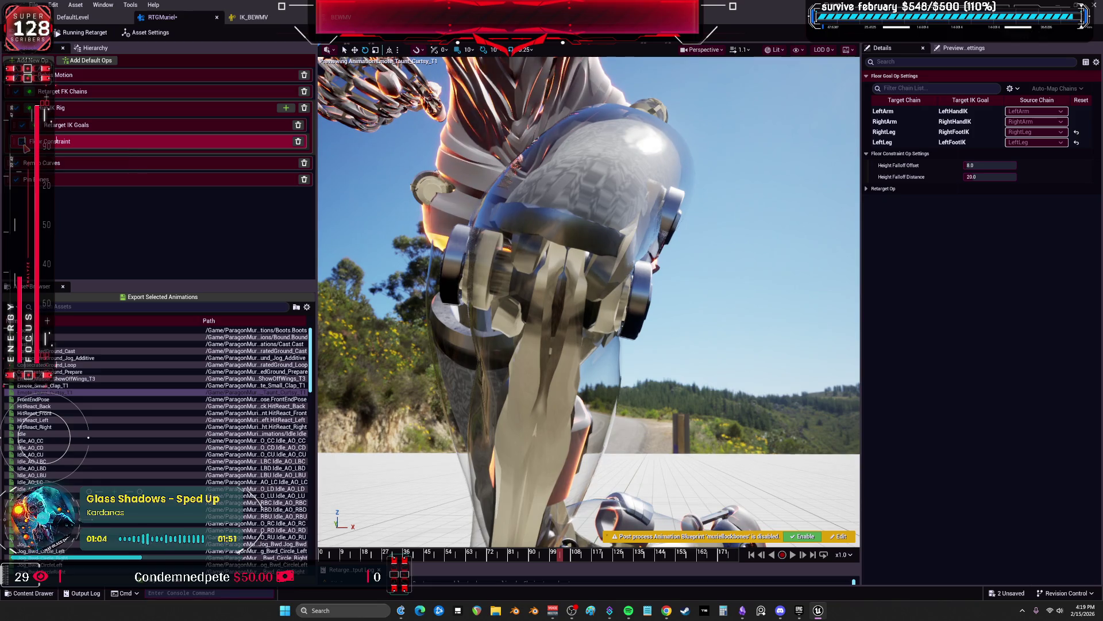
pyautogui.click(69, 91)
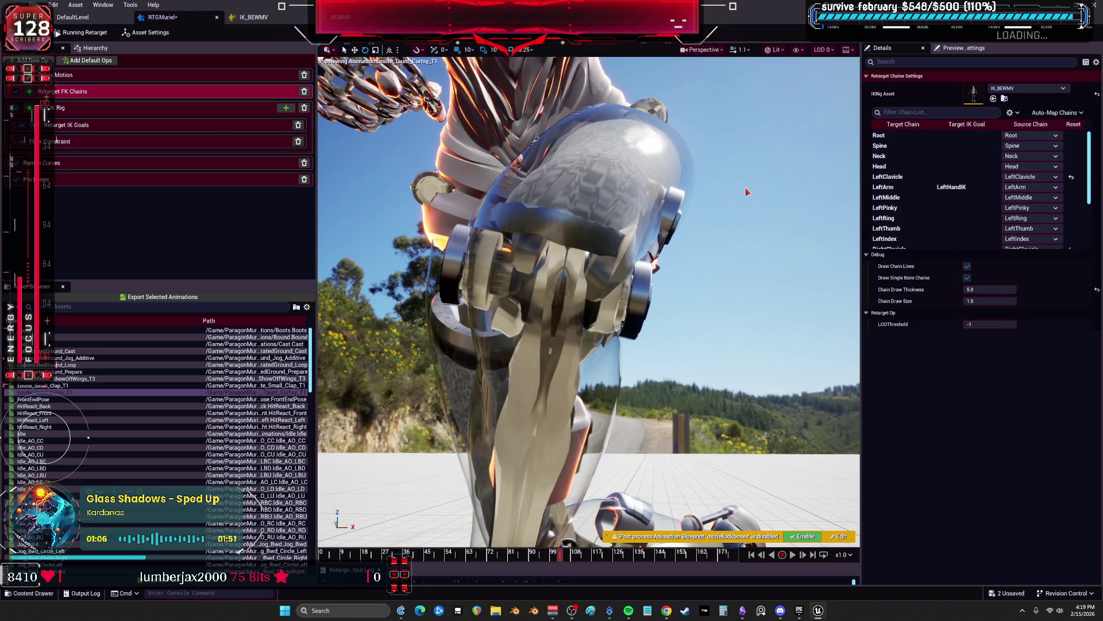
# Give the LeftLeg chain One to One Reversed rotation and Absolute translation, re-checking with post-processing toggled
pyautogui.scroll(-3, 916, 213)
pyautogui.click(914, 235)
pyautogui.click(908, 244)
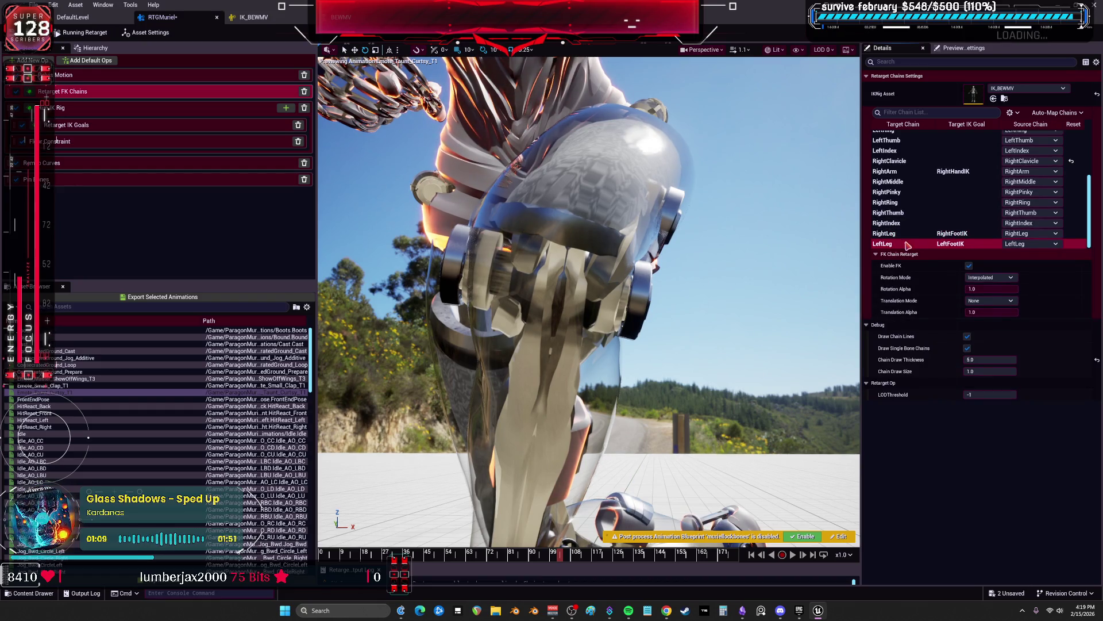
pyautogui.click(991, 278)
pyautogui.click(989, 310)
pyautogui.click(991, 300)
pyautogui.click(998, 310)
pyautogui.click(991, 300)
pyautogui.click(999, 327)
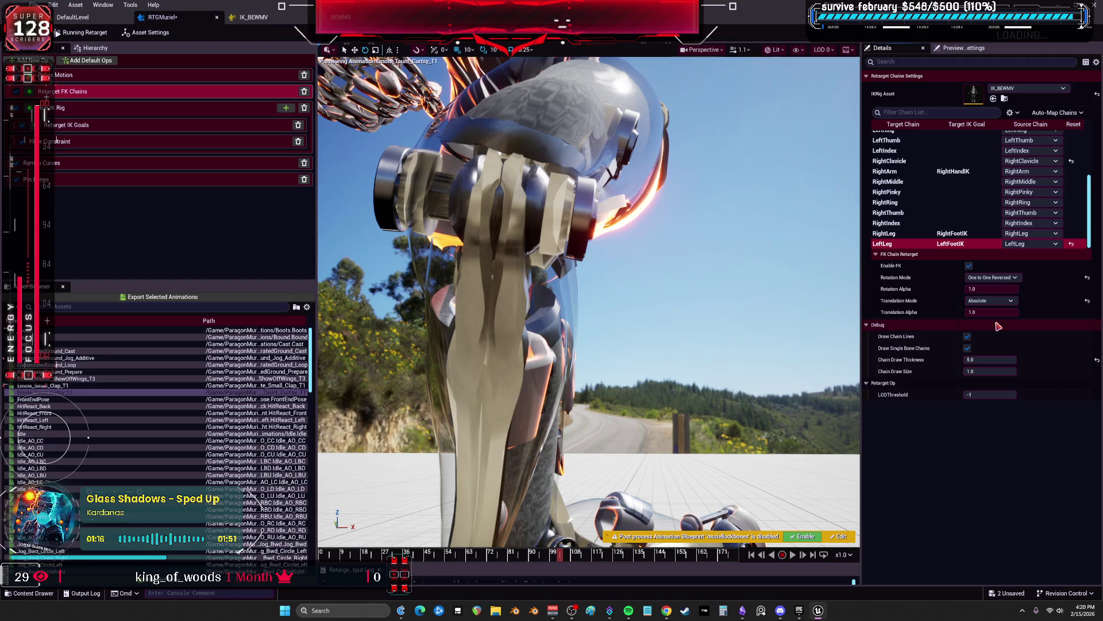
pyautogui.click(808, 536)
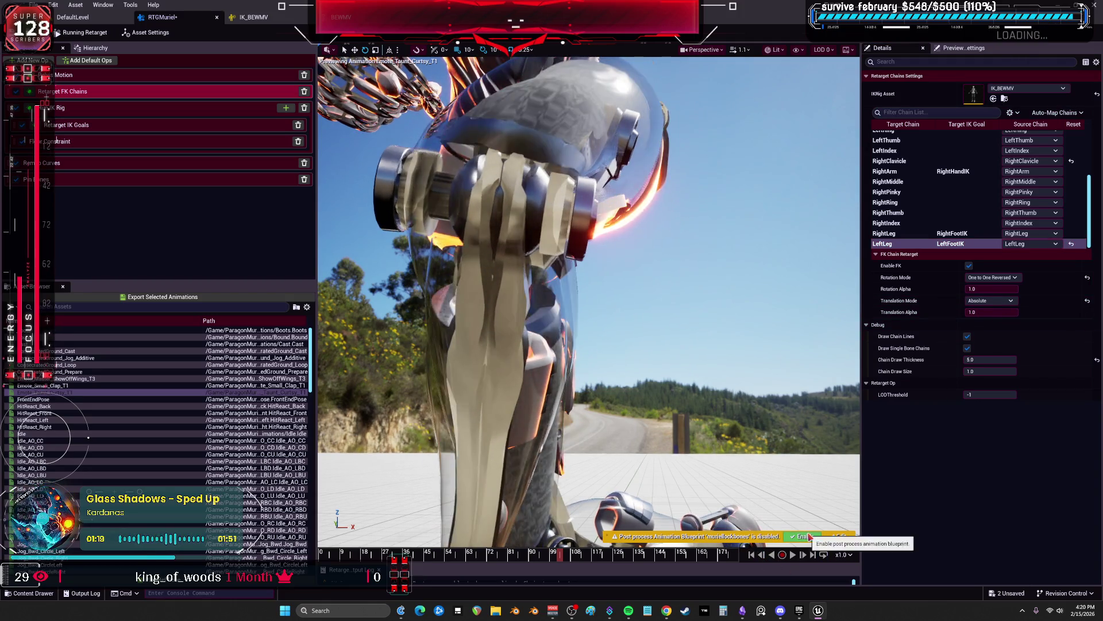
pyautogui.click(809, 537)
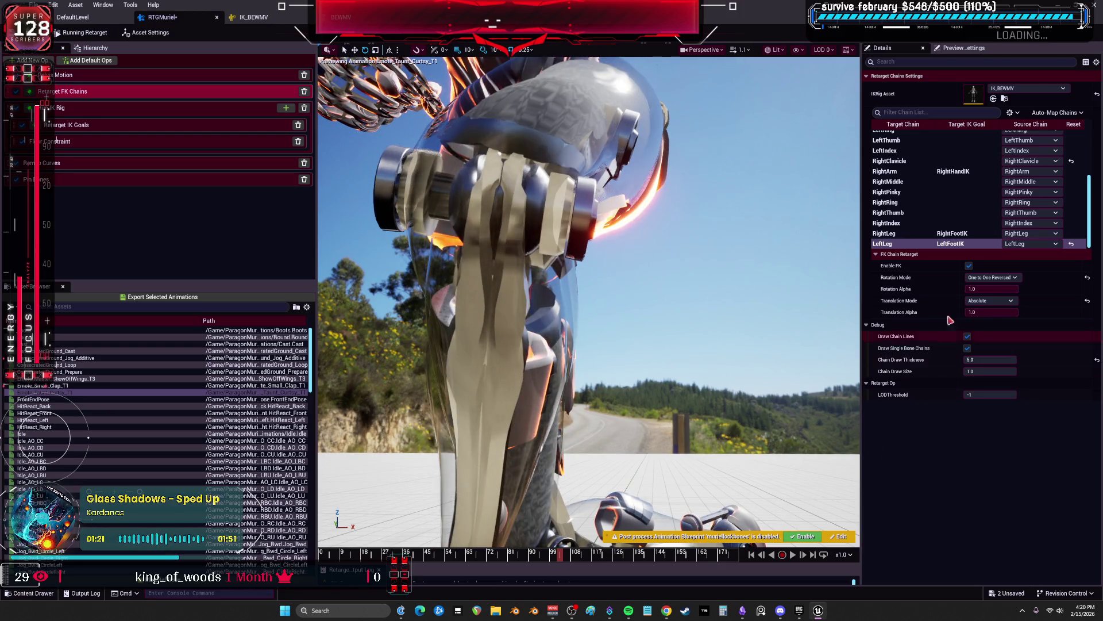
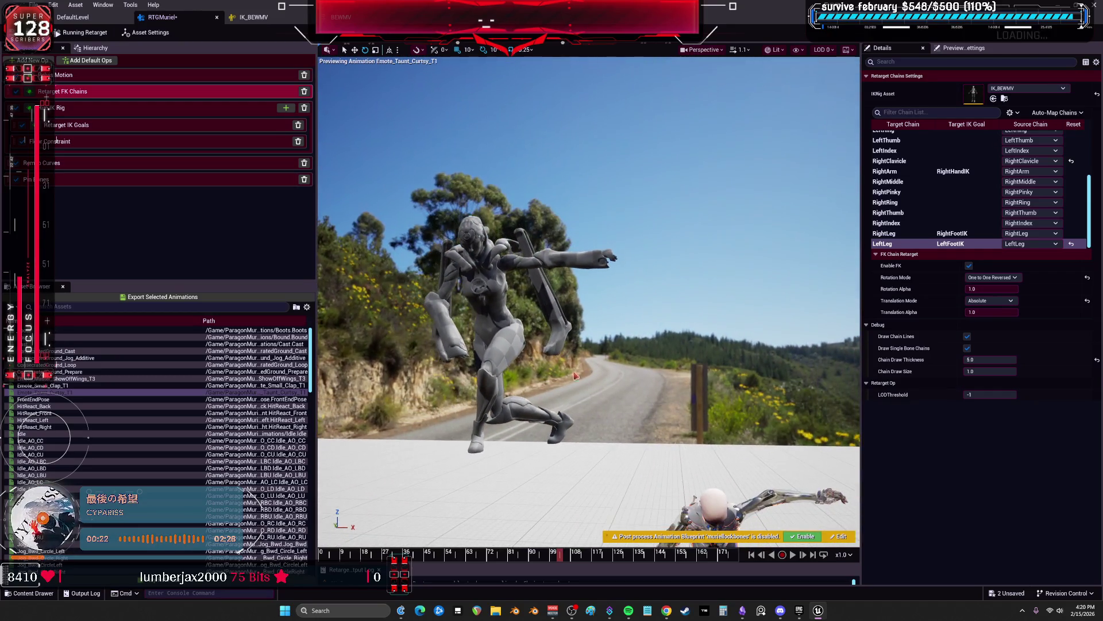
# Compare the preview with the post-process blueprint on and off, then open the MurielAmethyst source preview mesh
pyautogui.click(805, 537)
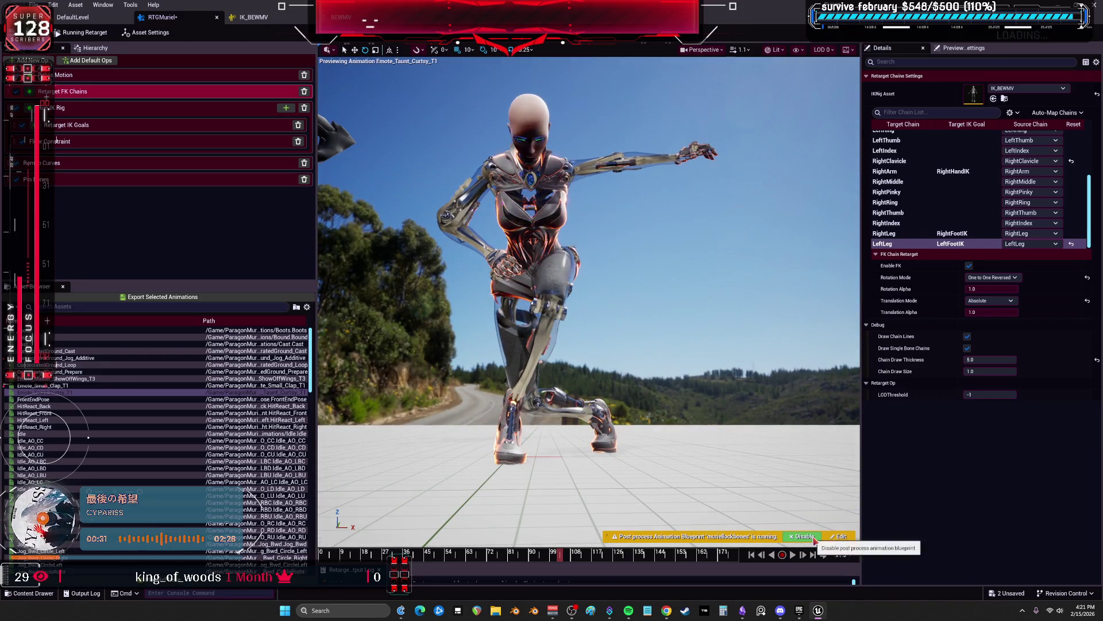
pyautogui.click(804, 536)
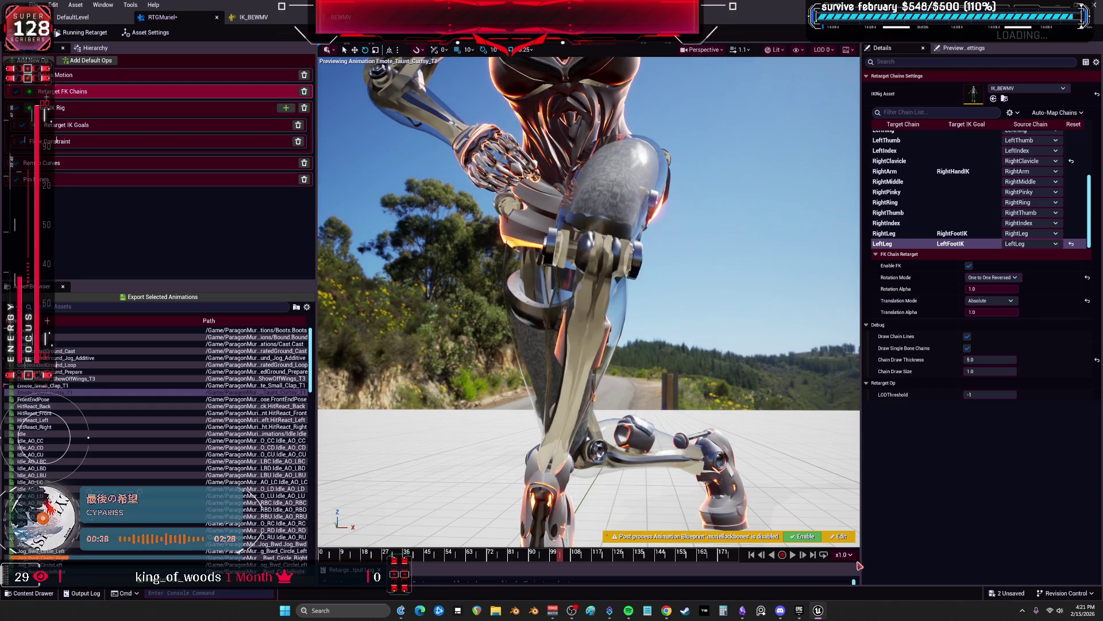
pyautogui.click(253, 17)
pyautogui.click(163, 17)
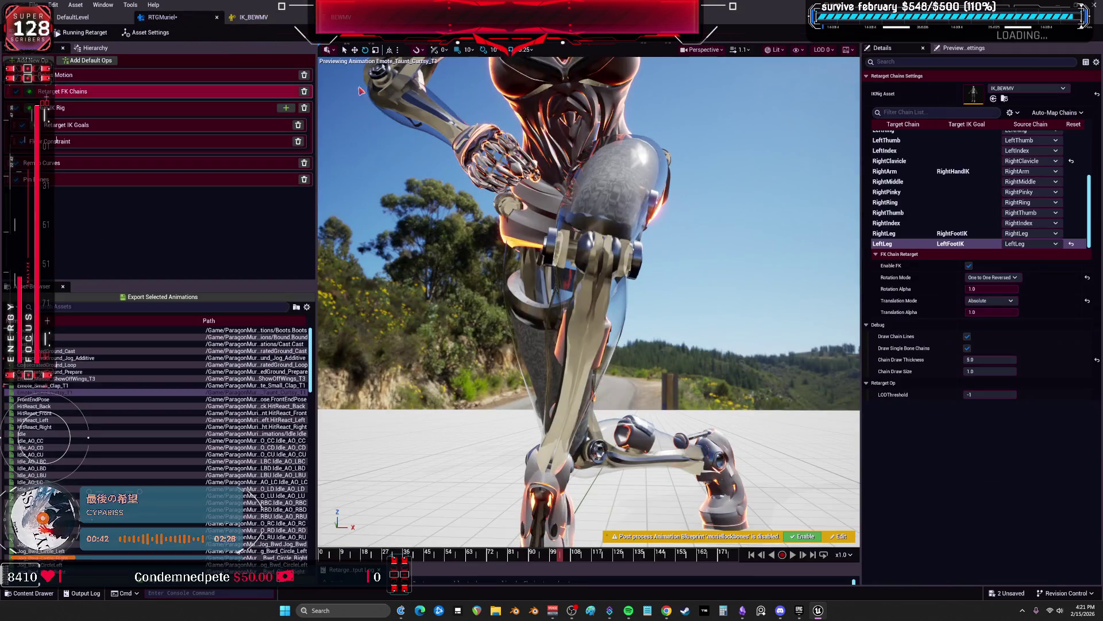
pyautogui.click(885, 458)
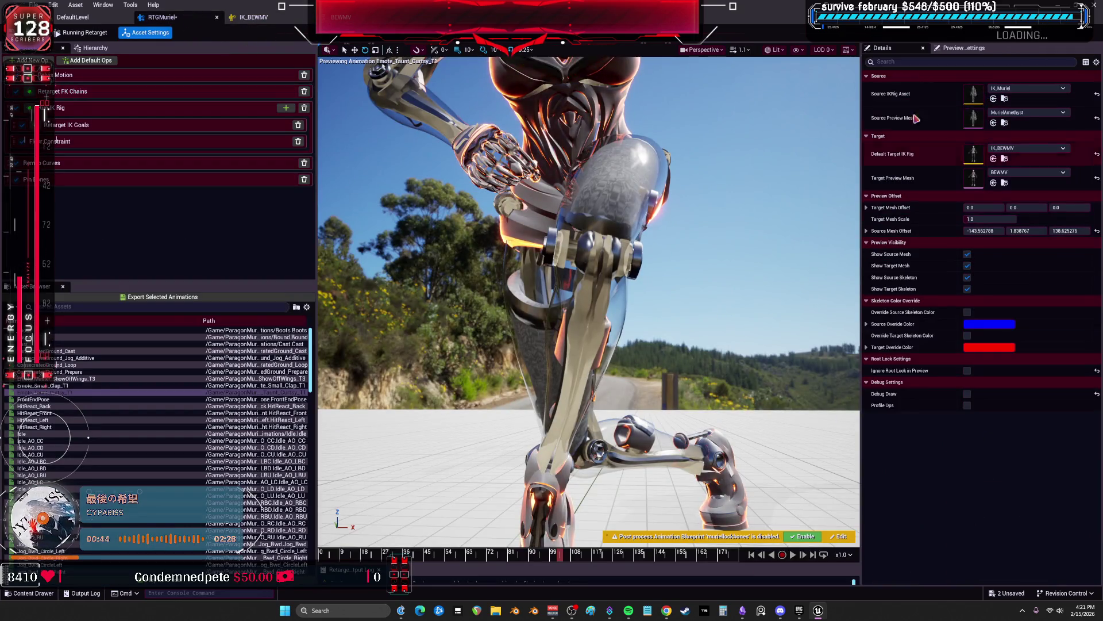
pyautogui.doubleClick(977, 122)
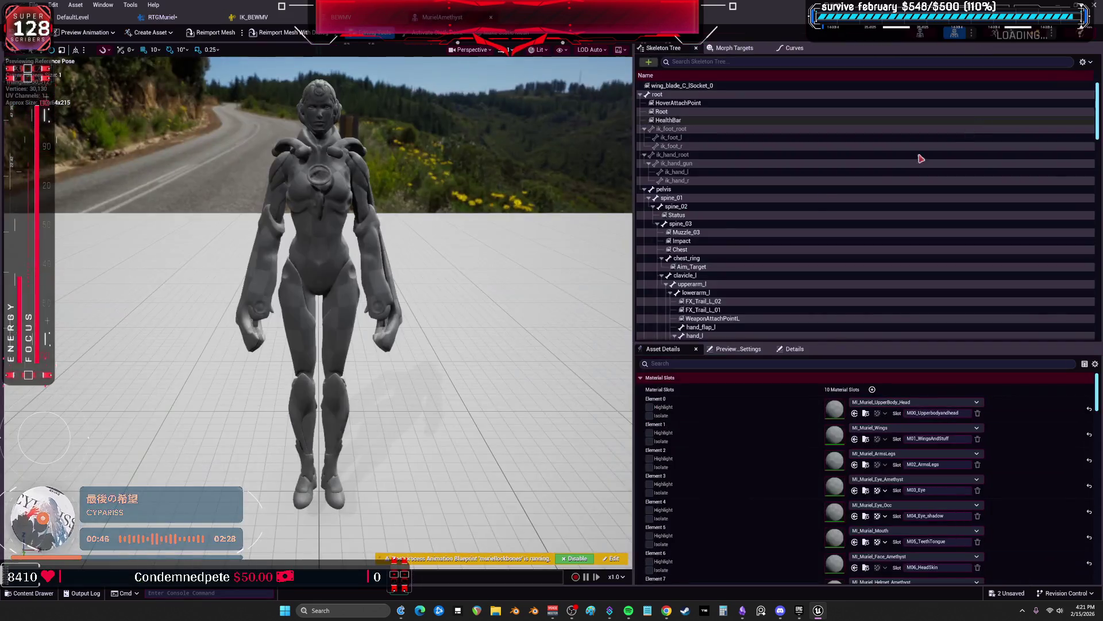
# Open MurielAmethyst's post-process Animation Blueprint, muriellockbones, from the mesh's asset details
pyautogui.click(752, 364)
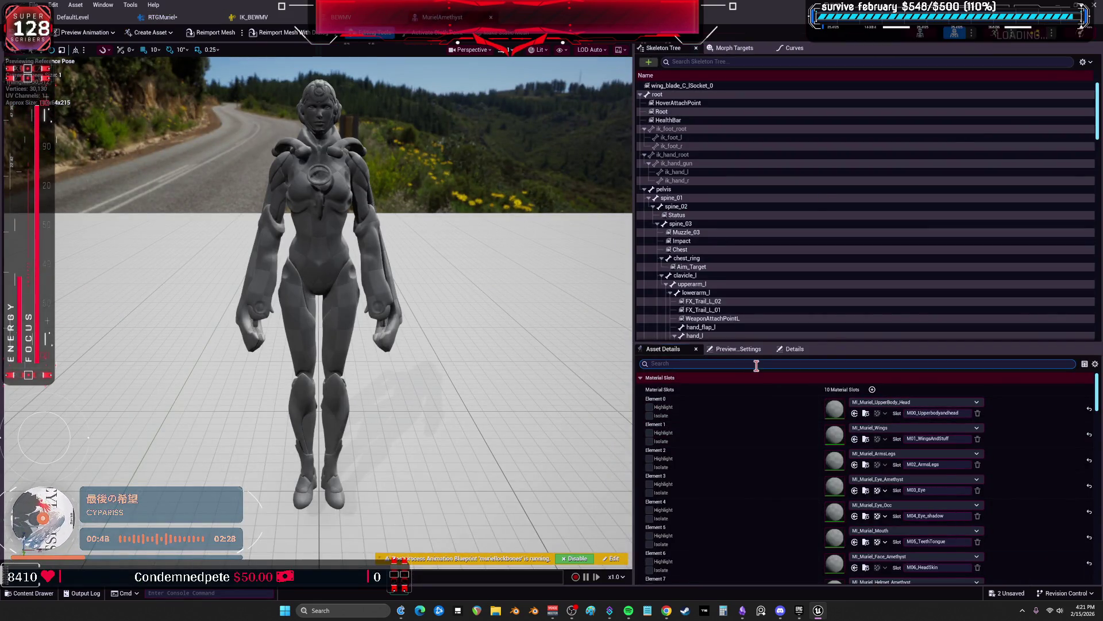
pyautogui.write('post')
pyautogui.click(890, 387)
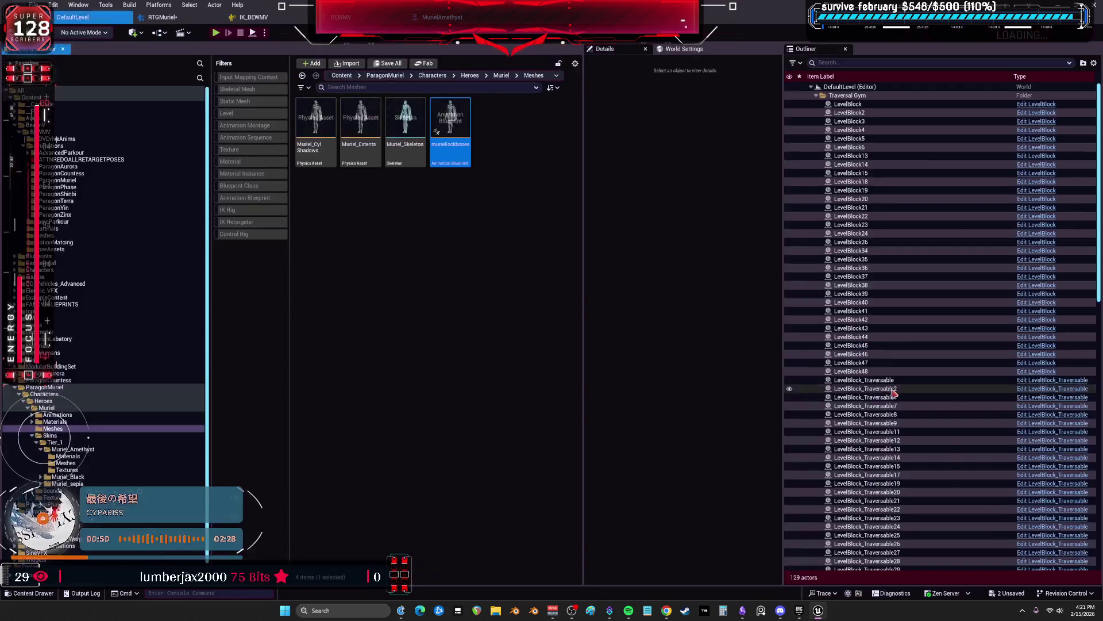
pyautogui.doubleClick(448, 121)
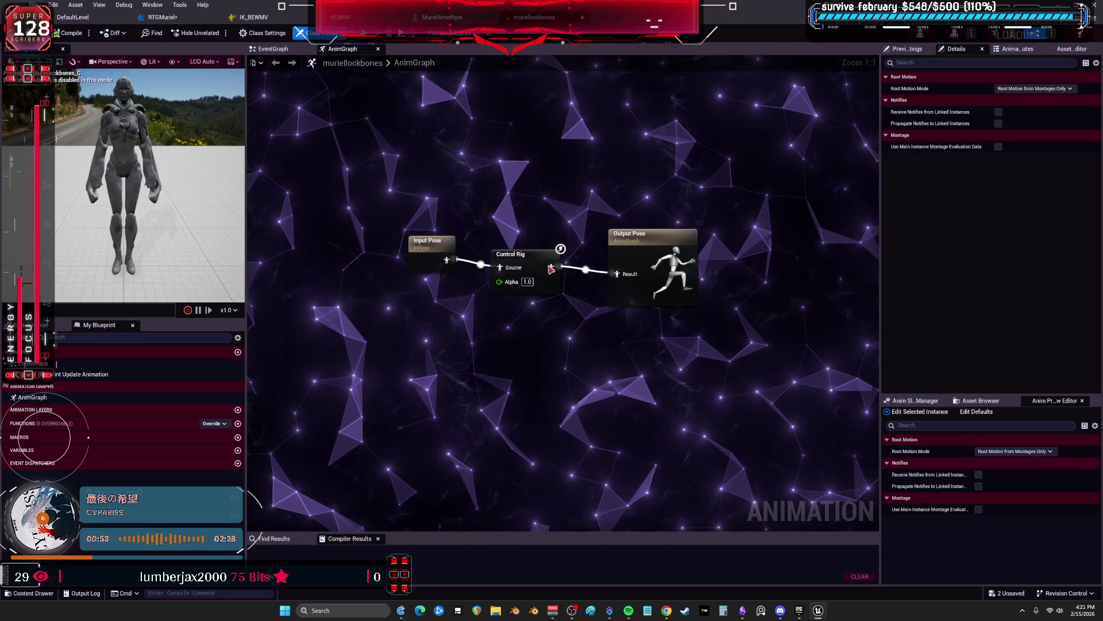
# Set the Control Rig node's Alpha to 0 and compile muriellockbones
pyautogui.click(527, 282)
pyautogui.write('0')
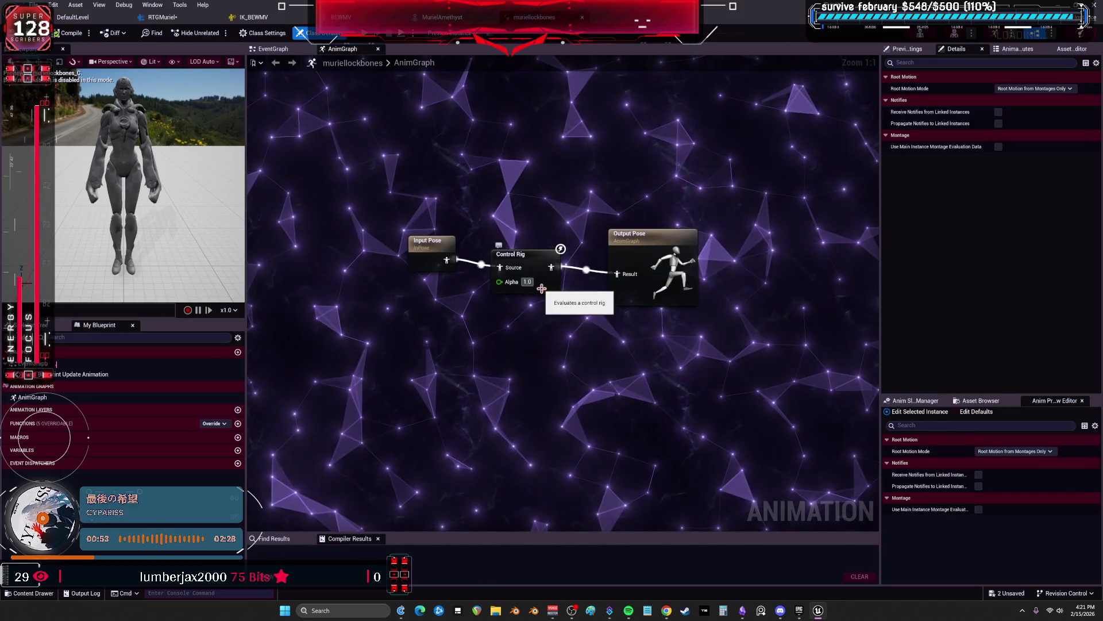
pyautogui.click(67, 33)
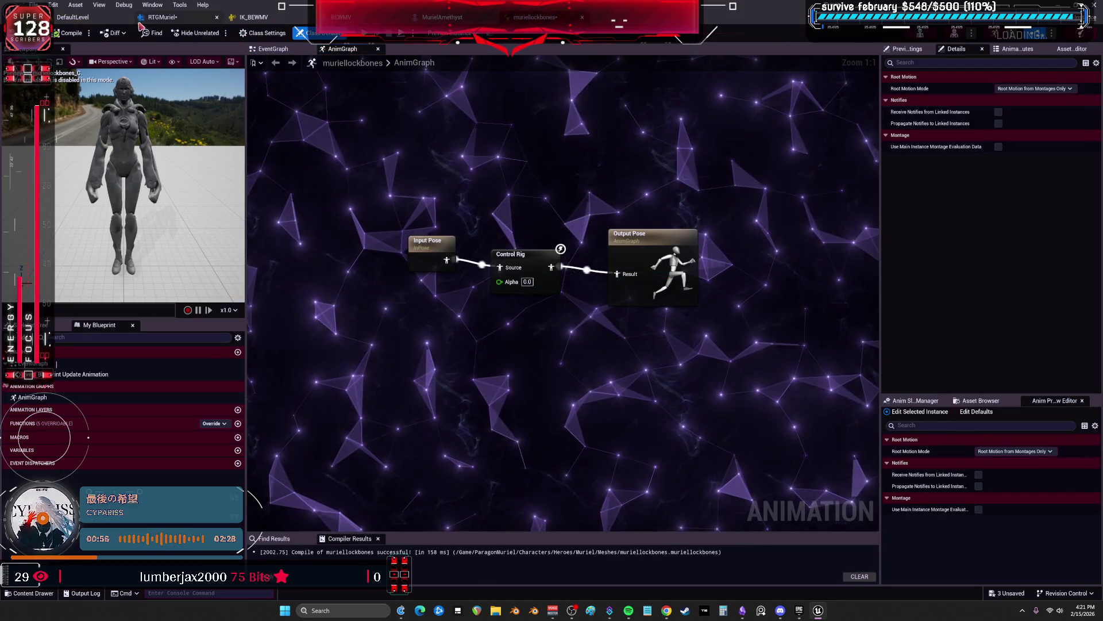
pyautogui.click(162, 17)
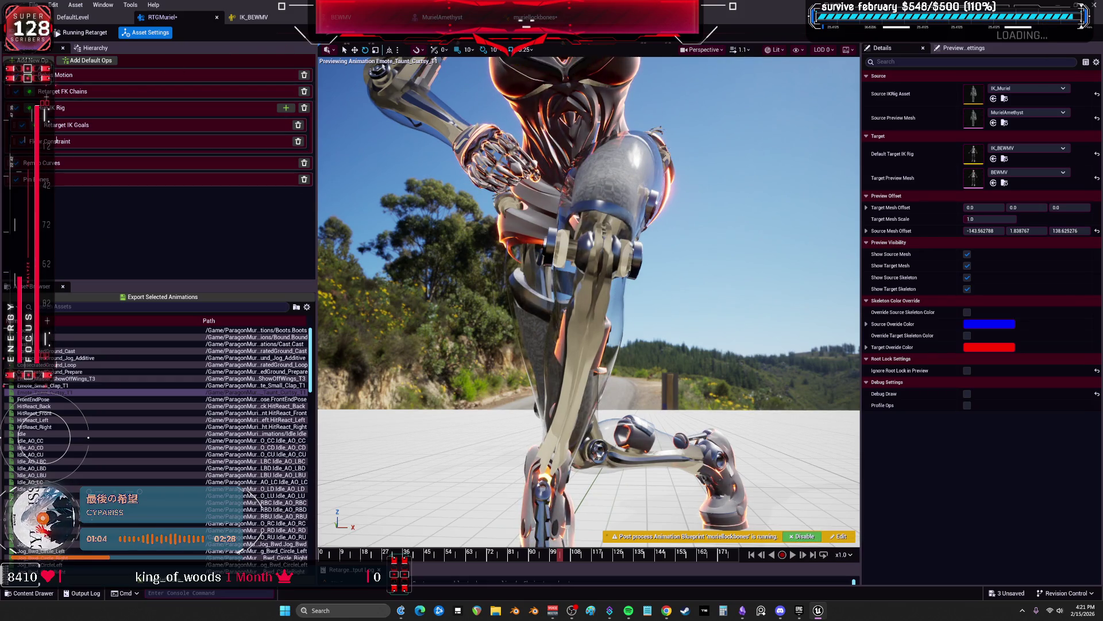
pyautogui.click(284, 18)
# Filter the IK_BEWMV hierarchy to bone settings only and select both leg bone settings
pyautogui.click(227, 61)
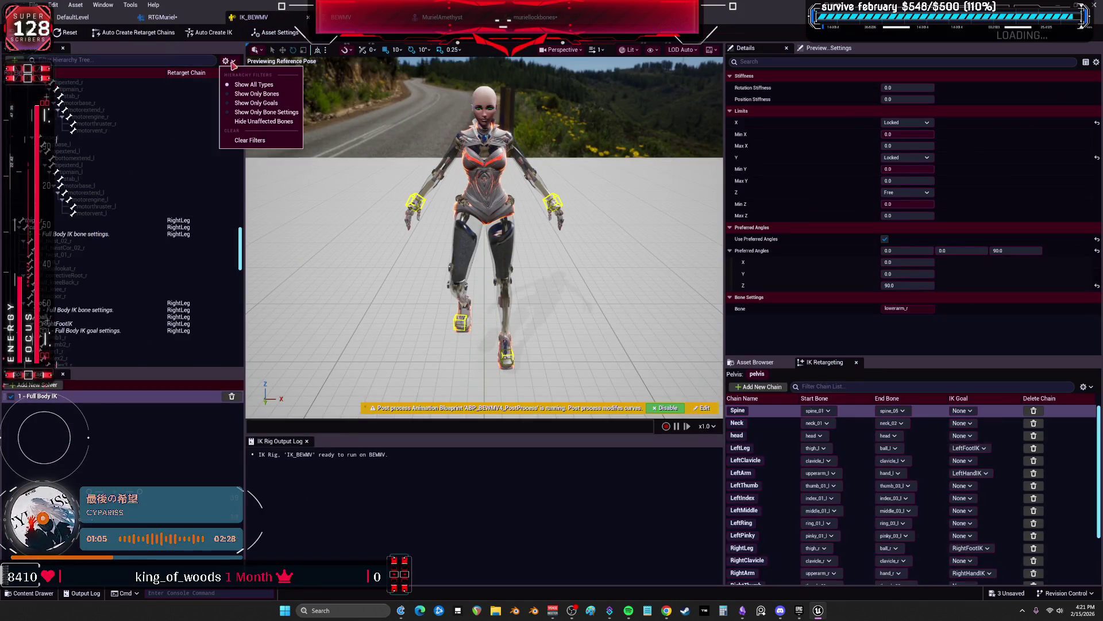
pyautogui.click(268, 112)
pyautogui.click(181, 173)
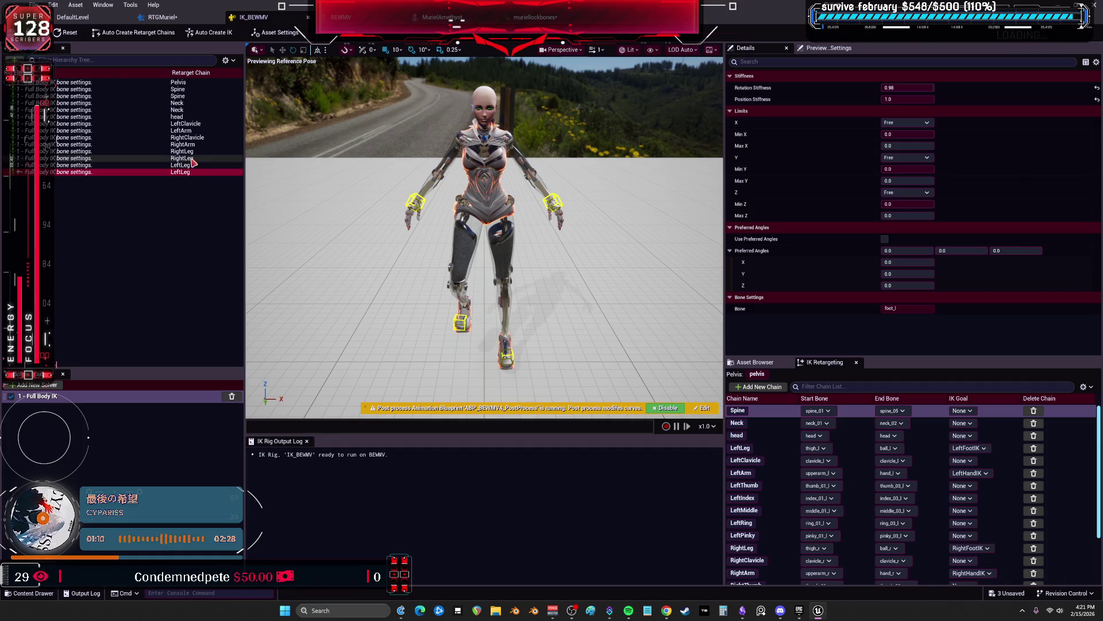
pyautogui.click(191, 165)
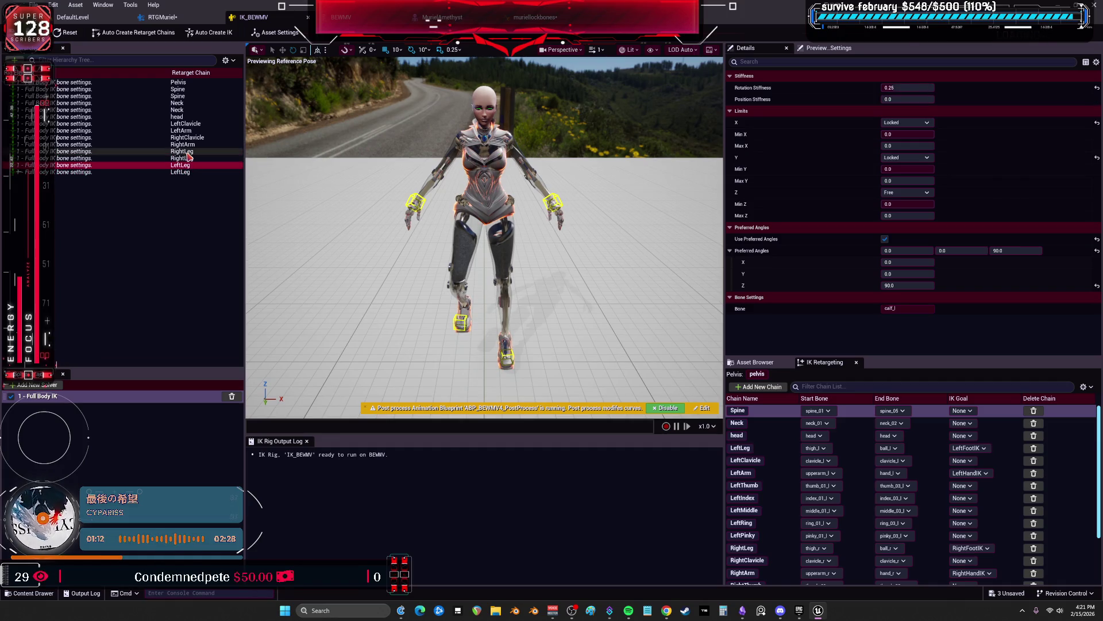
pyautogui.click(188, 151)
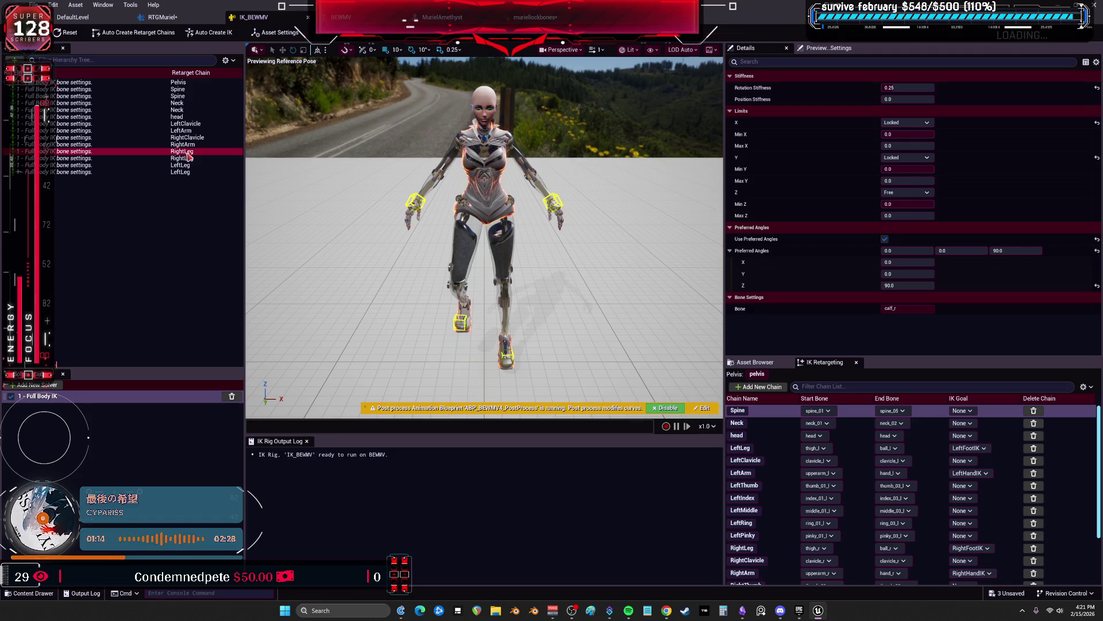
pyautogui.click(189, 160)
pyautogui.click(185, 166)
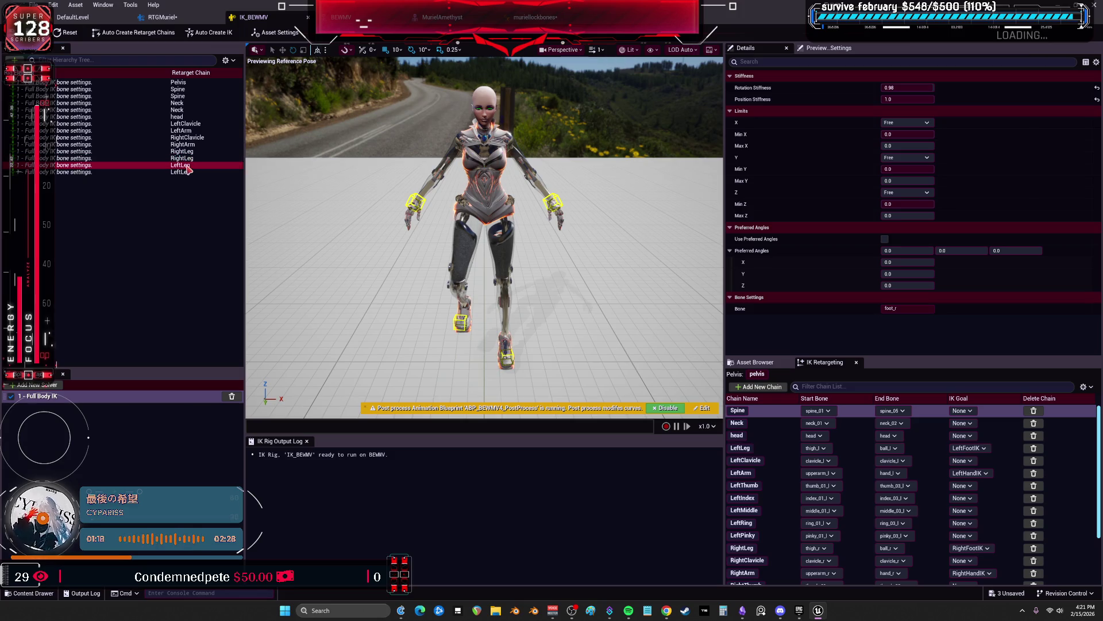
pyautogui.keyDown('ctrl'); pyautogui.click(184, 151); pyautogui.keyUp('ctrl')
# Set the selected leg bones' X and Y limits to Free
pyautogui.click(906, 122)
pyautogui.click(890, 132)
pyautogui.click(907, 158)
pyautogui.click(889, 166)
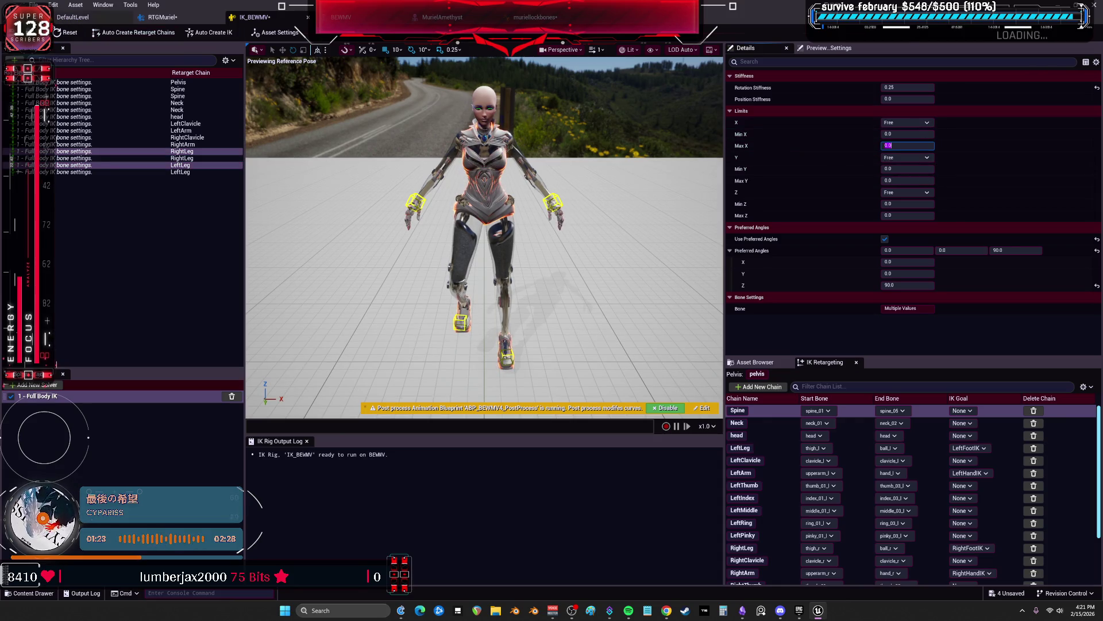
pyautogui.click(161, 18)
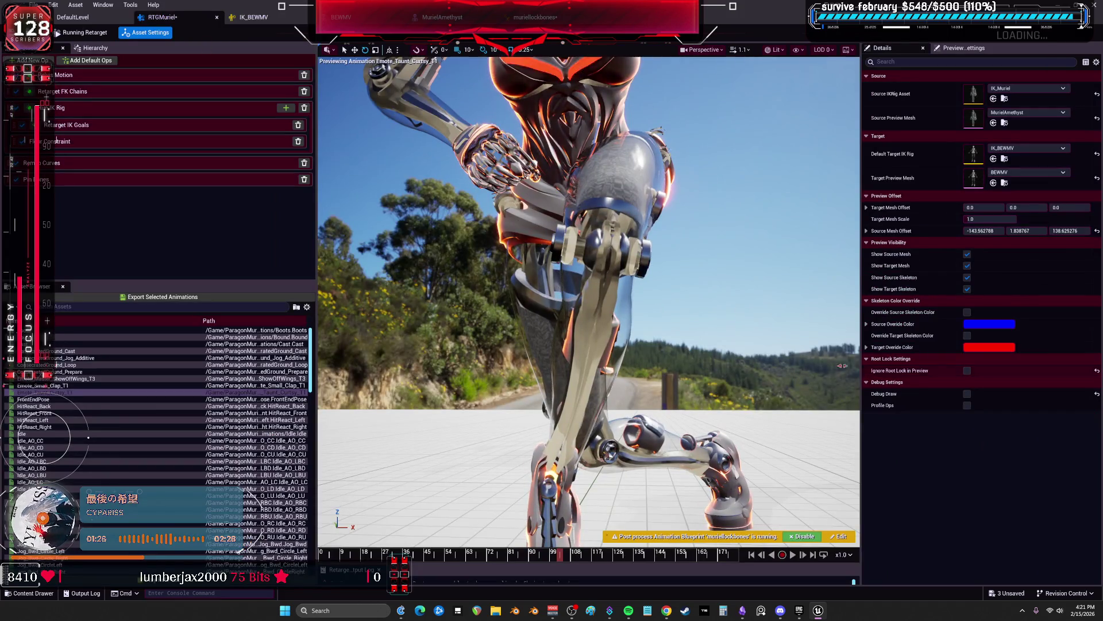
# Set the muriellockbones Control Rig alpha back to 1.0 and compile the blueprint
pyautogui.click(804, 536)
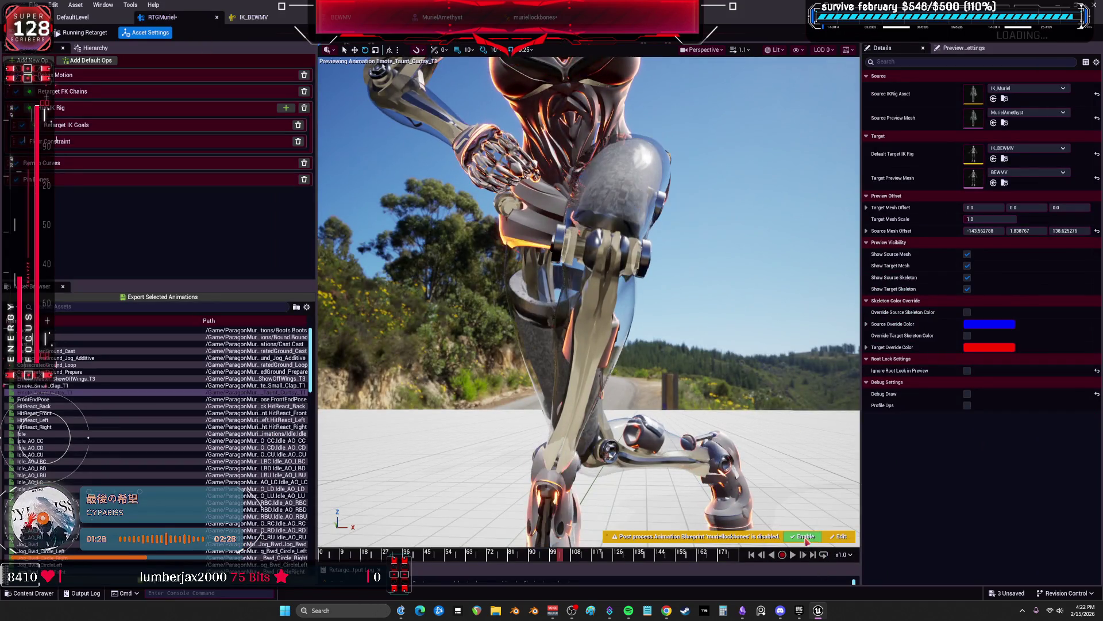
pyautogui.click(534, 18)
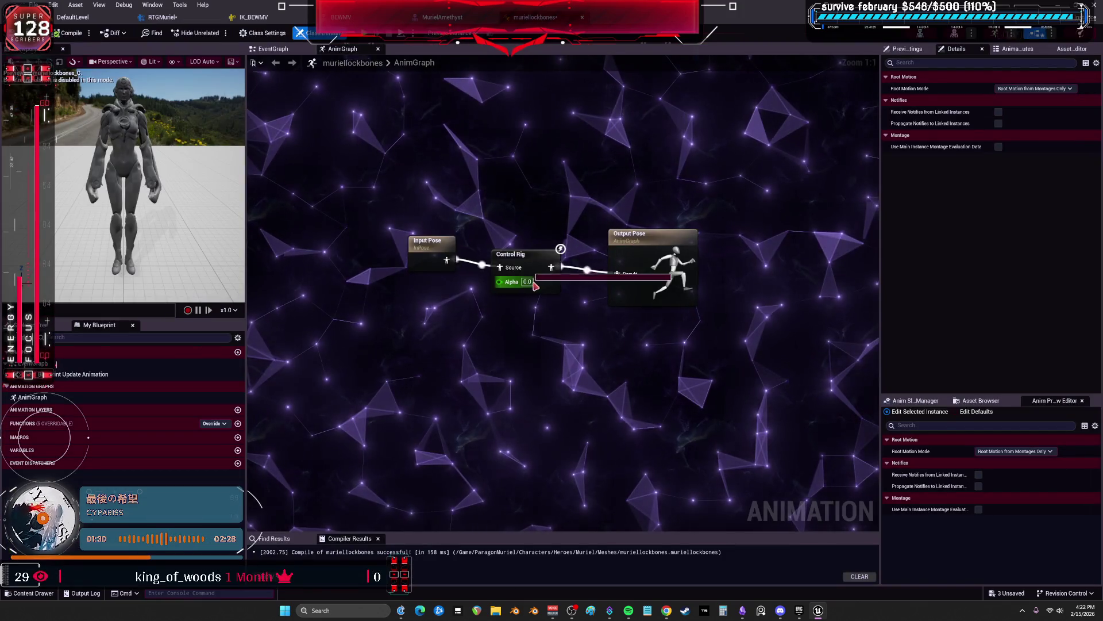
pyautogui.write('2')
pyautogui.press('Return')
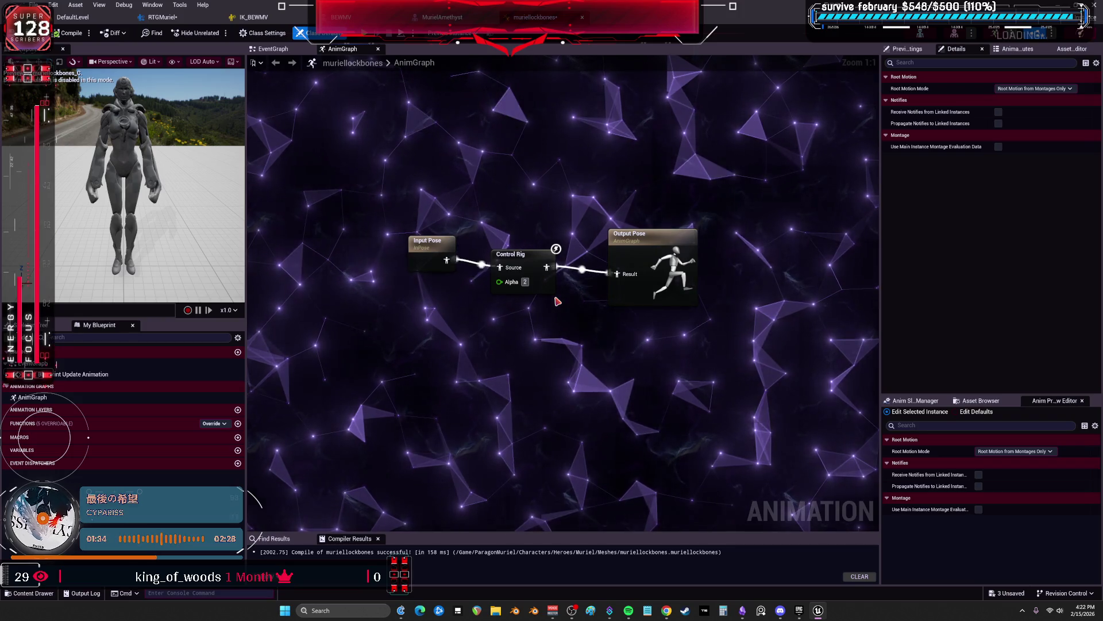
pyautogui.write('11')
pyautogui.press('Return')
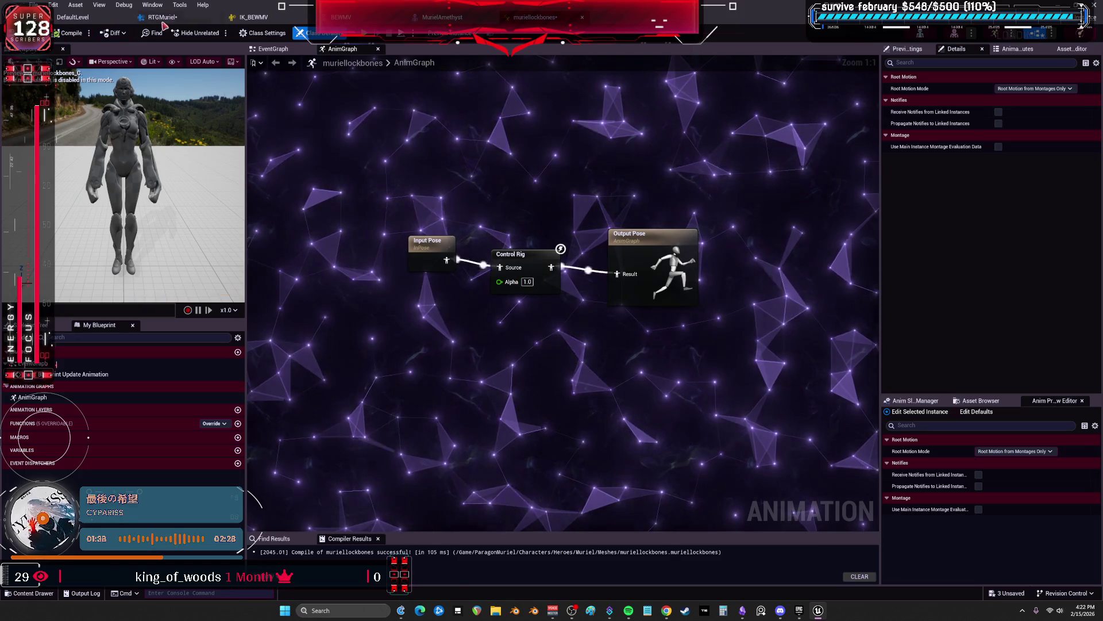
pyautogui.hotkey('ctrl', 'Tab')
# Compare the robot's leg pose with the post-process blueprint on and off, leaving it enabled
pyautogui.click(804, 536)
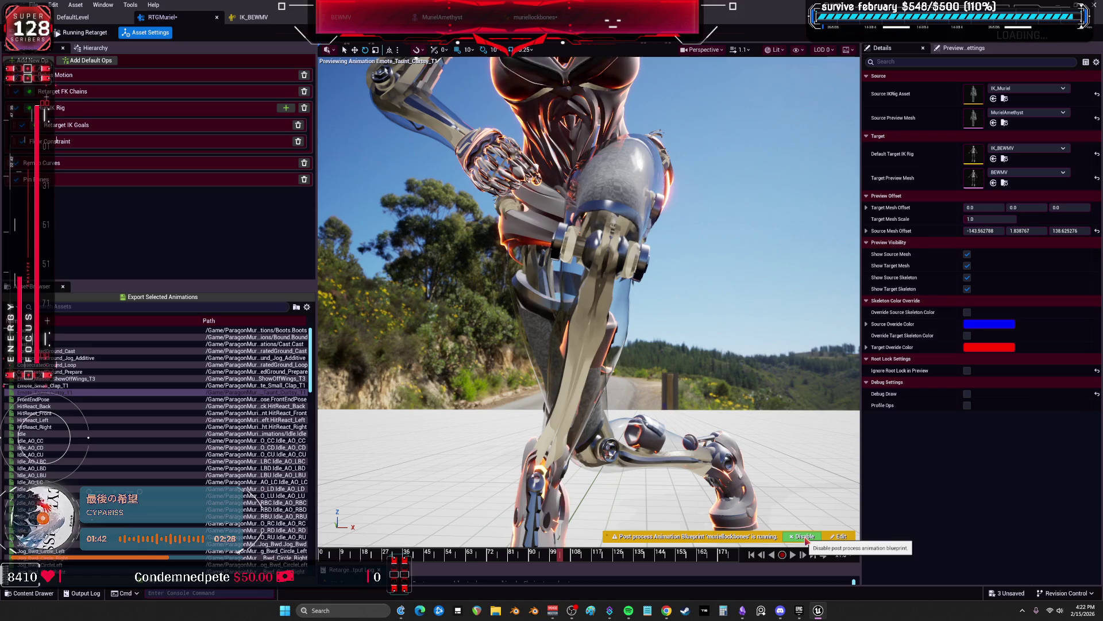
pyautogui.click(804, 536)
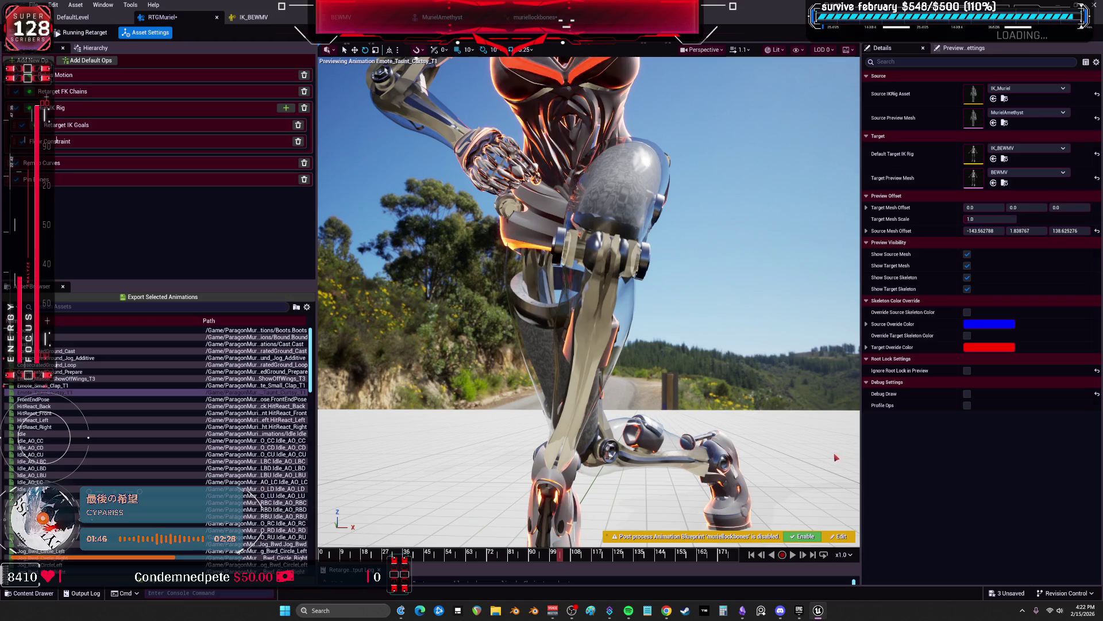
pyautogui.moveTo(799, 439); pyautogui.dragTo(636, 199)
pyautogui.click(803, 536)
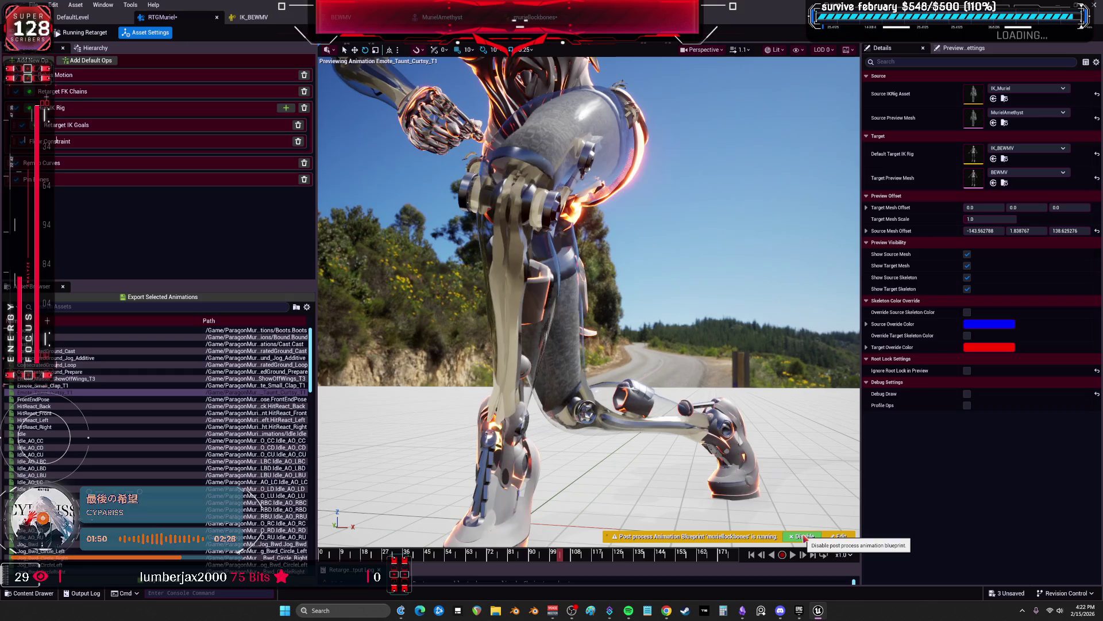
pyautogui.click(804, 536)
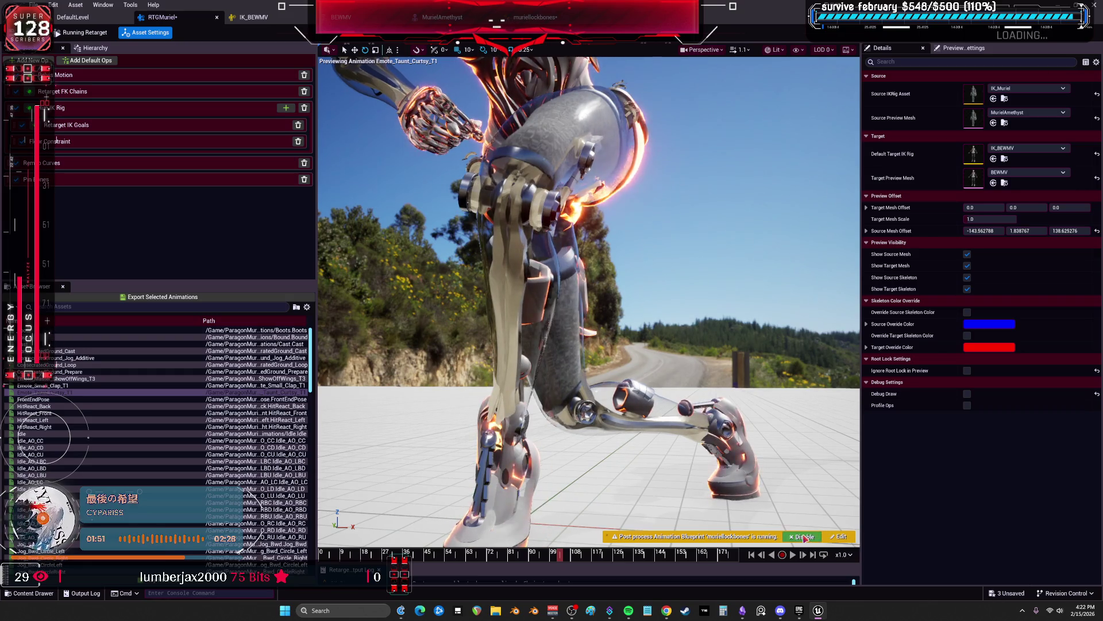
pyautogui.click(804, 537)
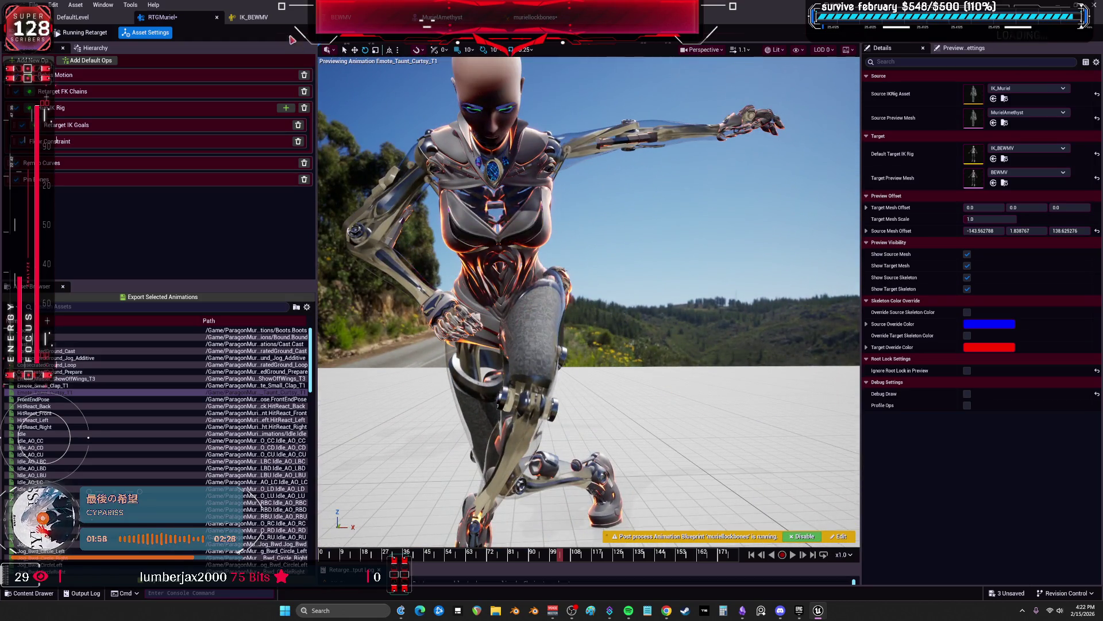
pyautogui.click(253, 17)
pyautogui.click(907, 123)
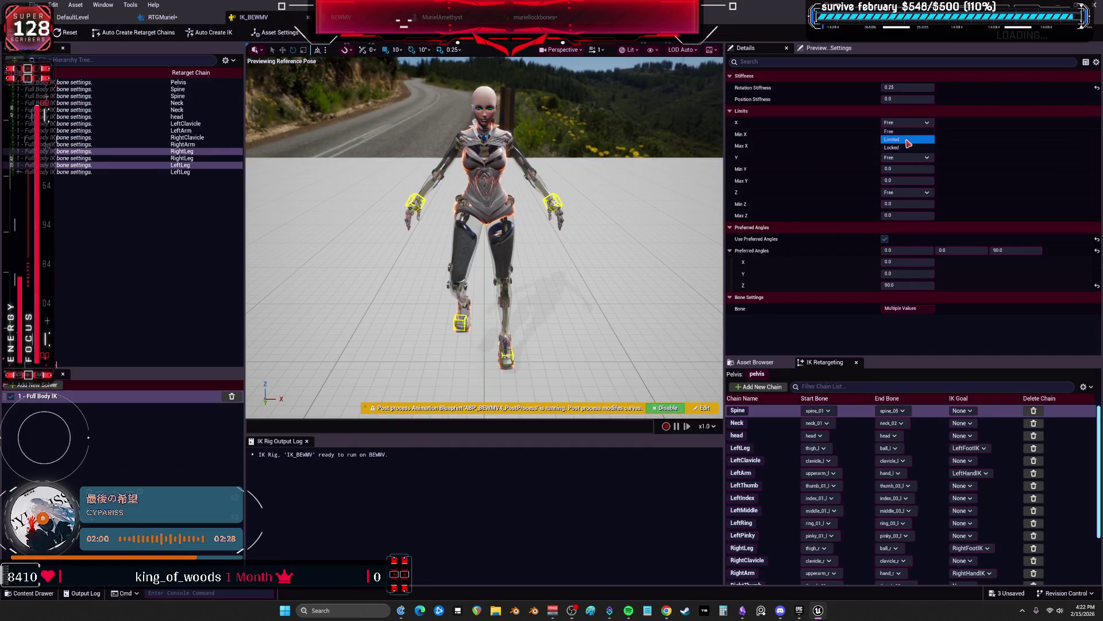
# Set the leg bones' X and Y limits to Locked in IK_BEWMV
pyautogui.click(907, 148)
pyautogui.click(907, 157)
pyautogui.click(900, 182)
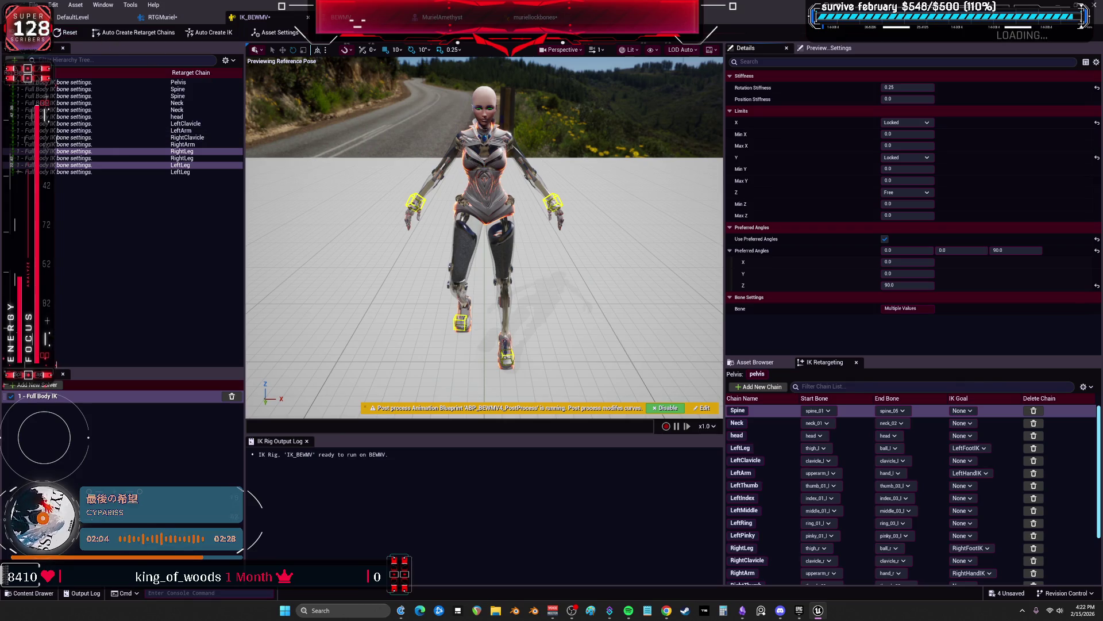
# Turn the post-process animation blueprint on in the RTGMuriel retarget preview
pyautogui.click(162, 18)
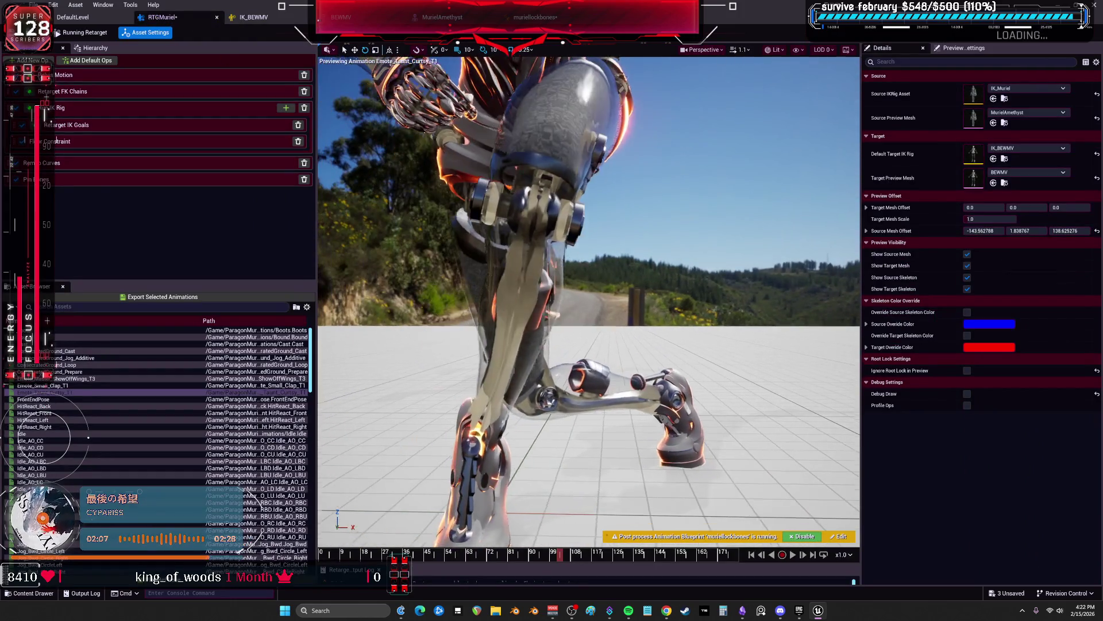
pyautogui.click(796, 536)
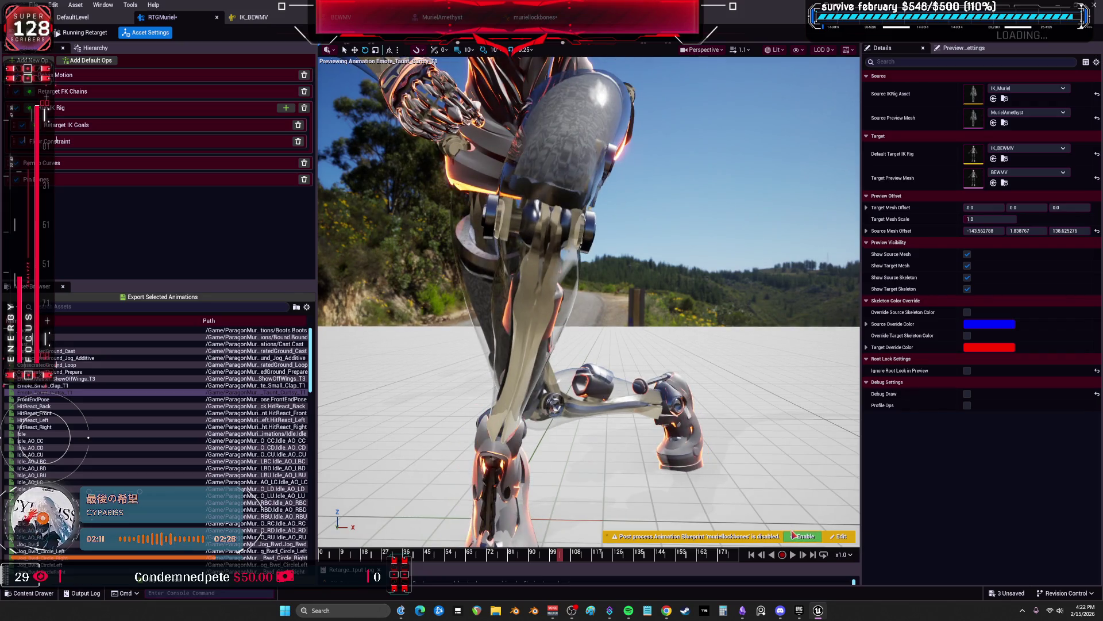
pyautogui.click(798, 536)
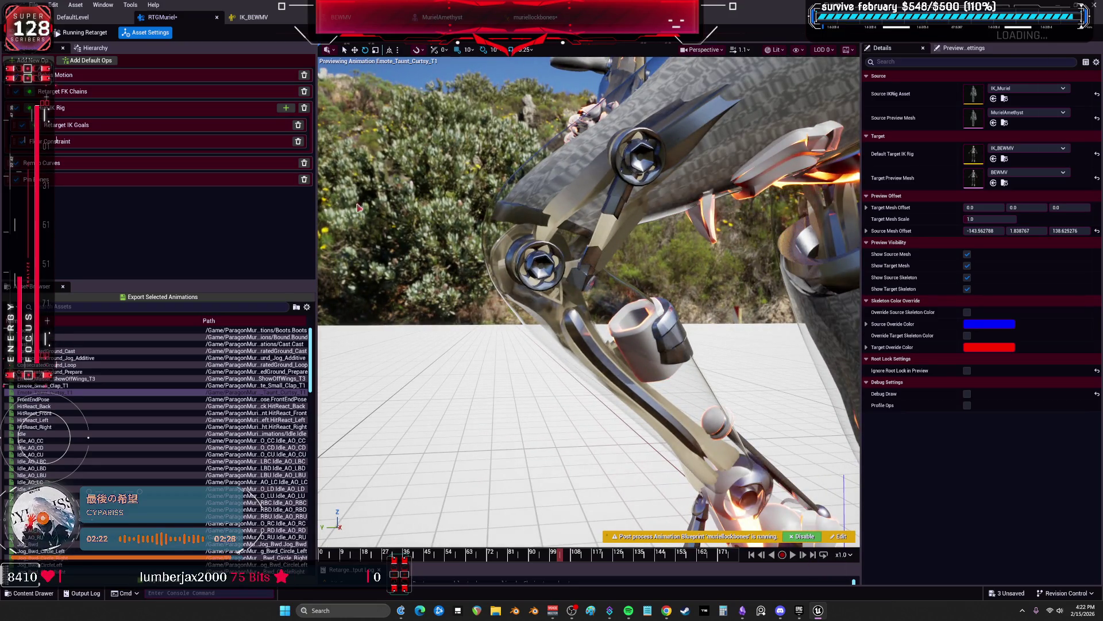
pyautogui.hotkey('ctrl', 'Tab')
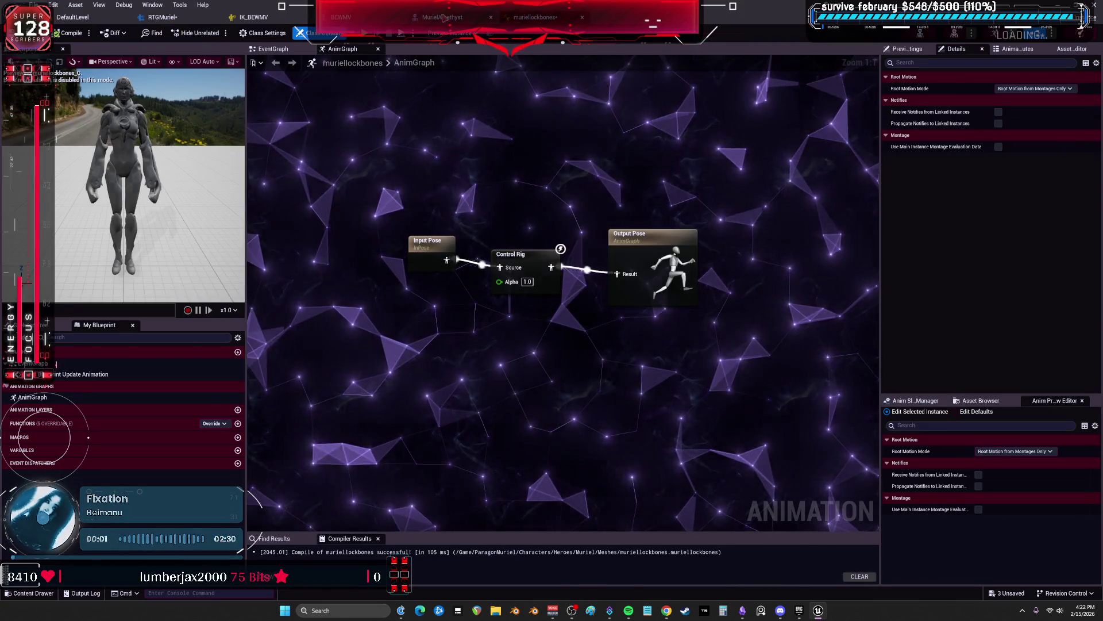
# Inspect the Full Body IK solver's pre-pull root settings and the IK rig's preview settings
pyautogui.hotkey('ctrl', 'Tab')
pyautogui.hotkey('ctrl', 'Tab')
pyautogui.hotkey('ctrl', 'Tab')
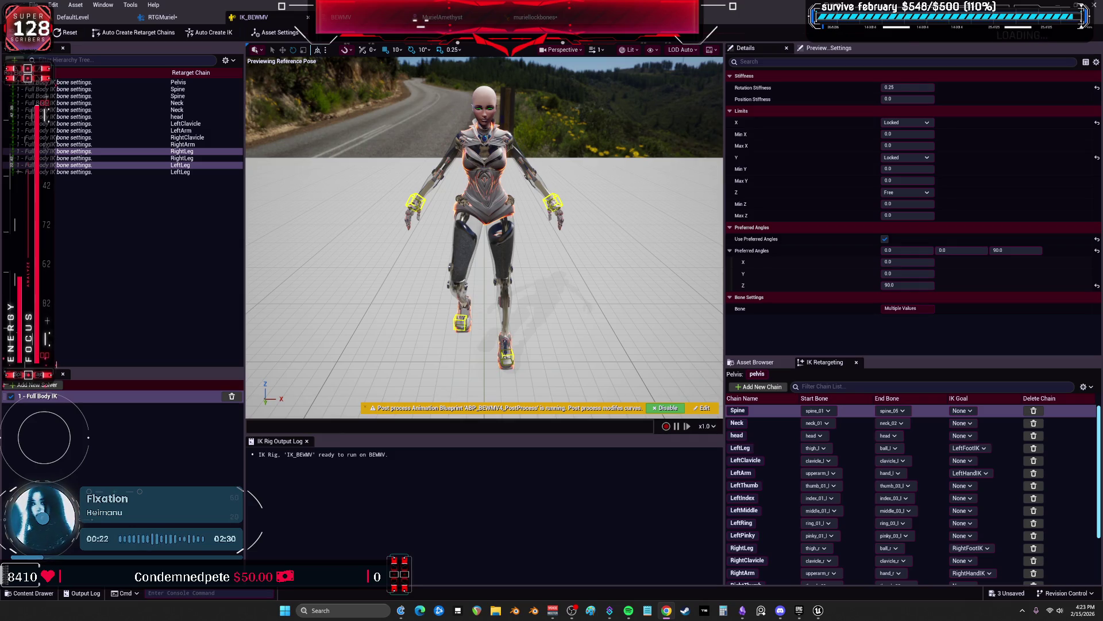
pyautogui.click(109, 396)
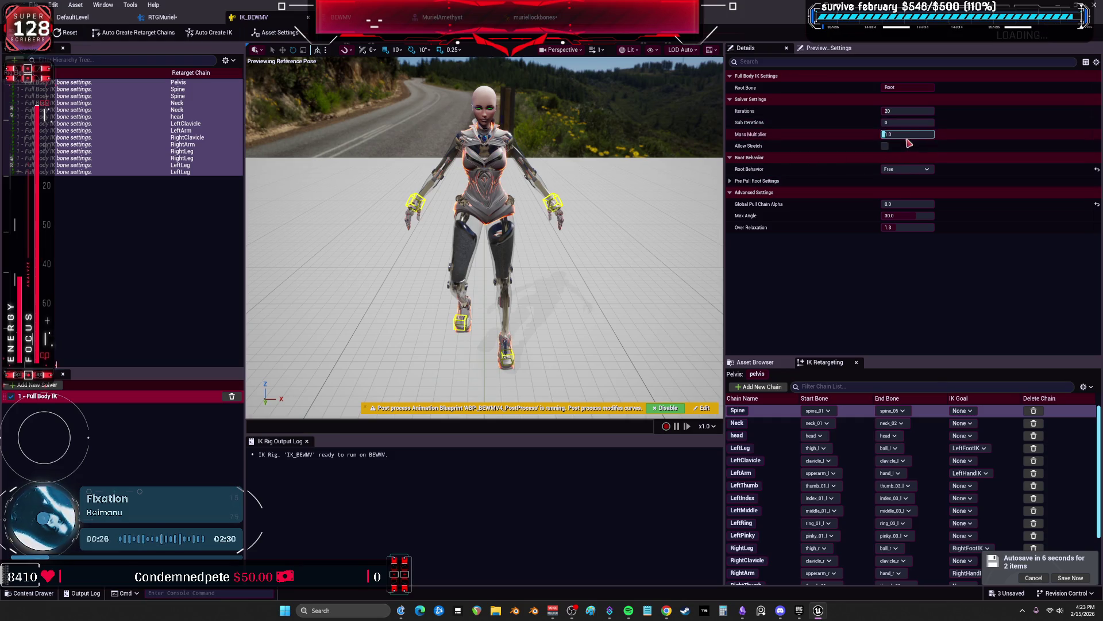
pyautogui.click(780, 179)
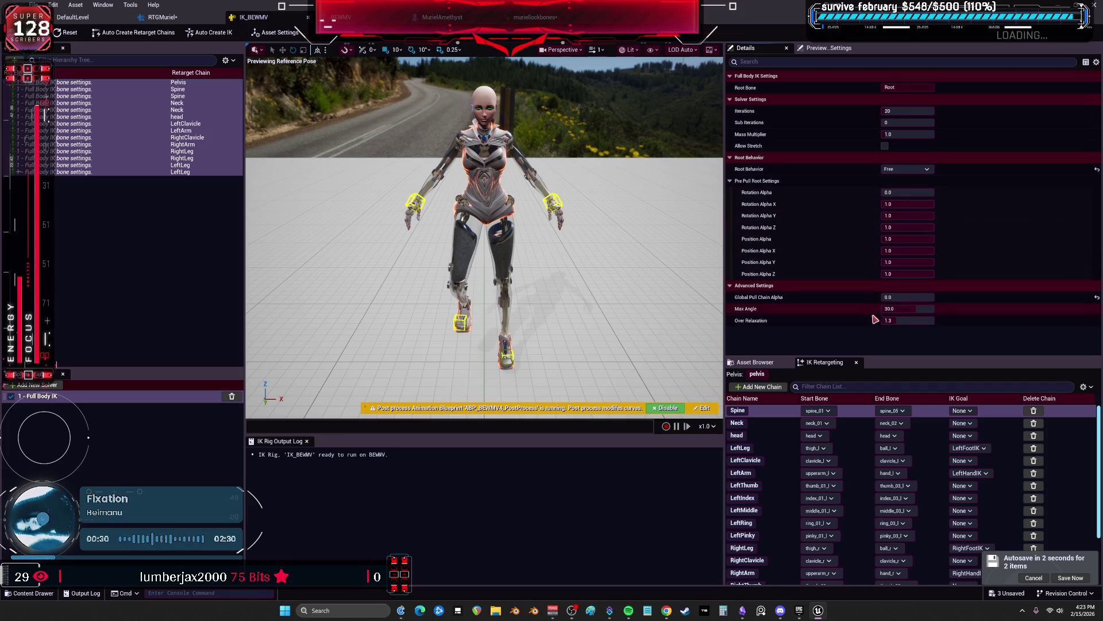
pyautogui.click(99, 198)
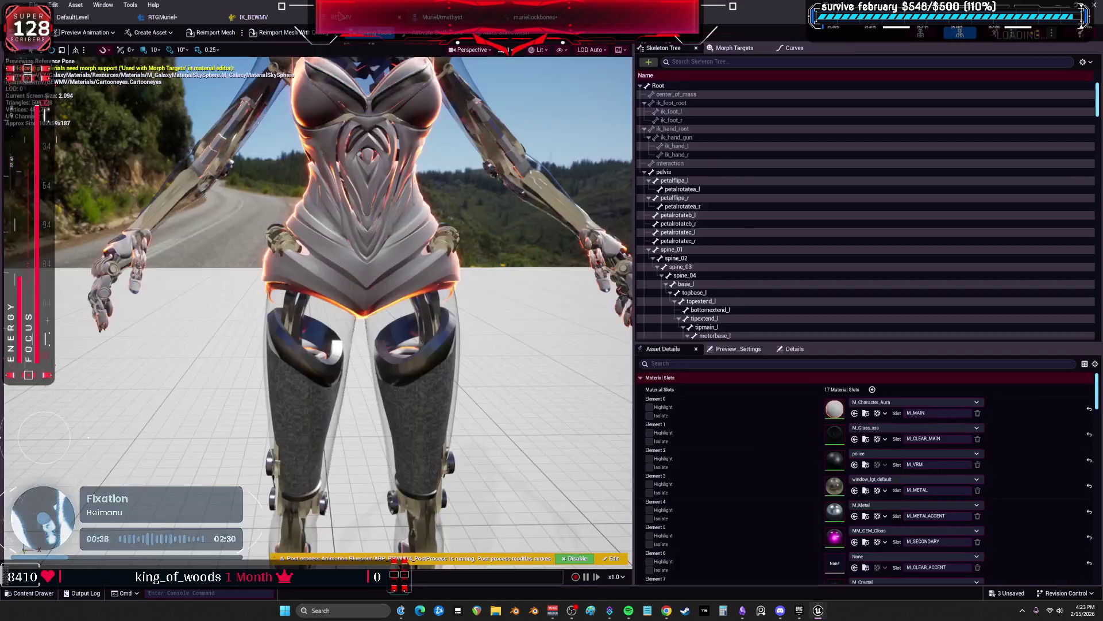
# Frame the BEWMV character, then close the BEWMV and MurielAmethyst mesh editors
pyautogui.click(341, 18)
pyautogui.press('f')
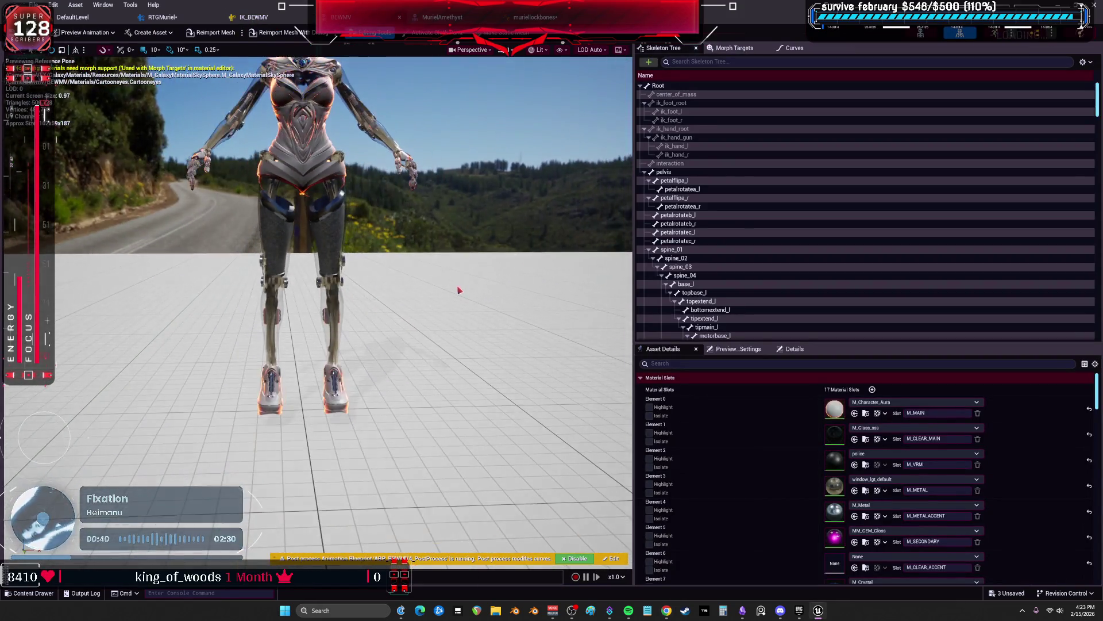
pyautogui.moveTo(425, 274); pyautogui.dragTo(402, 46)
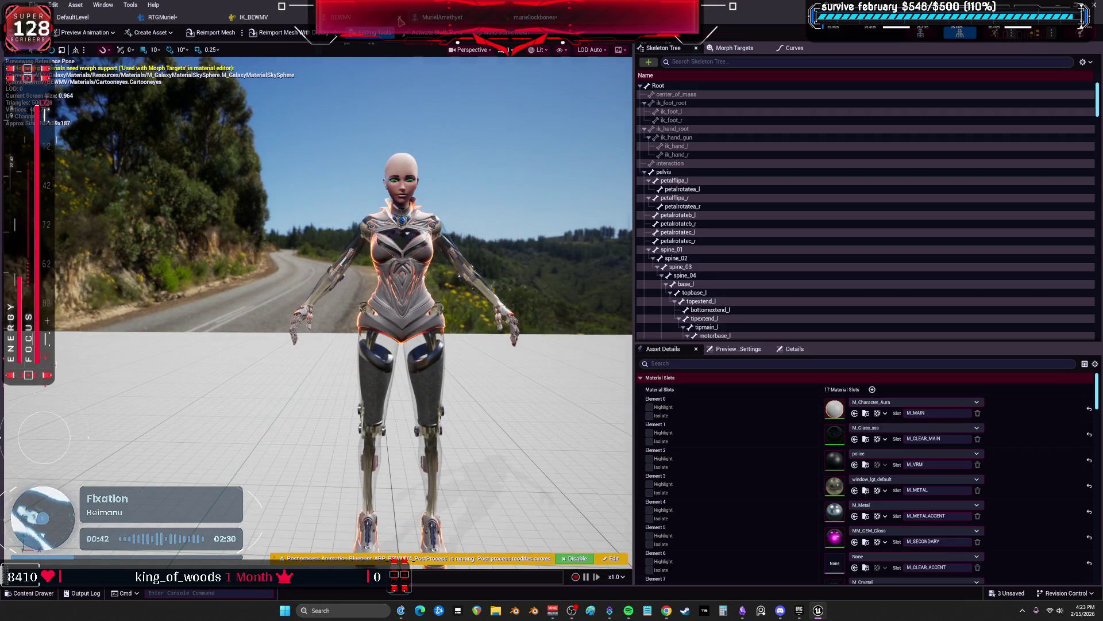
pyautogui.click(401, 21)
pyautogui.click(401, 19)
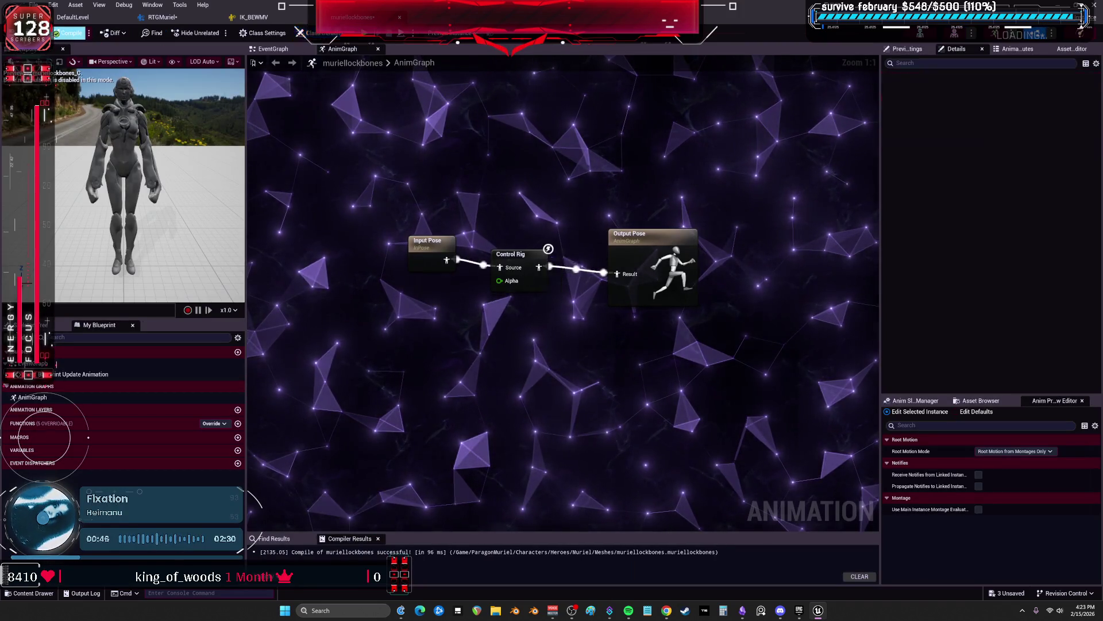
pyautogui.click(291, 21)
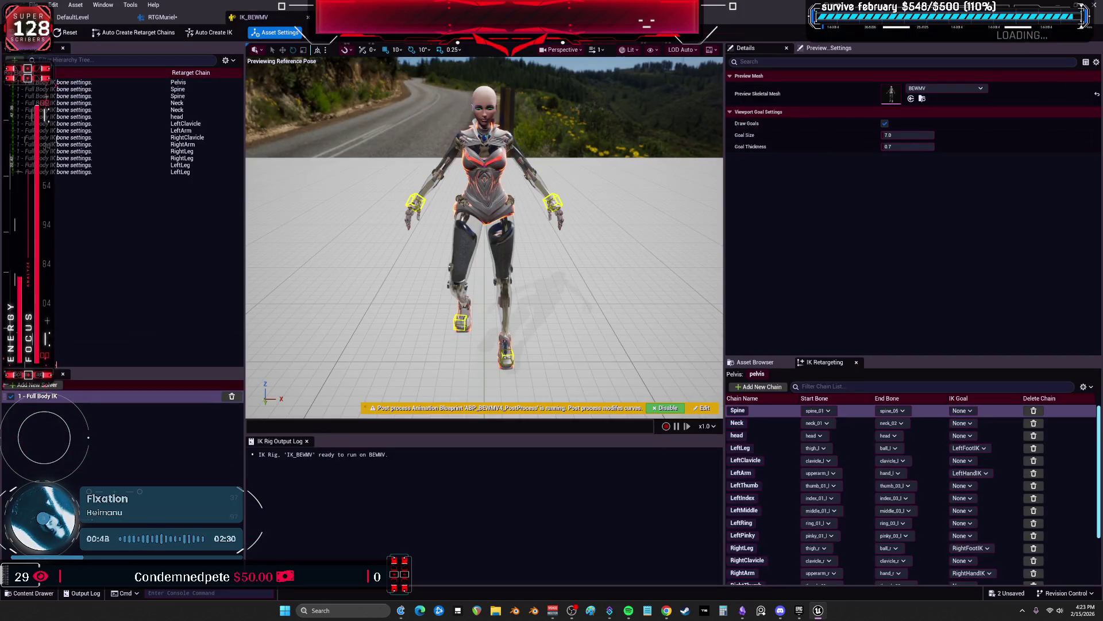
pyautogui.click(163, 17)
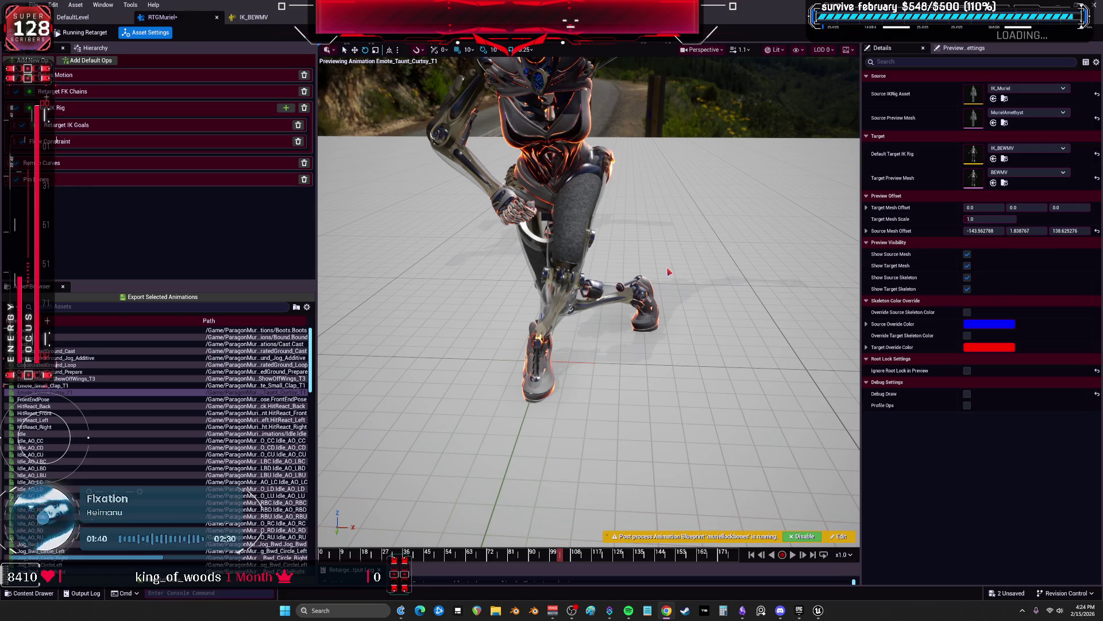
pyautogui.moveTo(699, 258)
pyautogui.mouseDown()
pyautogui.moveTo(692, 221)
pyautogui.moveTo(715, 167)
pyautogui.mouseUp()
pyautogui.click(800, 535)
pyautogui.click(800, 538)
pyautogui.moveTo(670, 414); pyautogui.dragTo(670, 414)
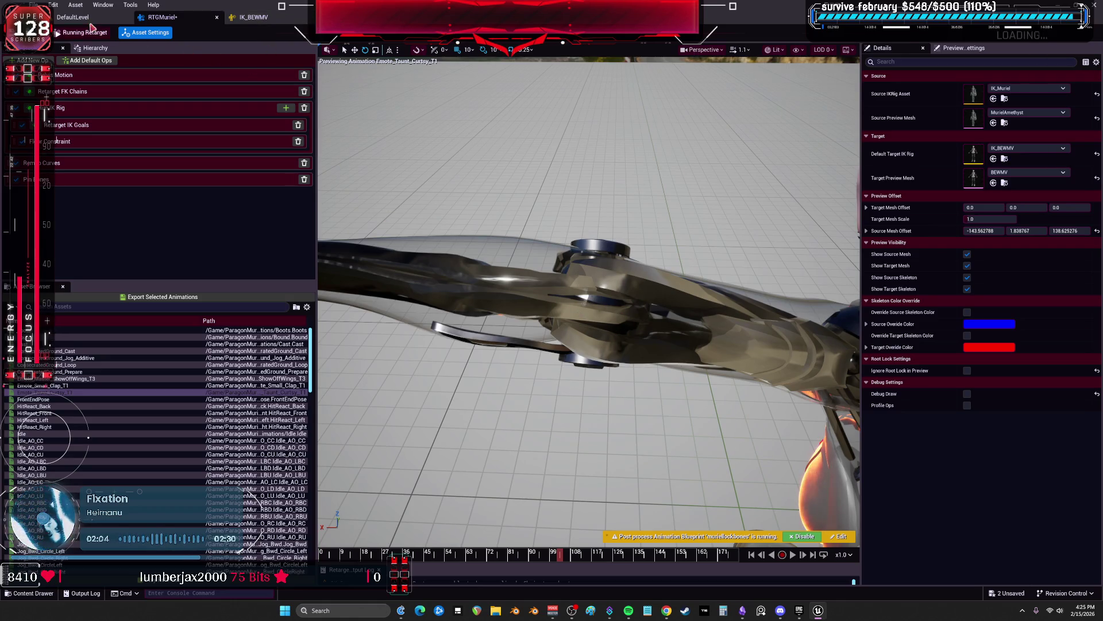
# Uncheck Enable IK on the RightArm retarget goal, then select the Retarget FK Chains op
pyautogui.click(141, 125)
pyautogui.click(949, 113)
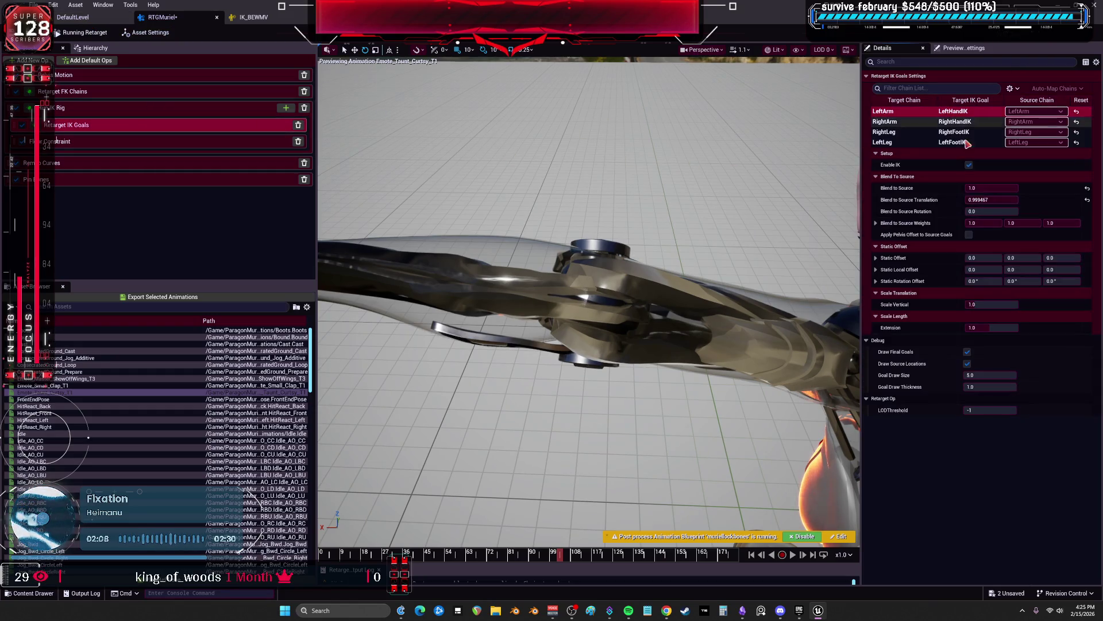
pyautogui.click(969, 166)
pyautogui.click(957, 121)
pyautogui.click(970, 165)
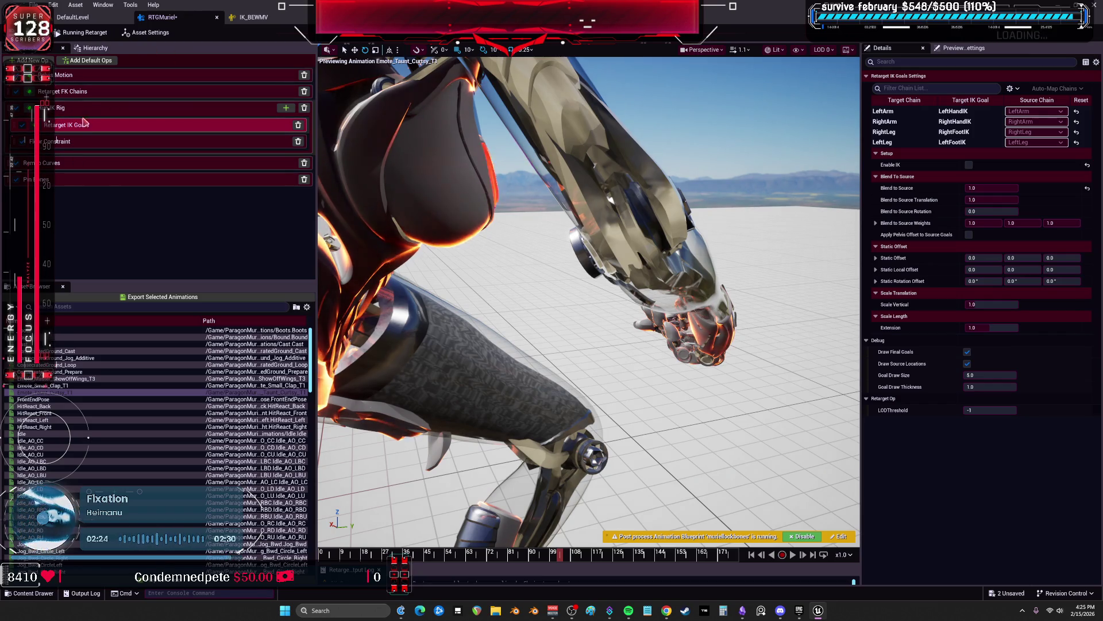
pyautogui.click(99, 93)
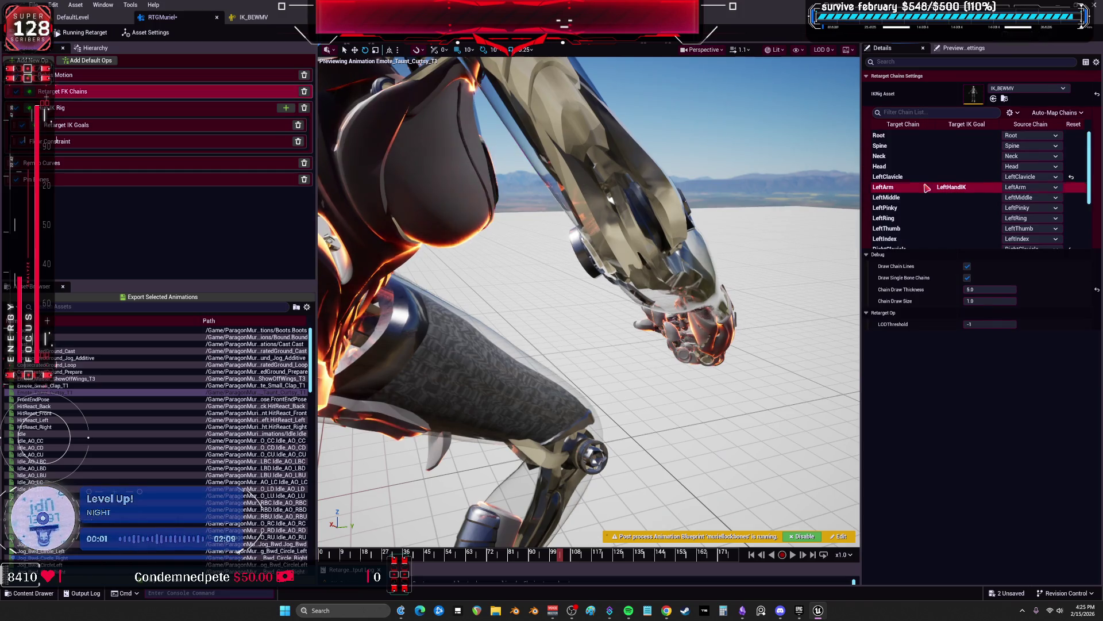
# Set the LeftArm FK chain's rotation mode to Interpolated
pyautogui.click(924, 188)
pyautogui.click(988, 277)
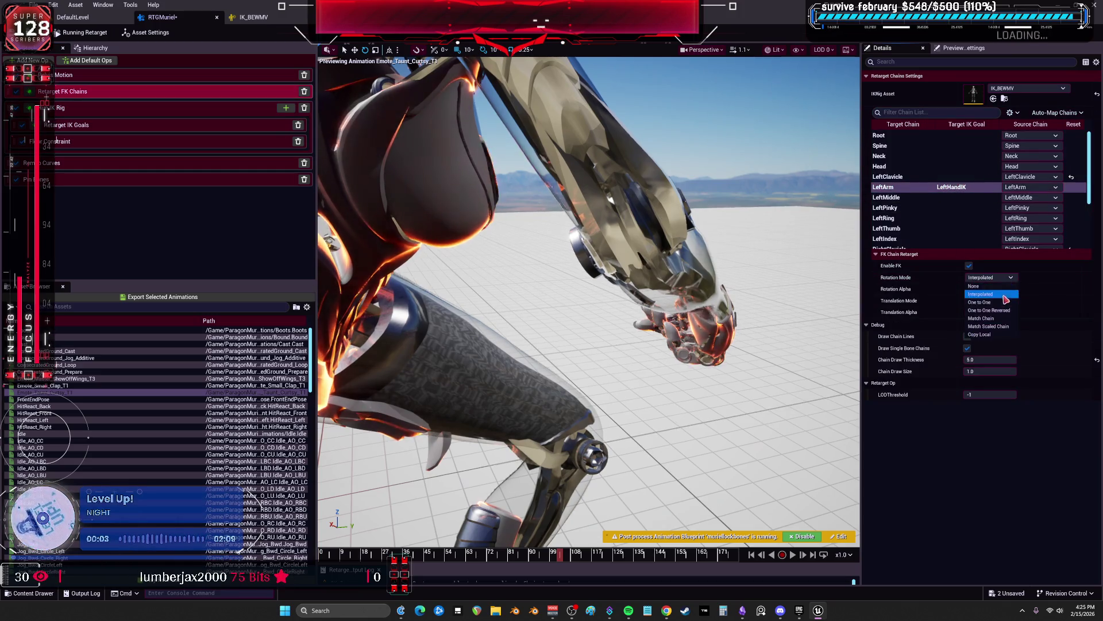
pyautogui.click(1004, 311)
pyautogui.click(997, 278)
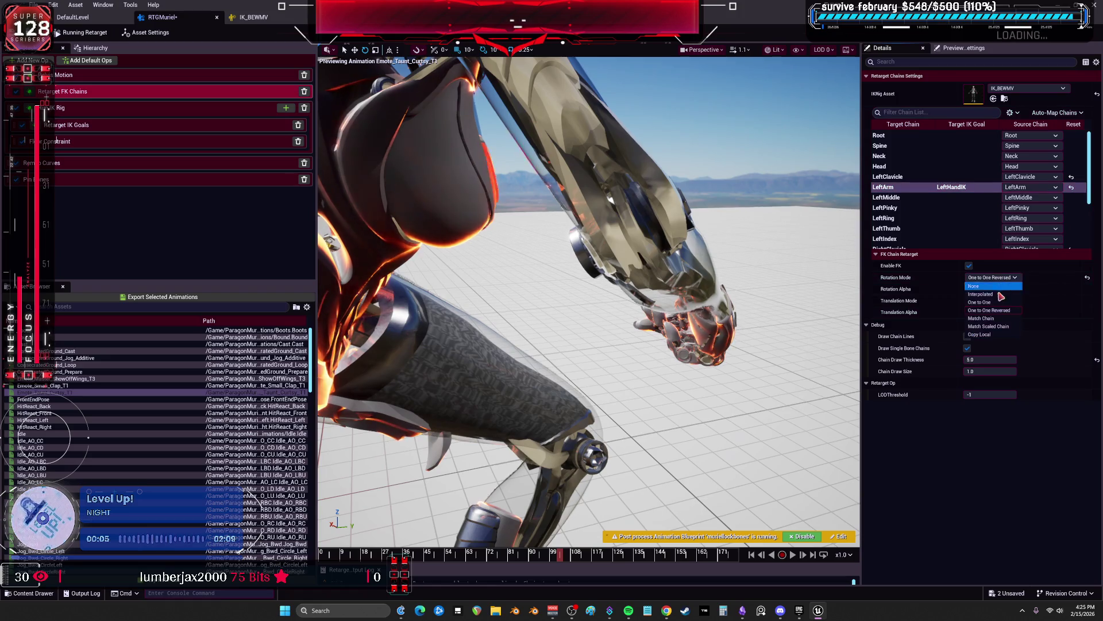
pyautogui.click(1000, 295)
# Set the LeftLeg FK chain to Interpolated rotation and None translation mode
pyautogui.scroll(-3, 938, 215)
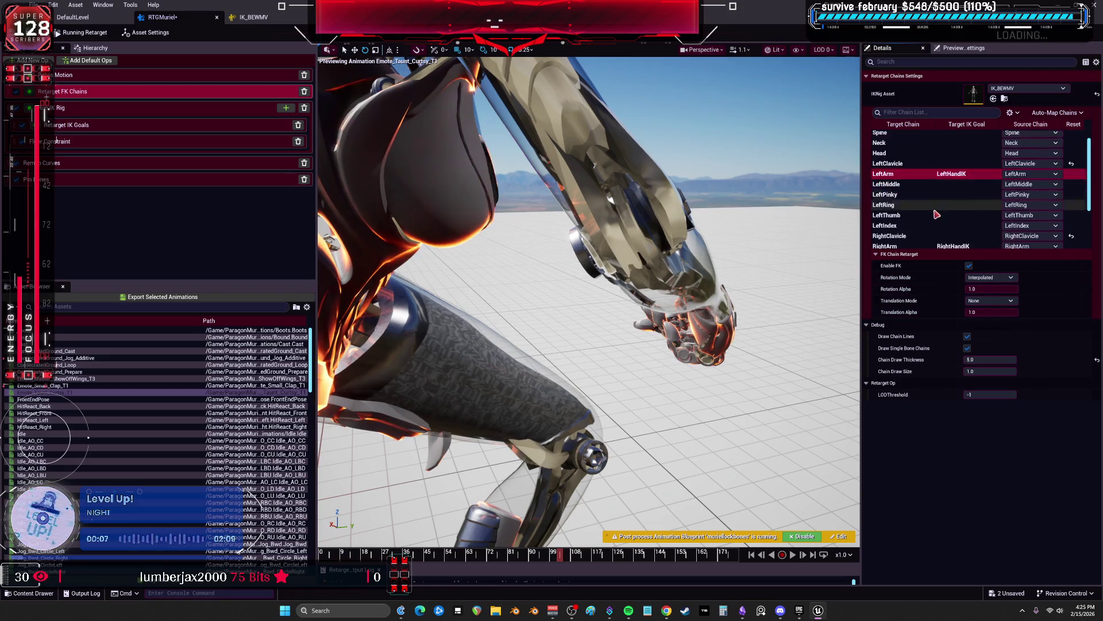
pyautogui.scroll(-2, 937, 214)
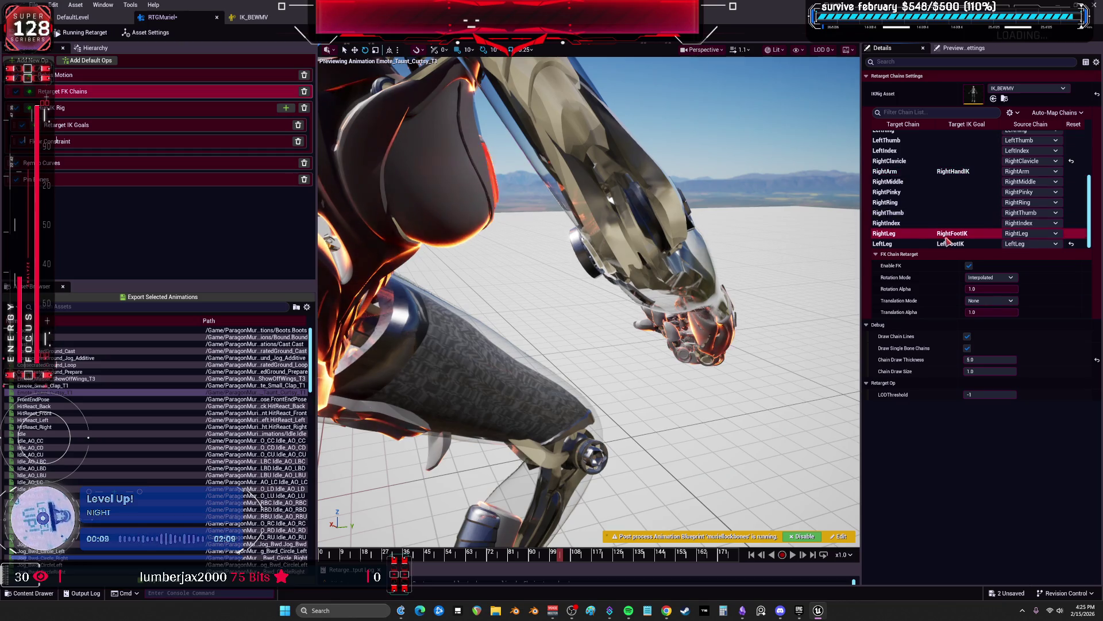
pyautogui.click(949, 243)
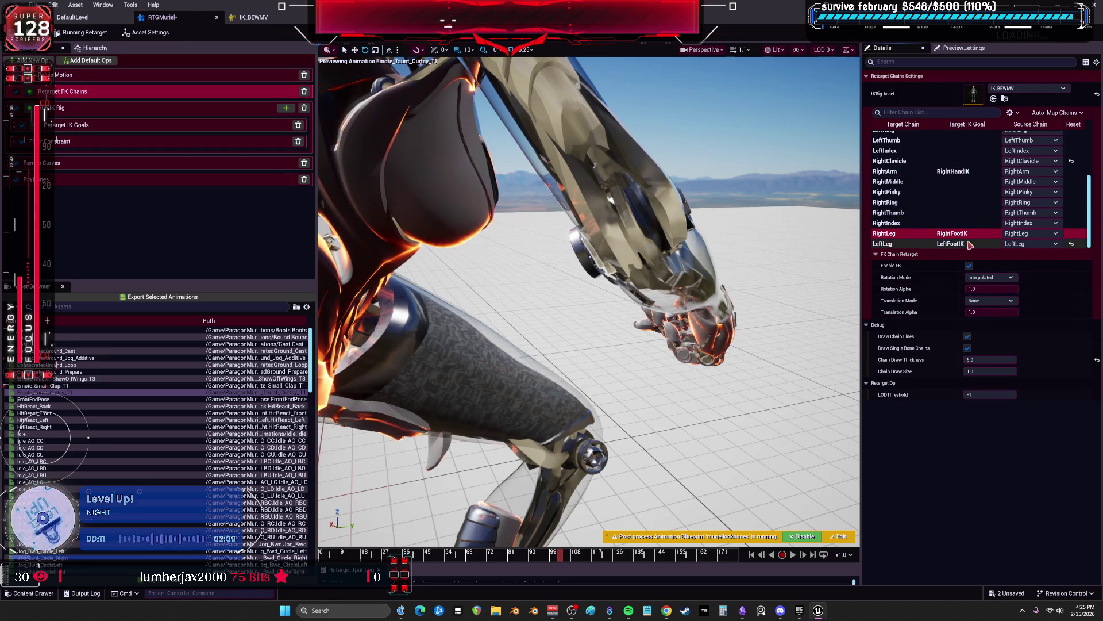
pyautogui.click(971, 245)
pyautogui.click(989, 278)
pyautogui.click(988, 287)
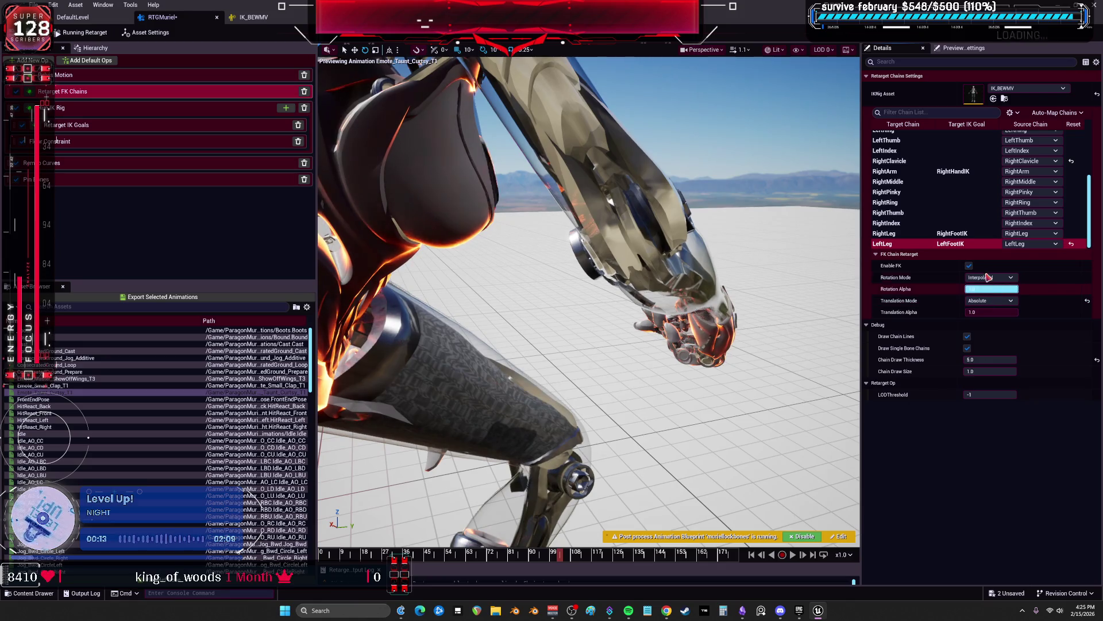
pyautogui.click(993, 302)
pyautogui.click(988, 312)
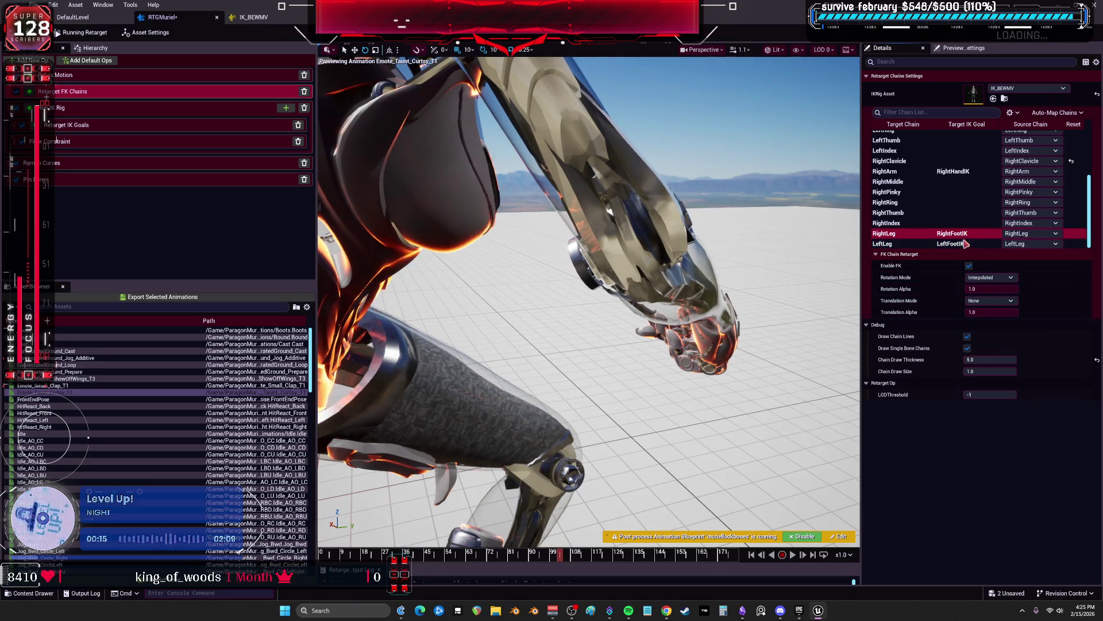
# Select the IK Rig op to show its goal settings
pyautogui.click(92, 109)
pyautogui.click(91, 125)
pyautogui.click(91, 115)
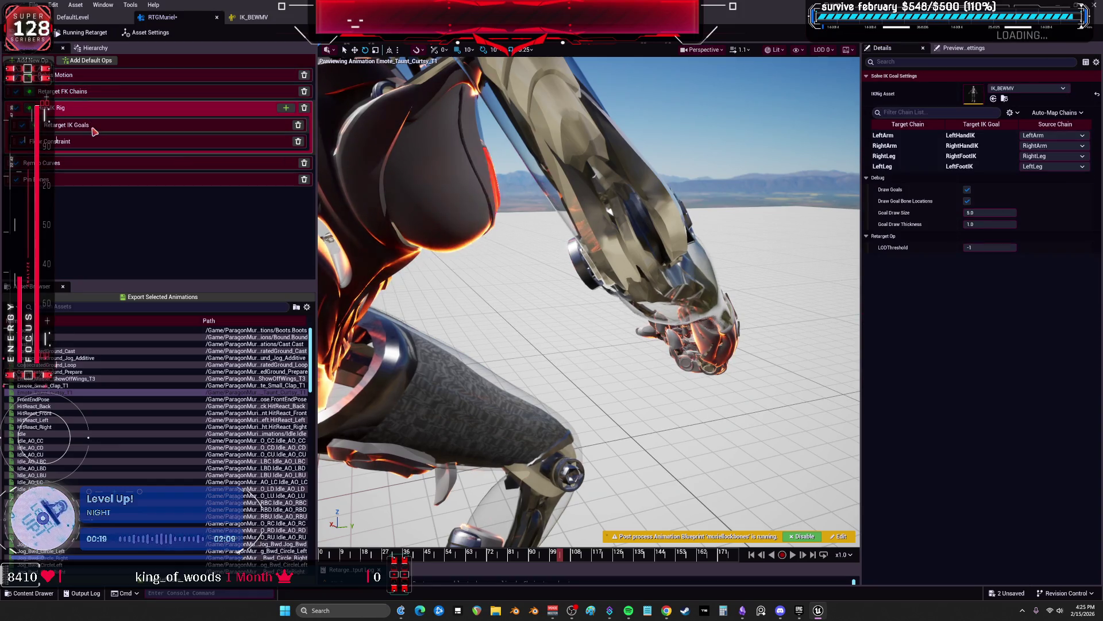
# Re-enable RightArm IK; set blend-to-source translation to about 0.6 (LeftArm) and 0.79 (RightArm)
pyautogui.click(94, 129)
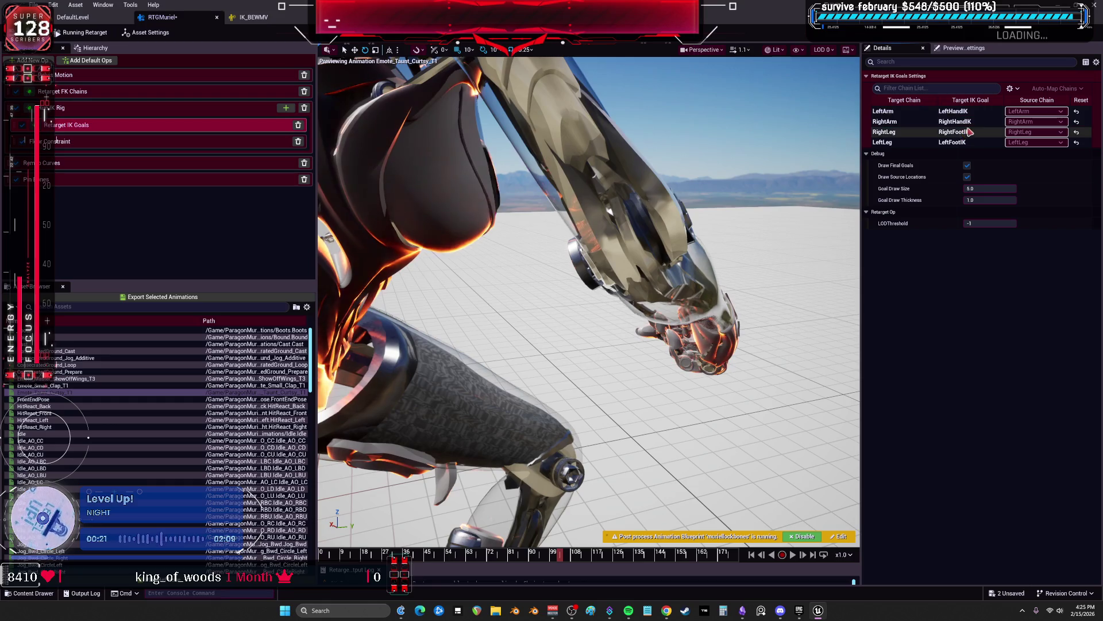
pyautogui.click(956, 113)
pyautogui.moveTo(1002, 200); pyautogui.dragTo(980, 200)
pyautogui.click(900, 122)
pyautogui.click(992, 200)
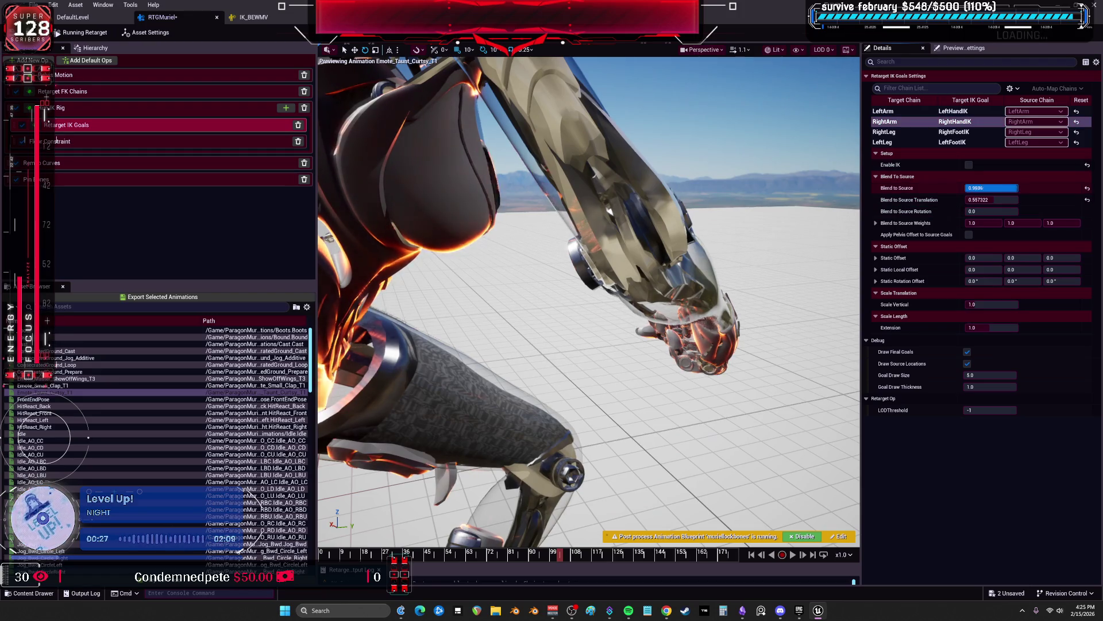
pyautogui.click(969, 165)
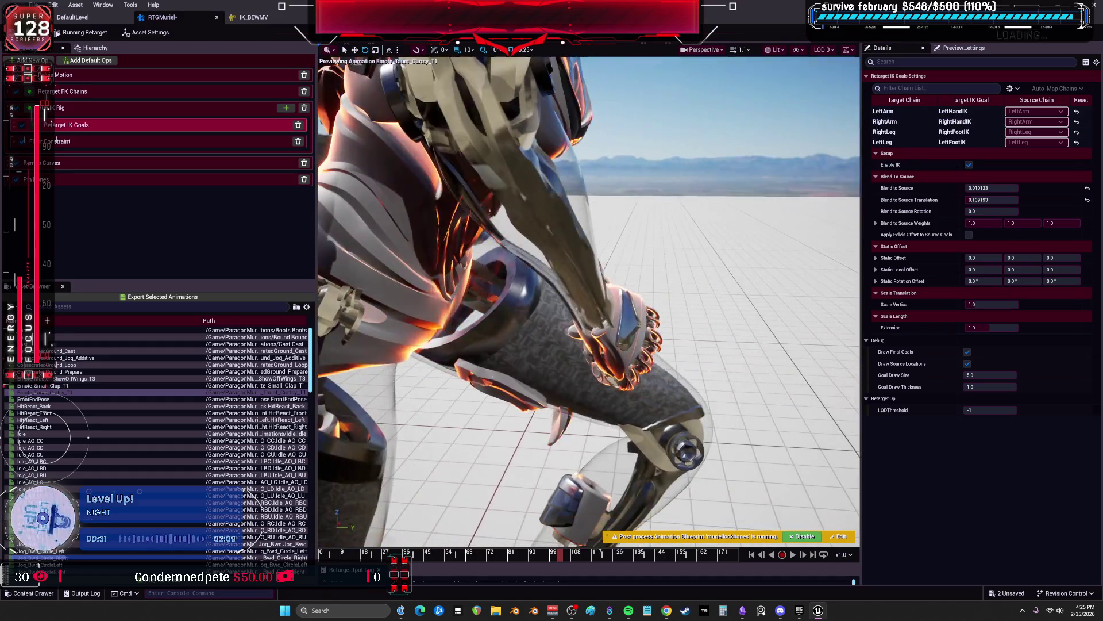
pyautogui.moveTo(977, 199)
pyautogui.mouseDown()
pyautogui.moveTo(1018, 188)
pyautogui.moveTo(995, 211)
pyautogui.mouseUp()
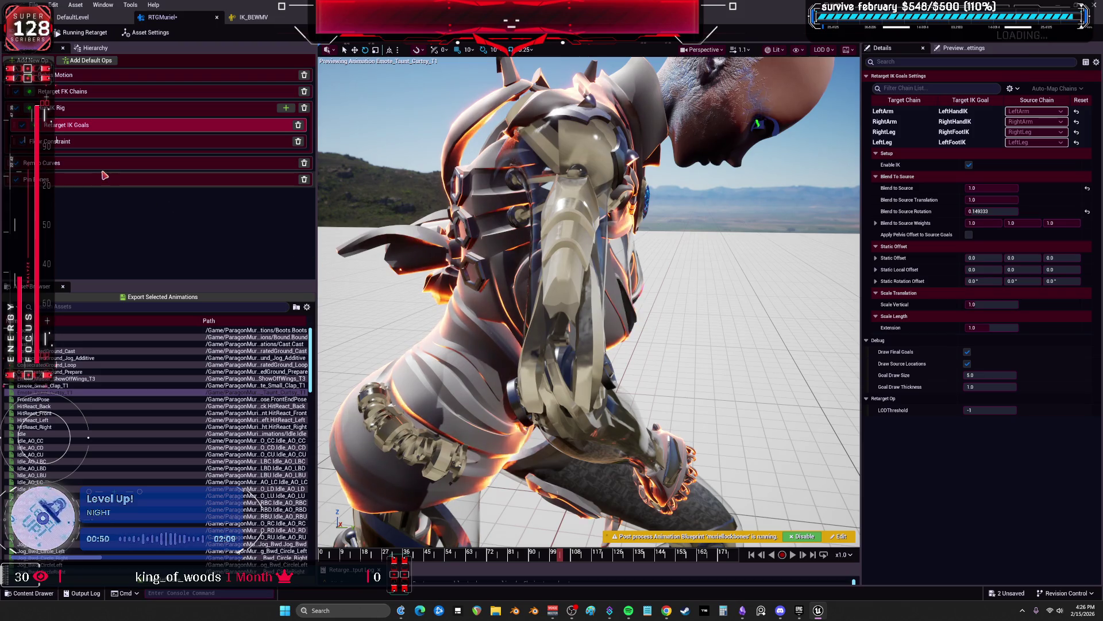
pyautogui.moveTo(683, 234)
pyautogui.mouseDown()
pyautogui.moveTo(666, 220)
pyautogui.moveTo(682, 233)
pyautogui.mouseUp()
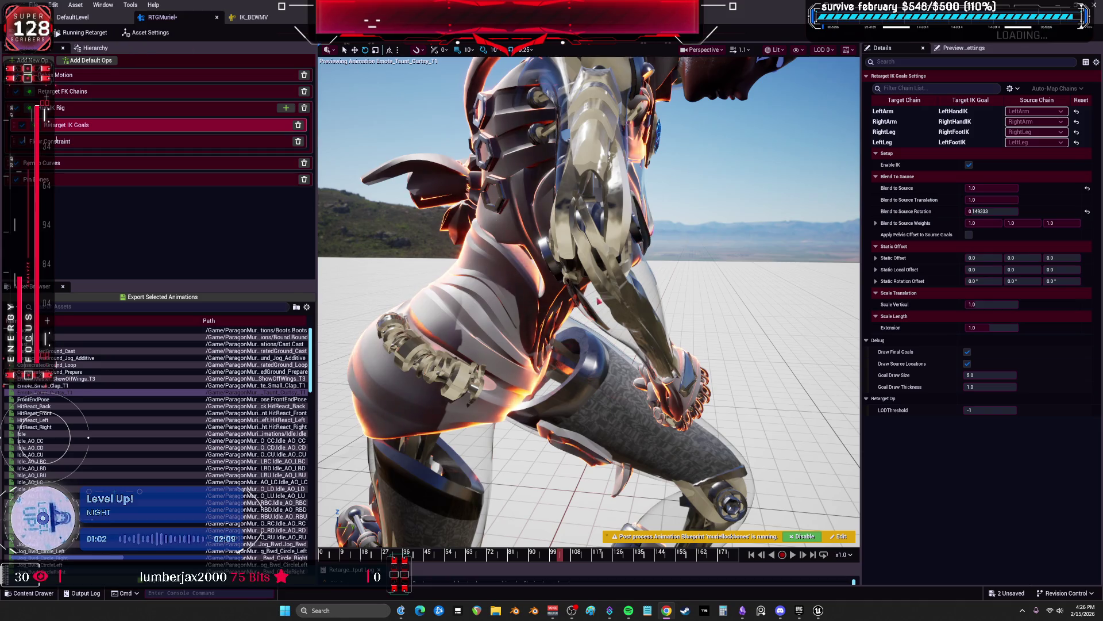
pyautogui.click(253, 17)
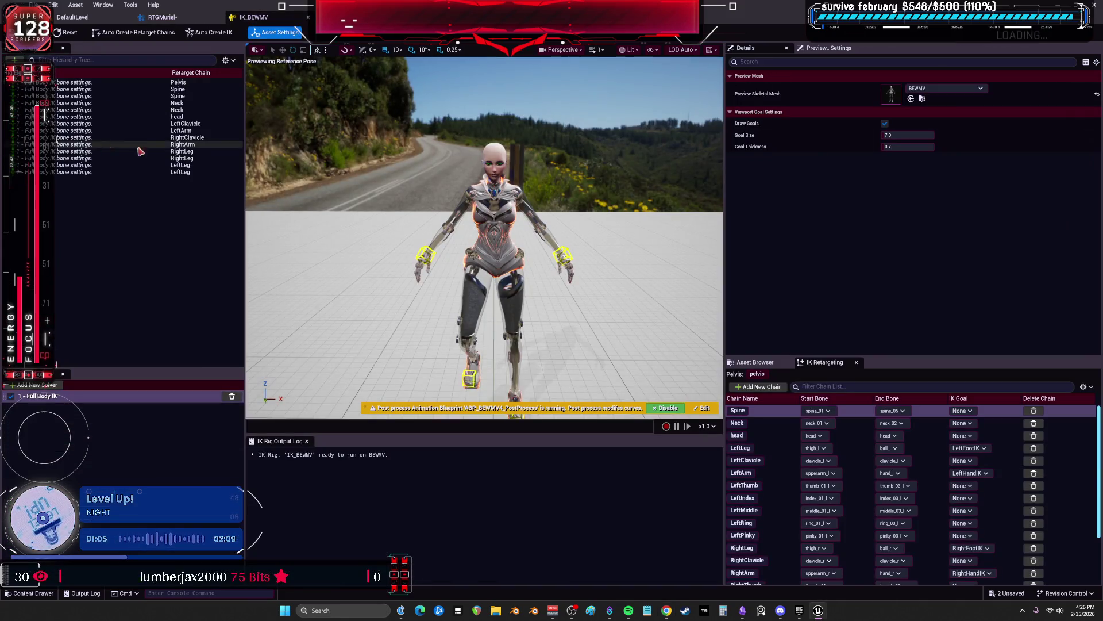
# Select the LeftArm and RightArm IK bone settings and set Rotation and Position Stiffness to 1.0
pyautogui.click(164, 132)
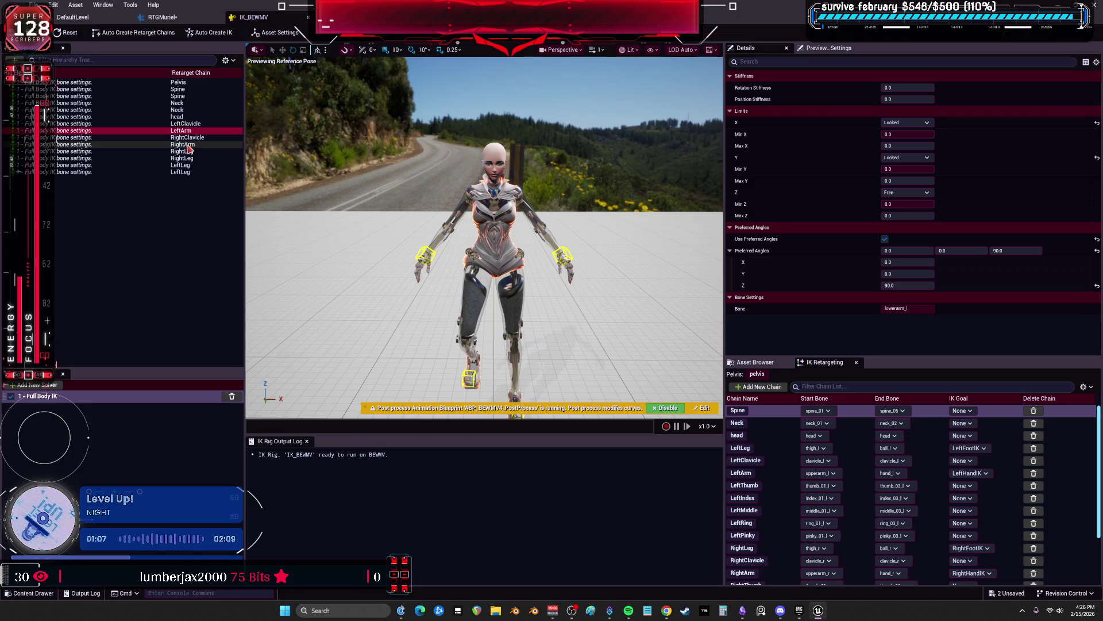
pyautogui.keyDown('ctrl'); pyautogui.click(187, 145); pyautogui.keyUp('ctrl')
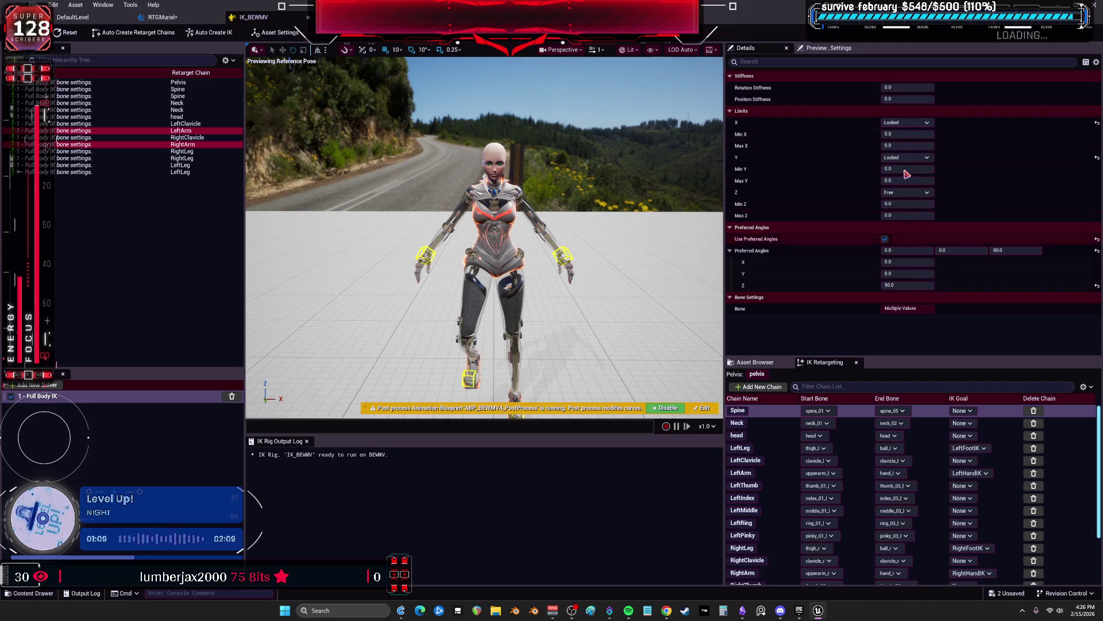
pyautogui.click(187, 146)
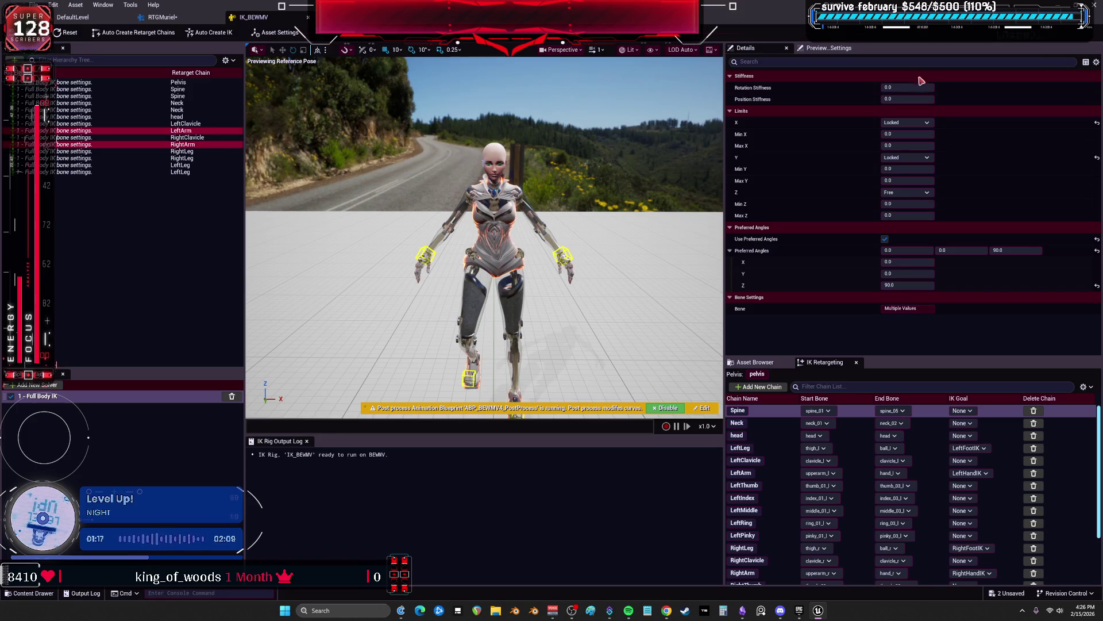
pyautogui.click(901, 88)
pyautogui.write('1')
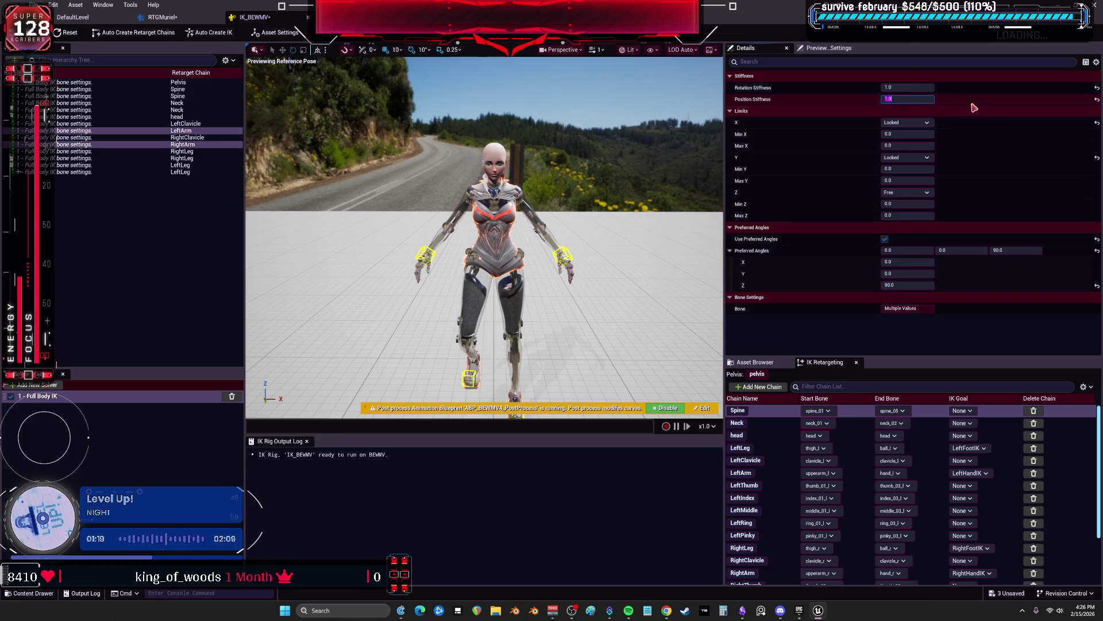
pyautogui.click(155, 17)
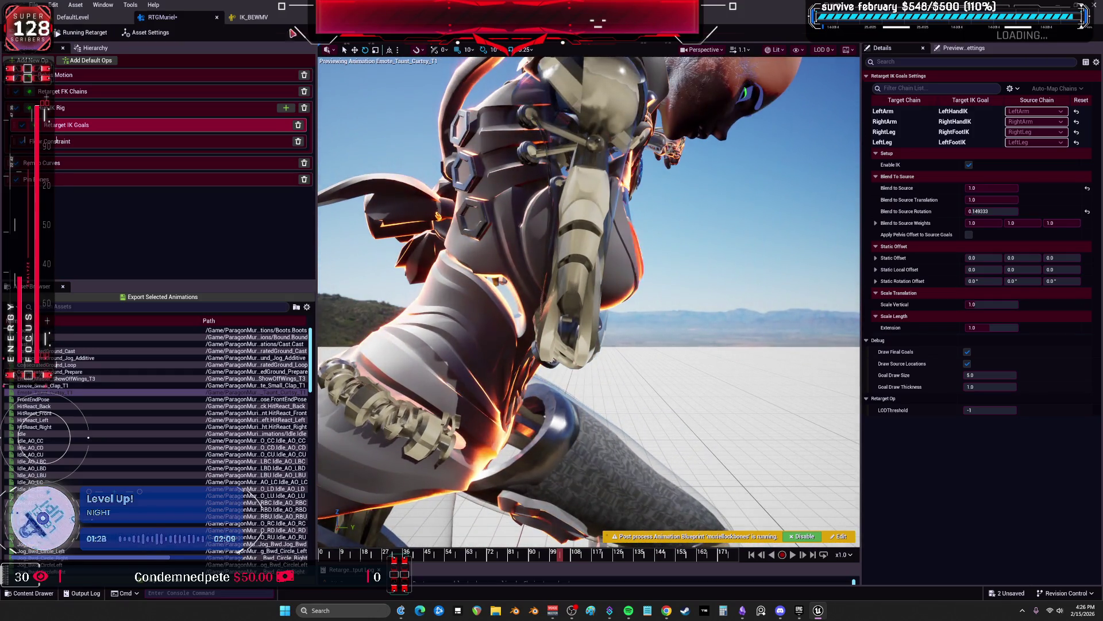
pyautogui.click(248, 18)
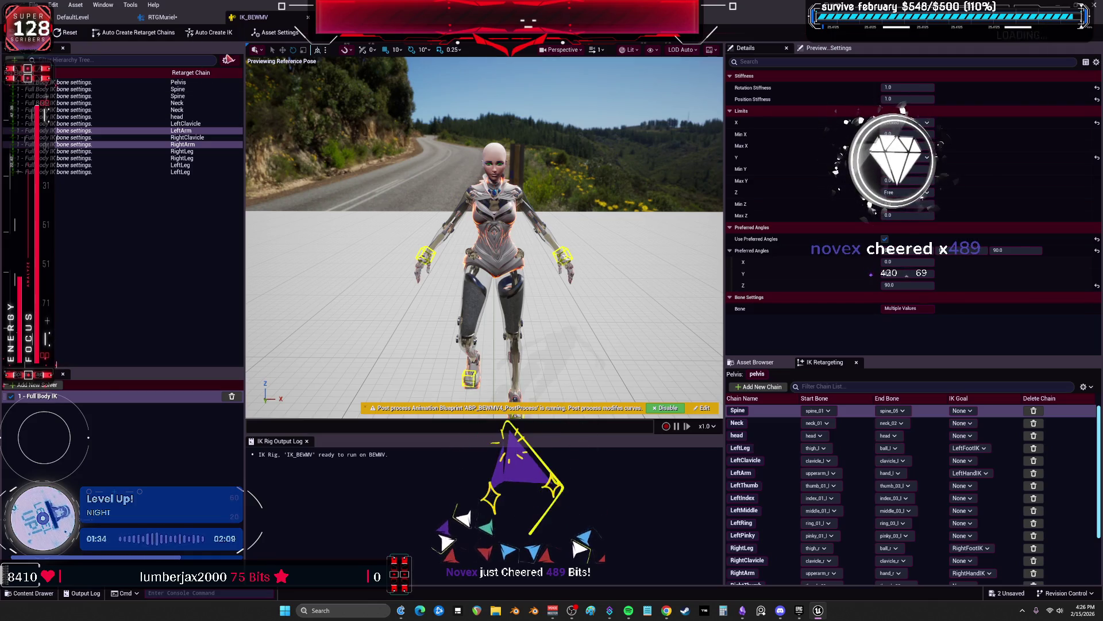
# Show IK_BEWMV's full bone tree with chains and select lowerarm_l's Full Body IK settings
pyautogui.click(227, 59)
pyautogui.click(261, 87)
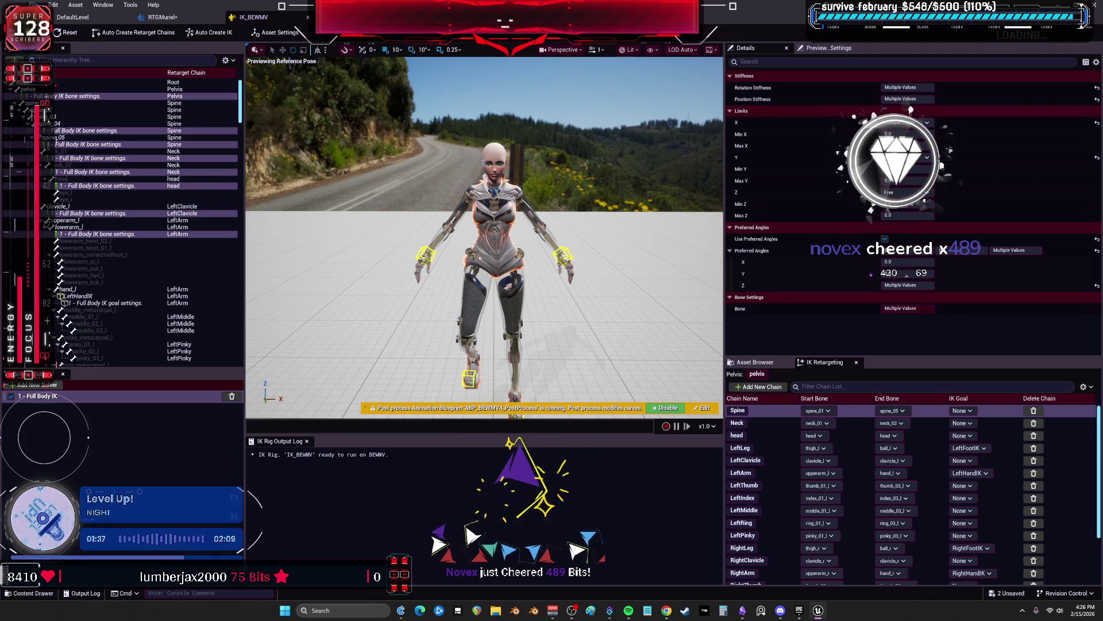
pyautogui.click(86, 227)
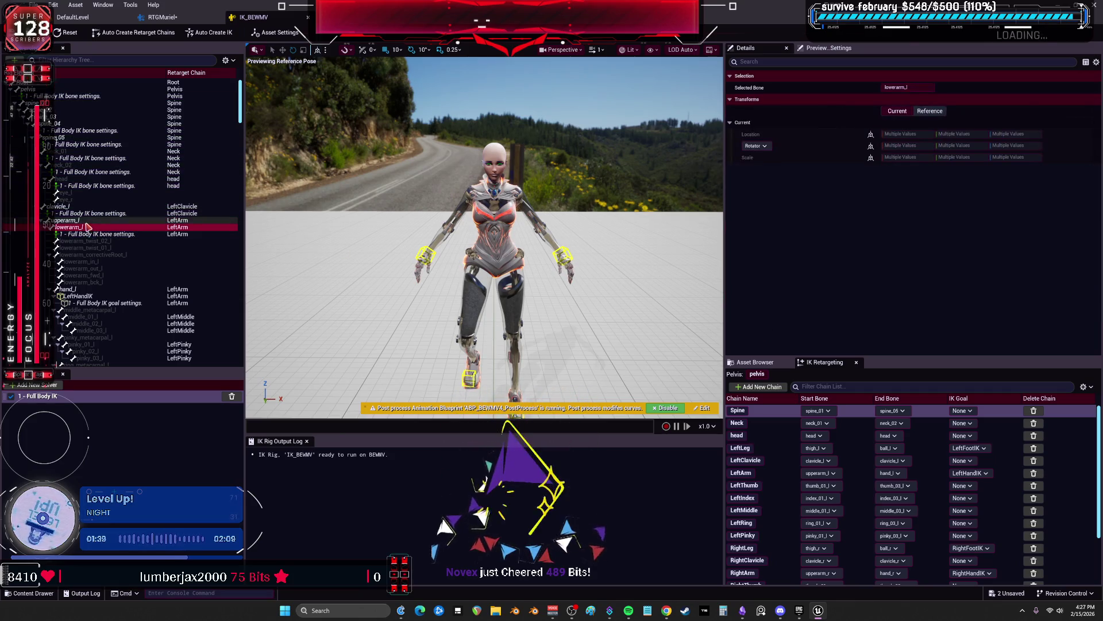
pyautogui.click(102, 236)
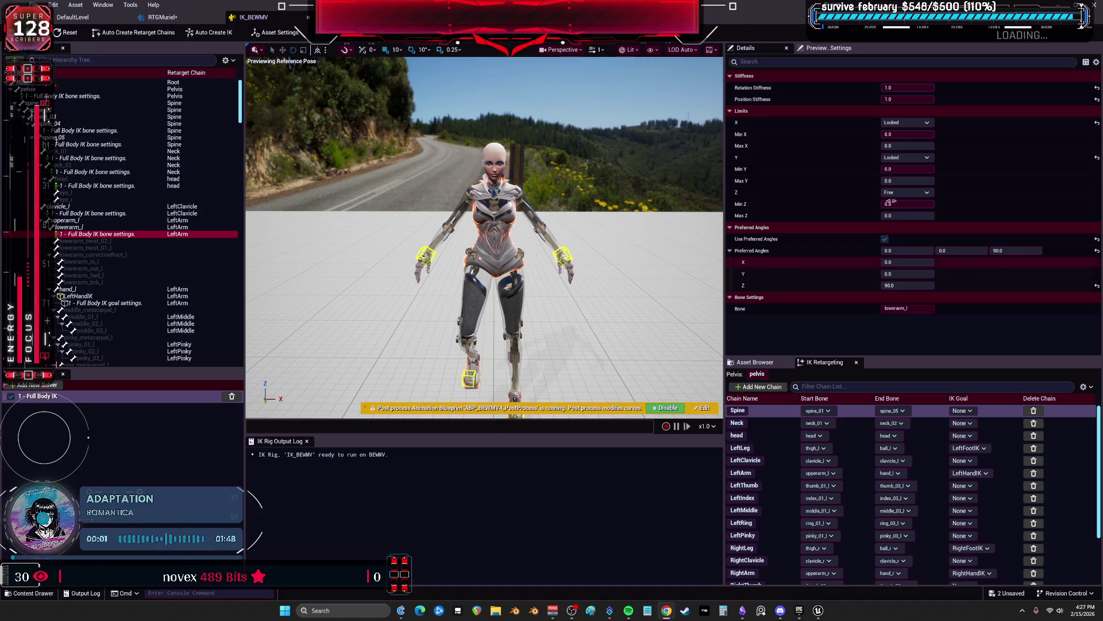
# Orbit closer to the character, review the neck_02 and head IK settings, then go to the level editor
pyautogui.click(629, 611)
pyautogui.click(630, 612)
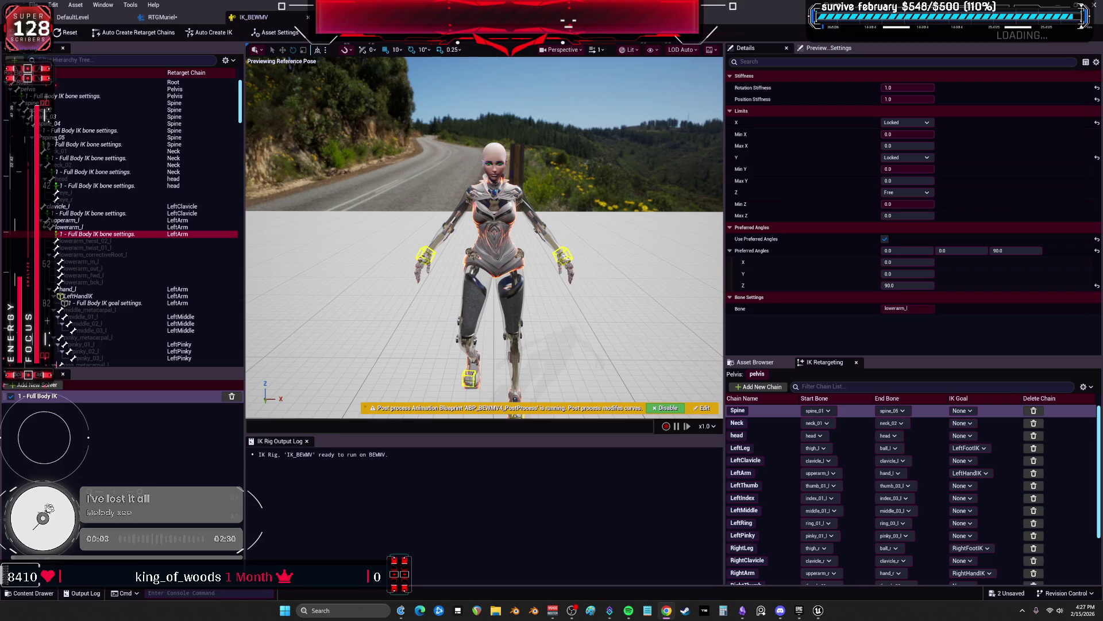
pyautogui.moveTo(474, 278); pyautogui.dragTo(420, 273)
pyautogui.click(98, 186)
pyautogui.keyDown('ctrl'); pyautogui.click(95, 172); pyautogui.keyUp('ctrl')
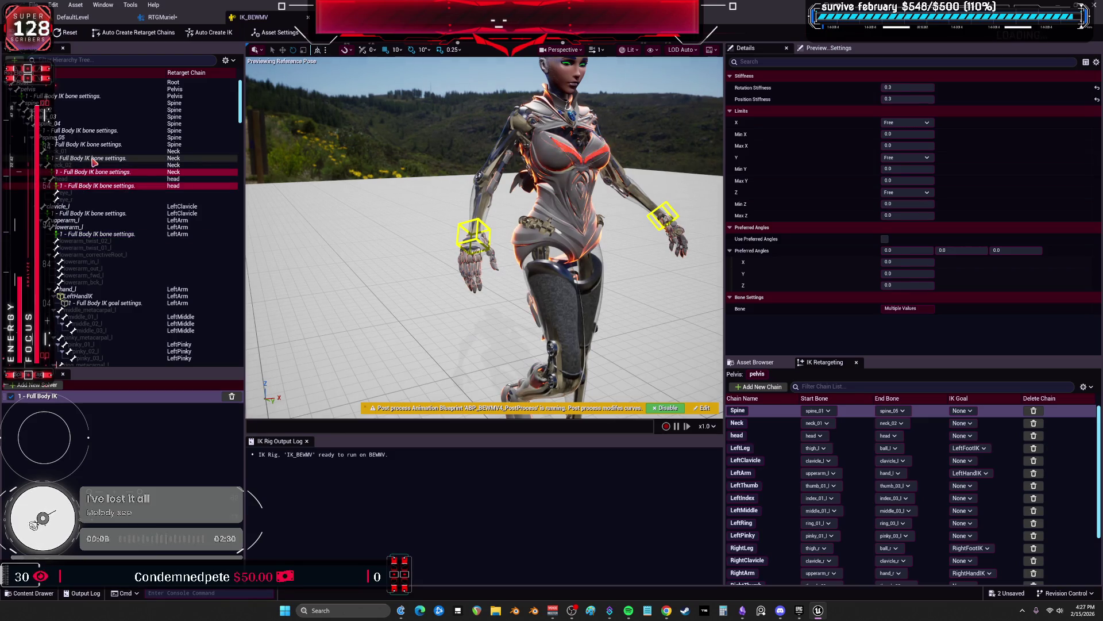
pyautogui.click(72, 18)
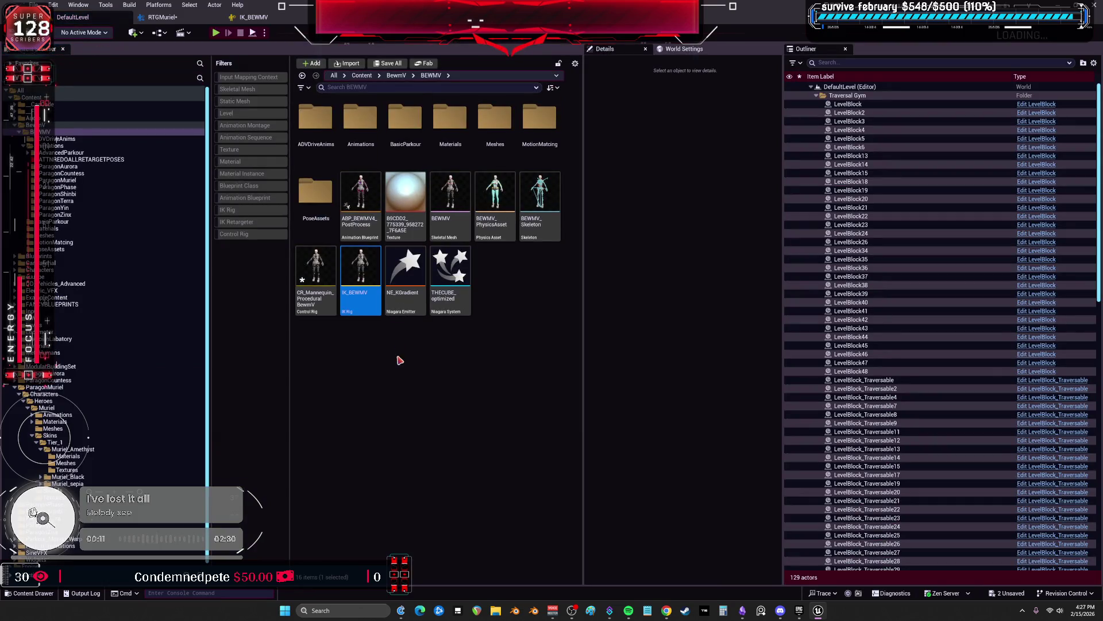
# Duplicate the IK_BEWMV rig as a new asset named IK_BEWMuriel
pyautogui.hotkey('ctrl', 'd')
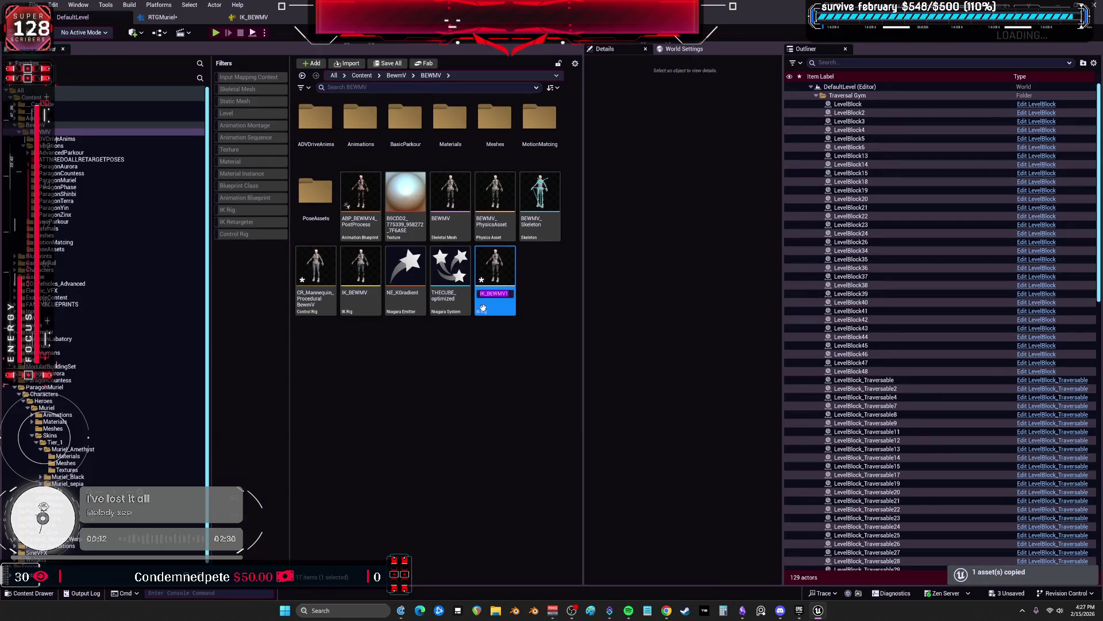
pyautogui.press('BackSpace')
pyautogui.write('urie')
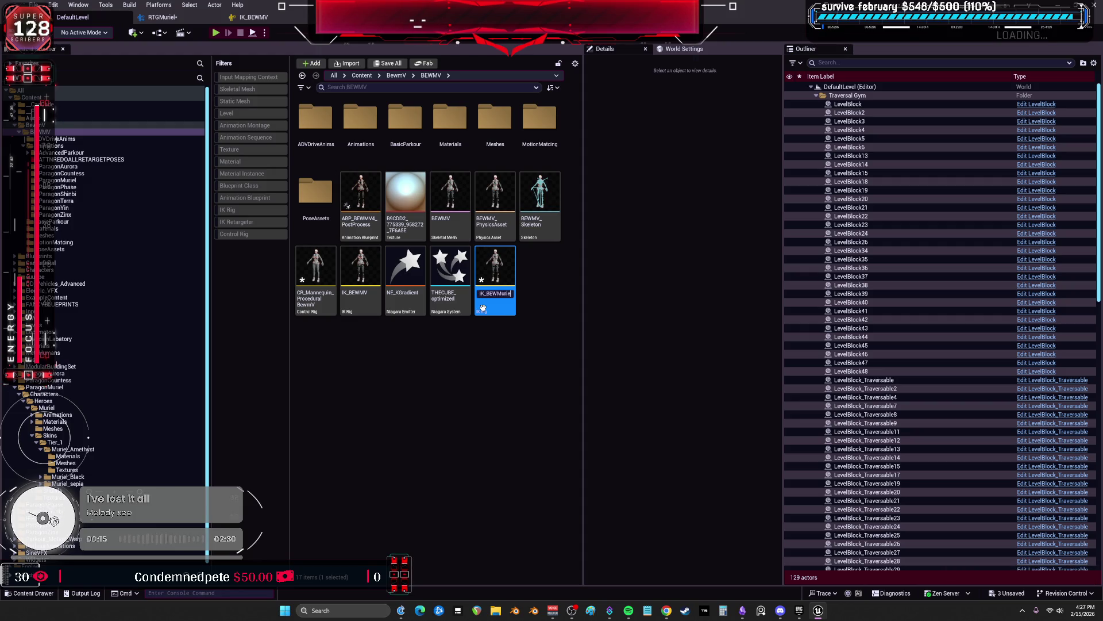
pyautogui.write('l')
pyautogui.press('Return')
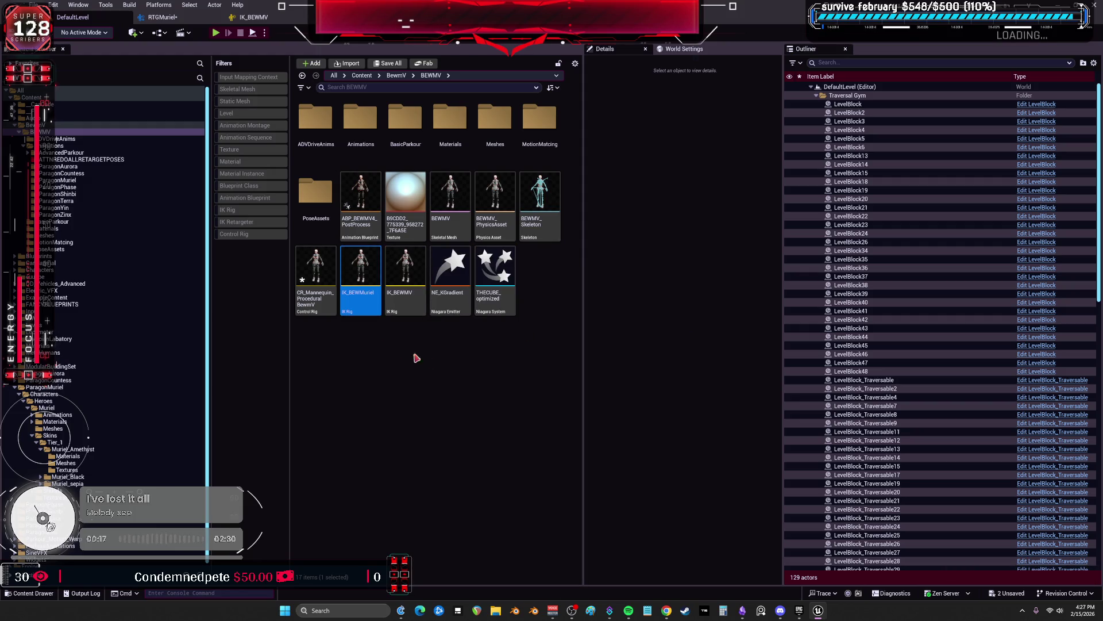
# Review RTGMuriel's ops: Pelvis Motion, FK Chains, Run IK Rig, IK Goals, Floor Constraint, Remap Curves, Pin Bones
pyautogui.click(253, 17)
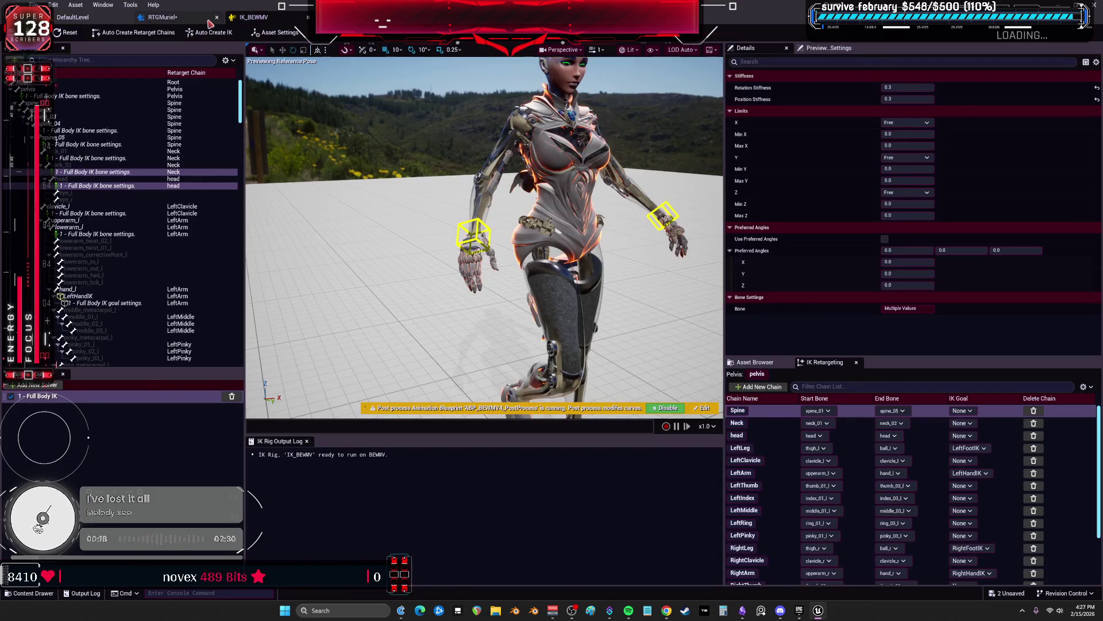
pyautogui.click(162, 17)
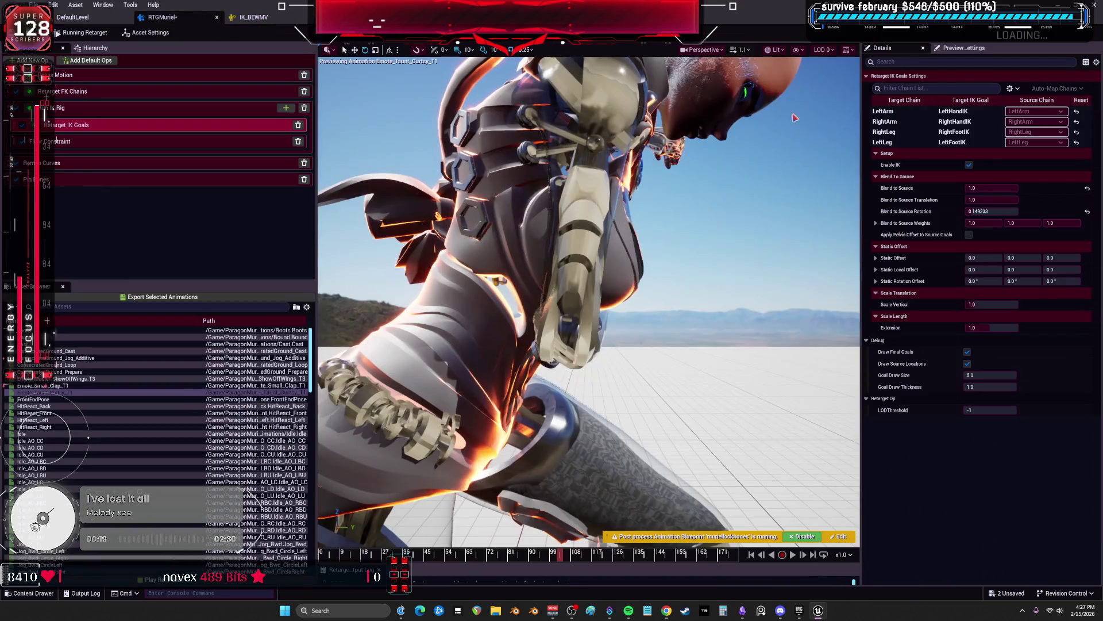
pyautogui.click(172, 75)
pyautogui.click(172, 92)
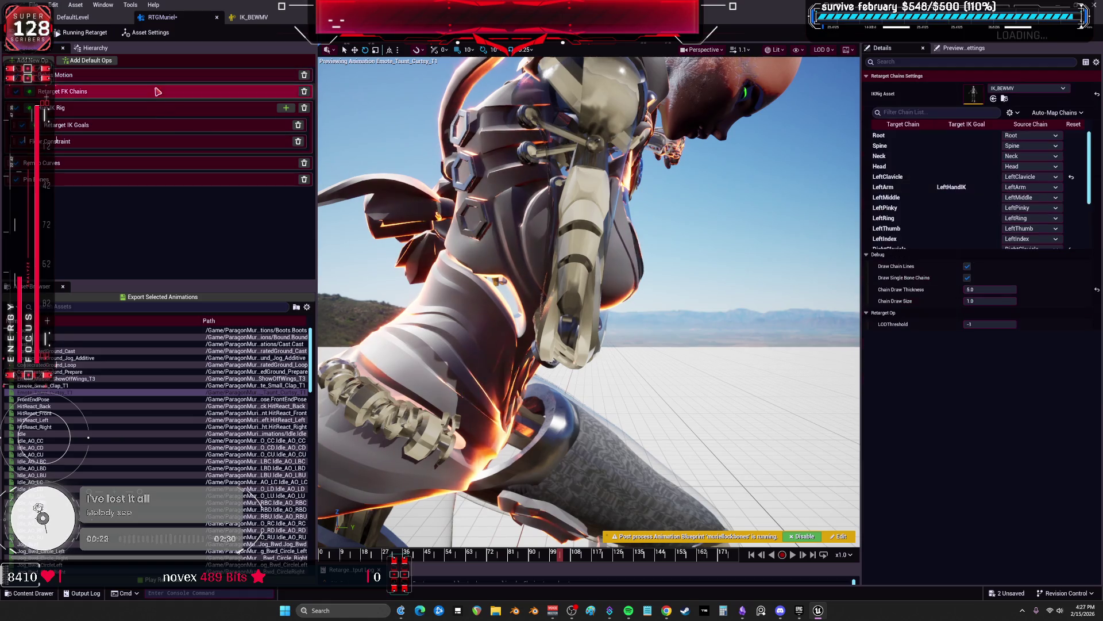
pyautogui.click(135, 109)
pyautogui.click(94, 125)
pyautogui.click(97, 144)
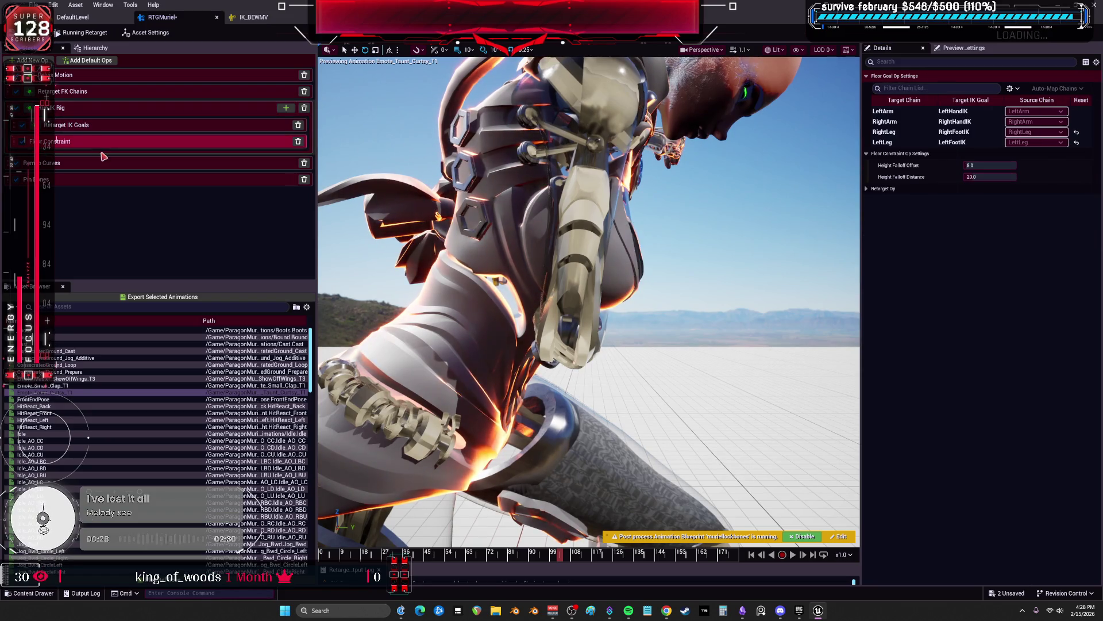
pyautogui.click(99, 164)
pyautogui.click(102, 180)
# Save the RTGMuriel retargeter and close the IK_BEWMV rig editor
pyautogui.hotkey('ctrl', 's')
pyautogui.click(245, 18)
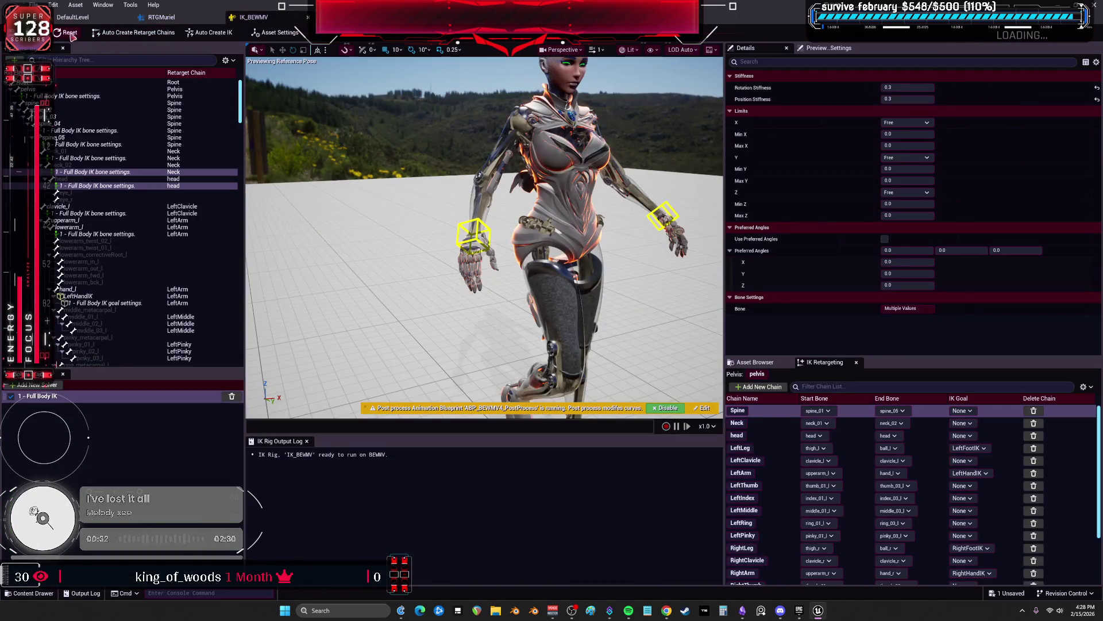
pyautogui.click(307, 18)
# Open the IK_BEWMuriel rig and set the pelvis rotation stiffness to 1
pyautogui.doubleClick(359, 267)
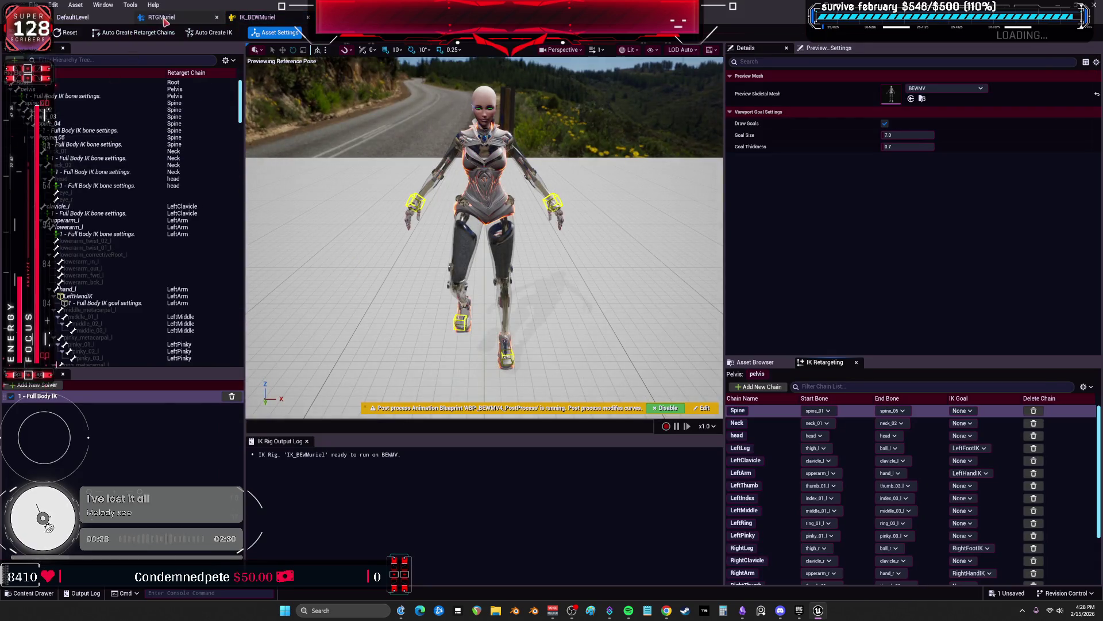
pyautogui.click(87, 96)
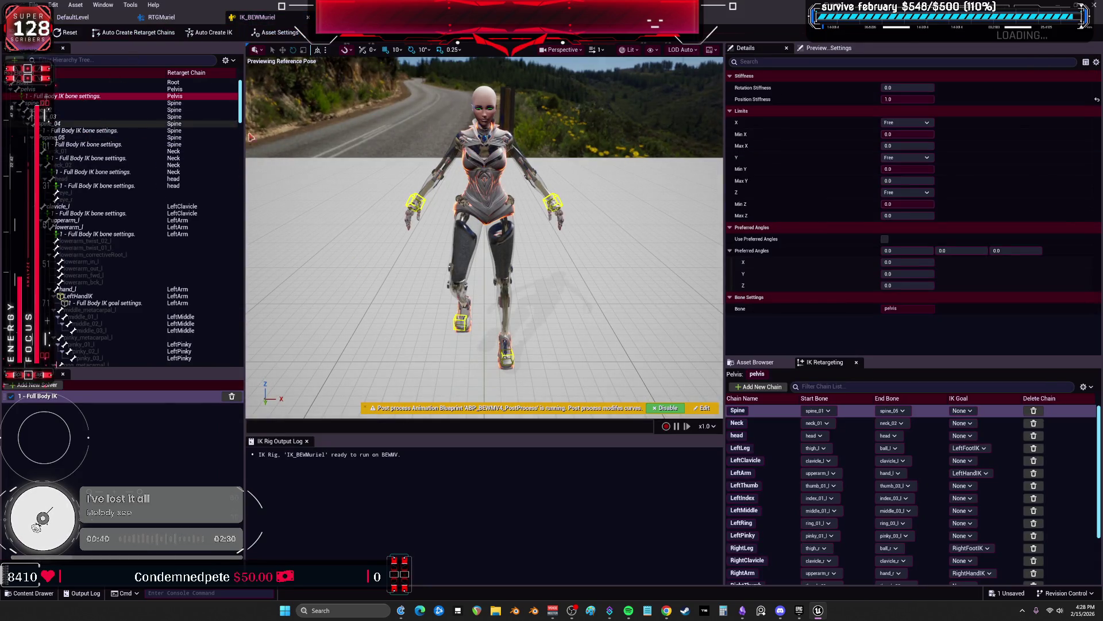
pyautogui.click(894, 88)
pyautogui.write('1')
pyautogui.press('Return')
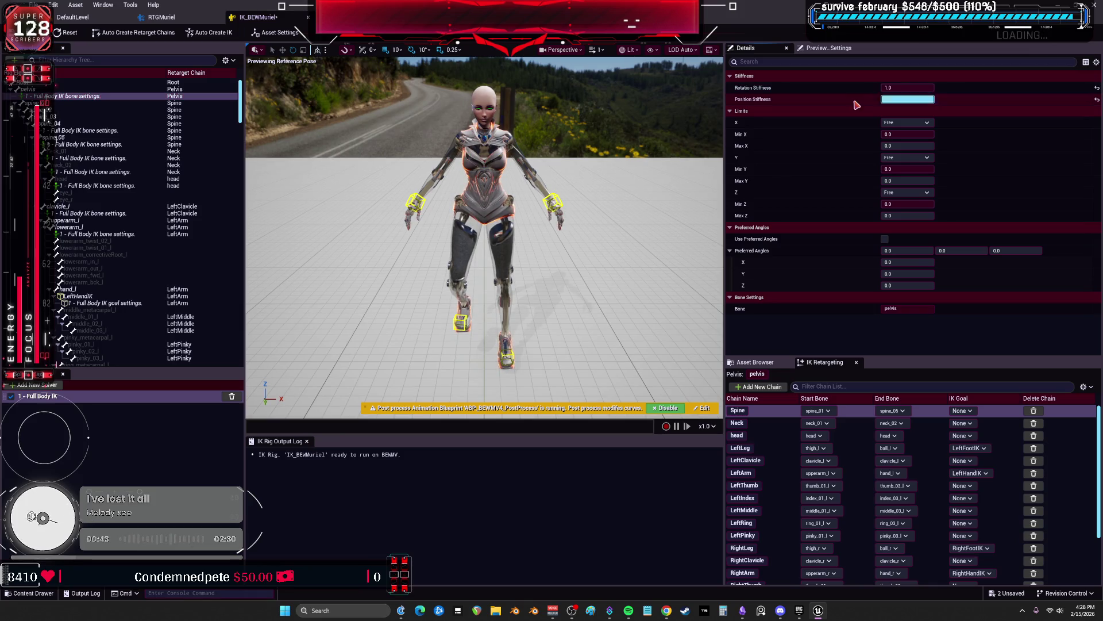
# Remove the IK bone settings from spine_04, neck_01, neck_02 and head
pyautogui.click(60, 132)
pyautogui.keyDown('ctrl'); pyautogui.click(81, 158); pyautogui.keyUp('ctrl')
pyautogui.keyDown('ctrl'); pyautogui.click(89, 171); pyautogui.keyUp('ctrl')
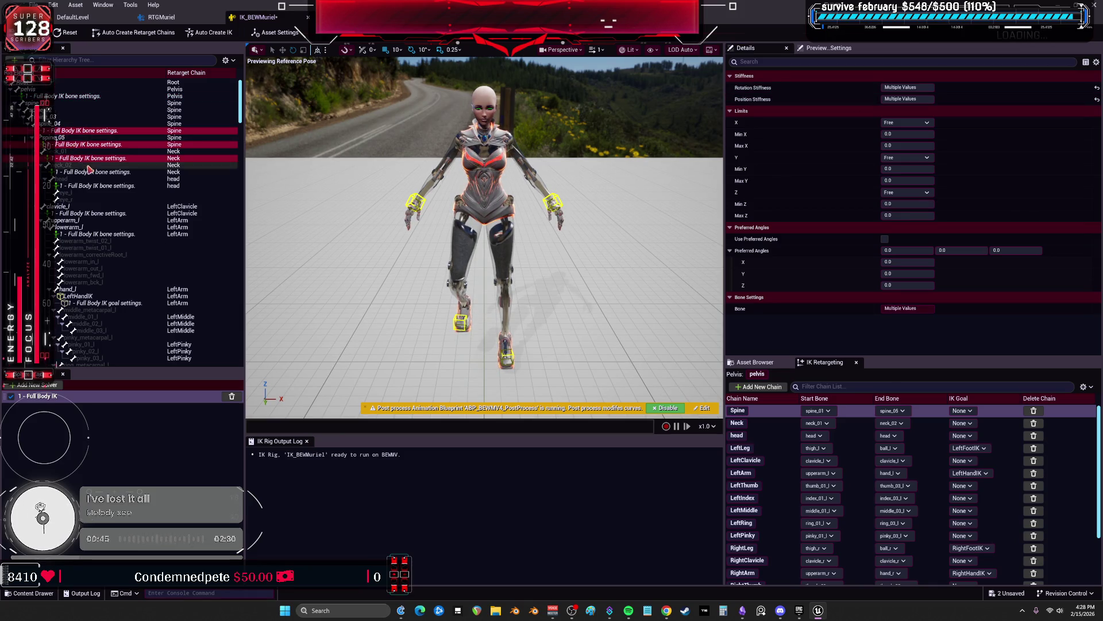
pyautogui.keyDown('ctrl'); pyautogui.click(95, 185); pyautogui.keyUp('ctrl')
pyautogui.press('Delete')
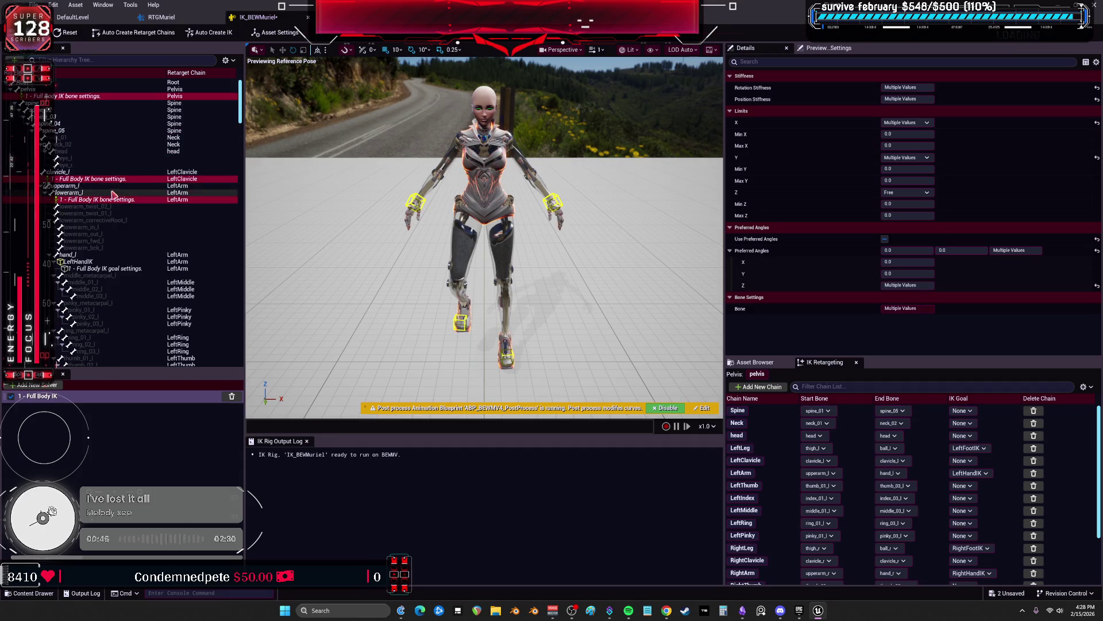
# Add Full Body IK settings to upperarm_l and raise its stiffness to 1.0
pyautogui.click(106, 180)
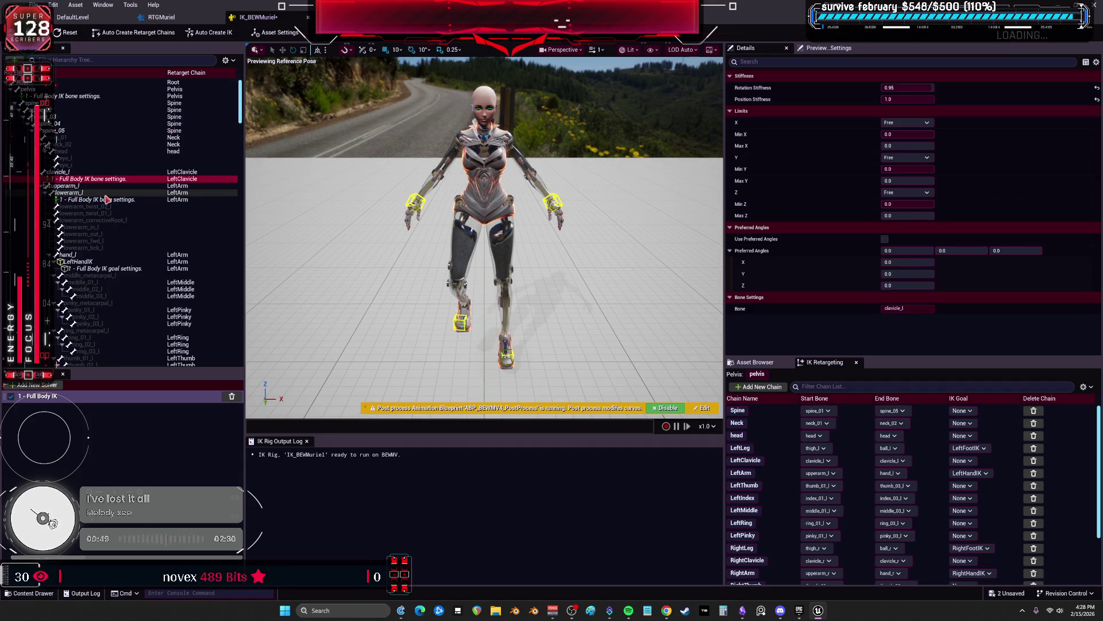
pyautogui.click(109, 201)
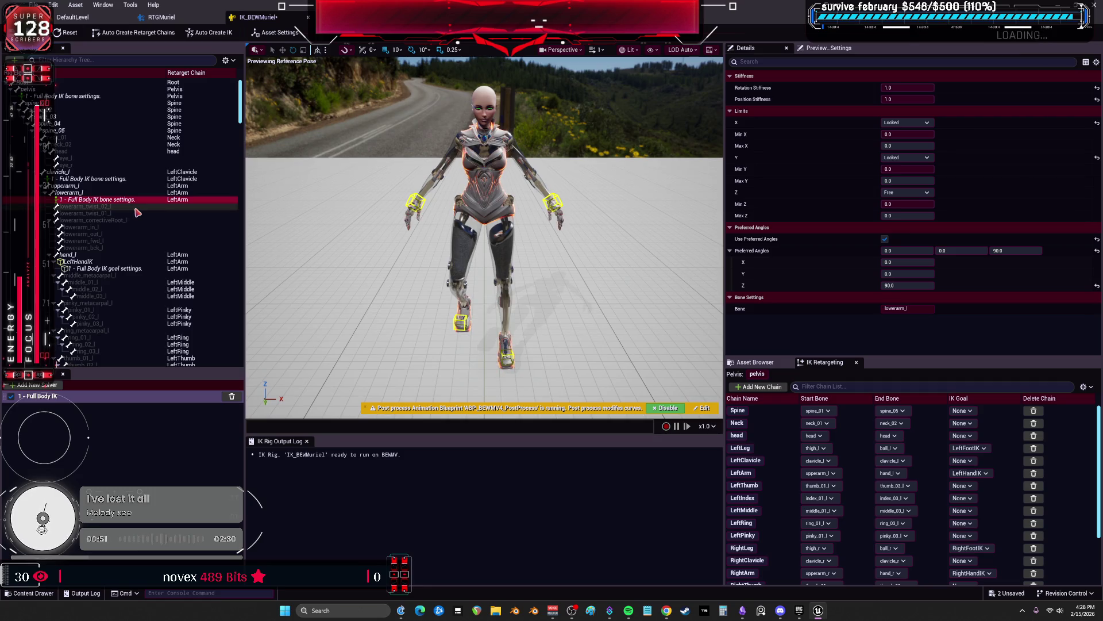
pyautogui.click(68, 185)
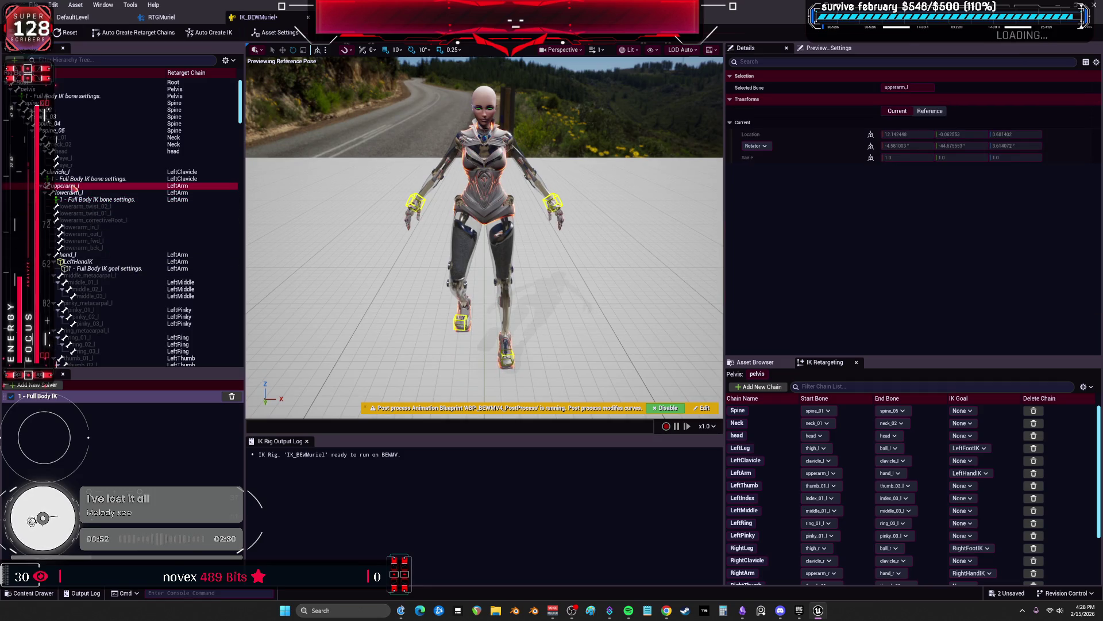
pyautogui.rightClick(75, 187)
pyautogui.click(144, 268)
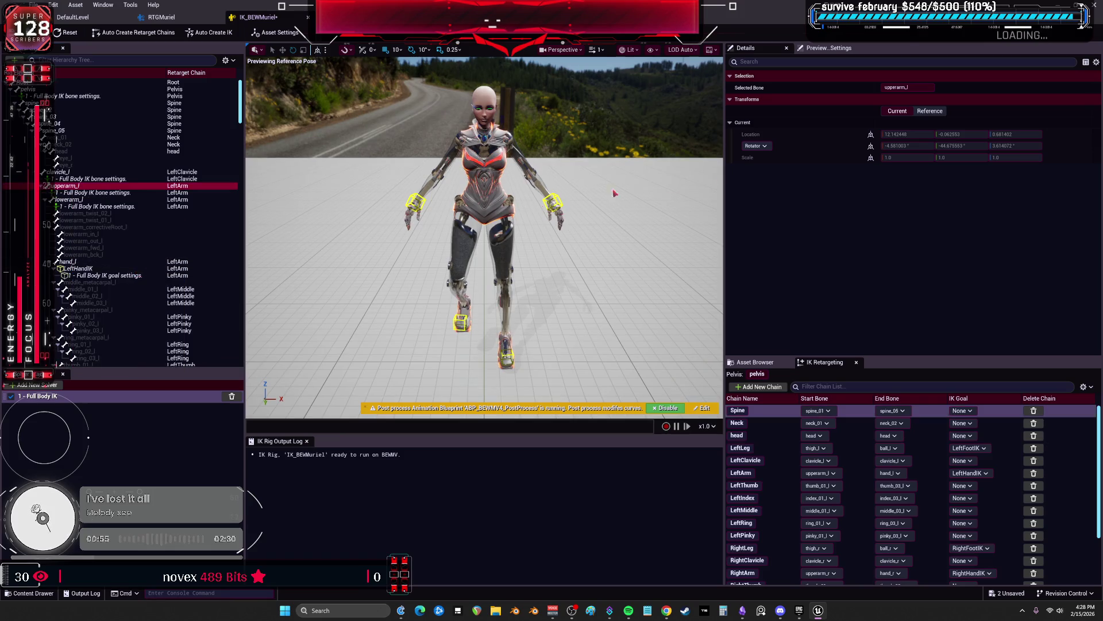
pyautogui.click(143, 192)
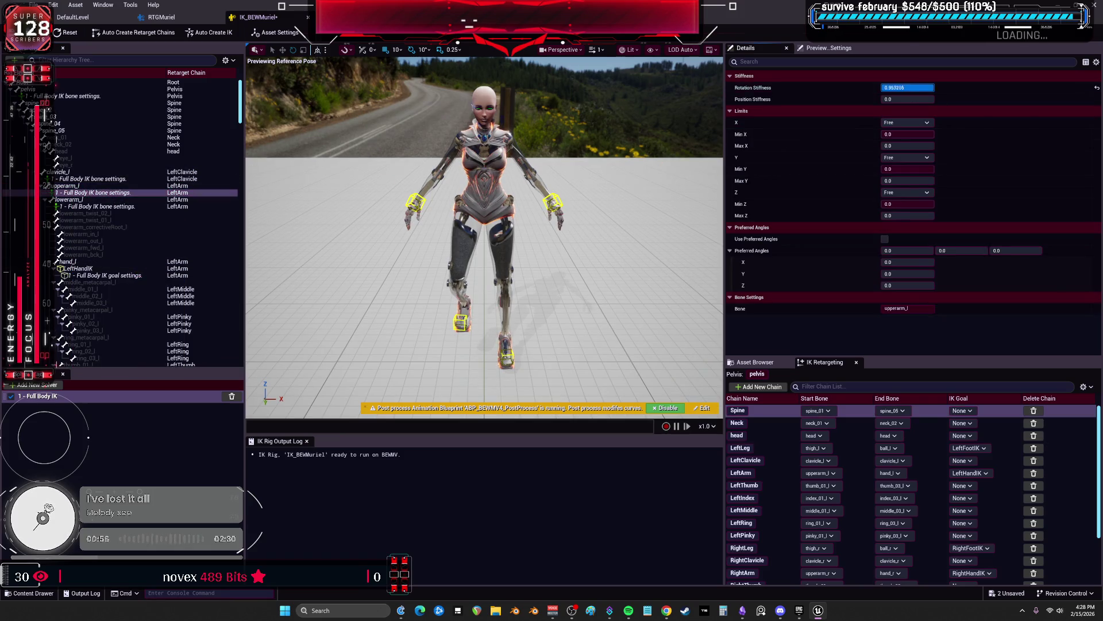
pyautogui.moveTo(934, 91); pyautogui.dragTo(936, 100)
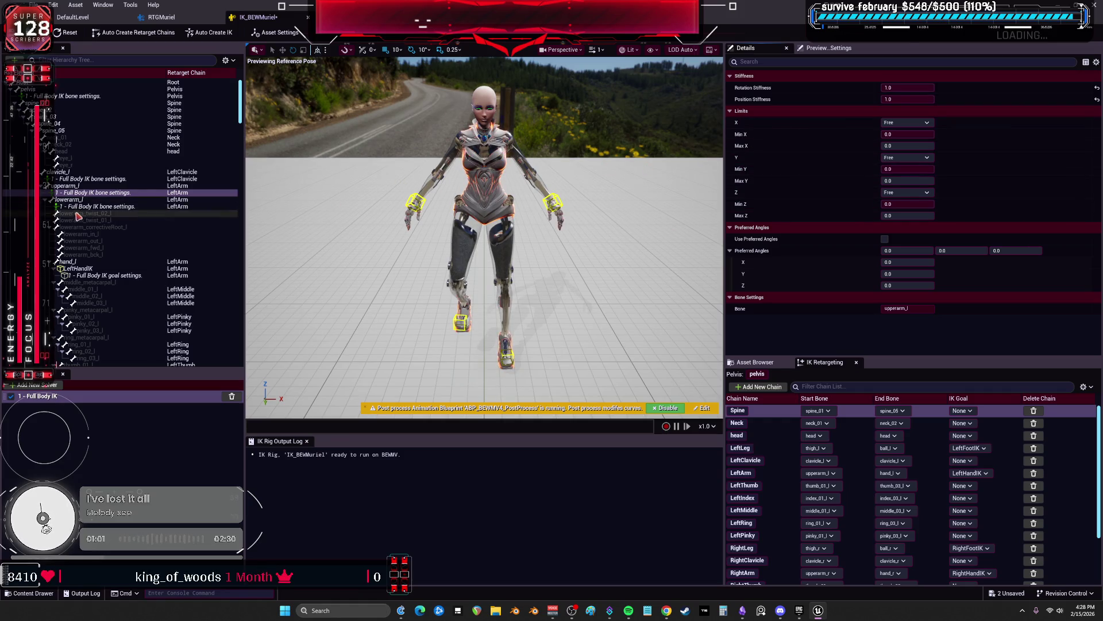
# Add Full Body IK settings to upperarm_r with Position Stiffness 1.0
pyautogui.scroll(-10, 163, 138)
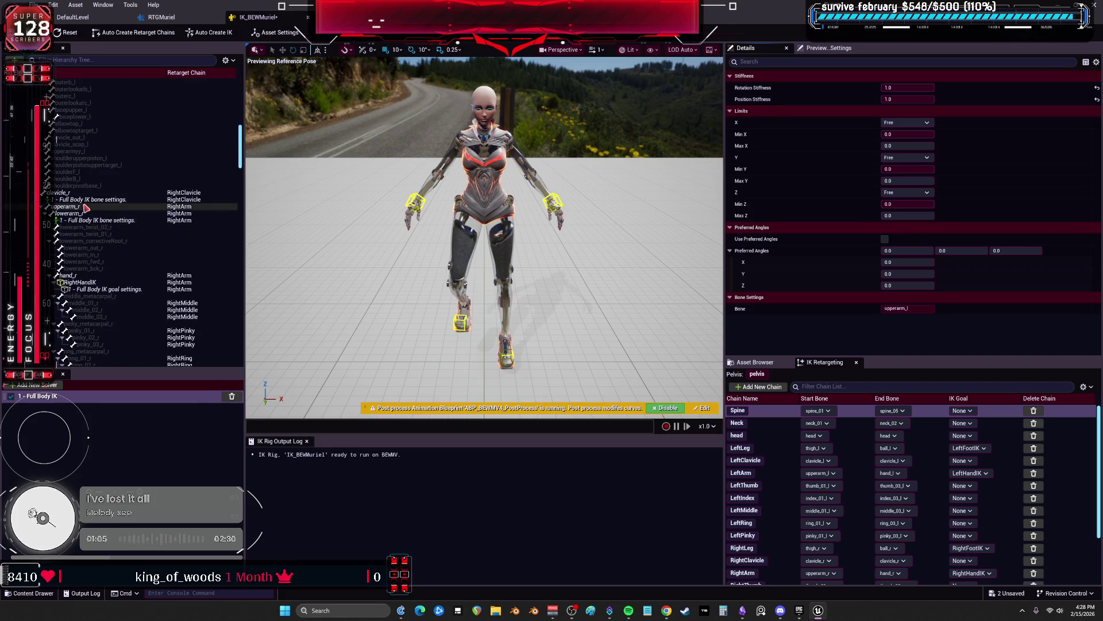
pyautogui.rightClick(81, 206)
pyautogui.click(99, 236)
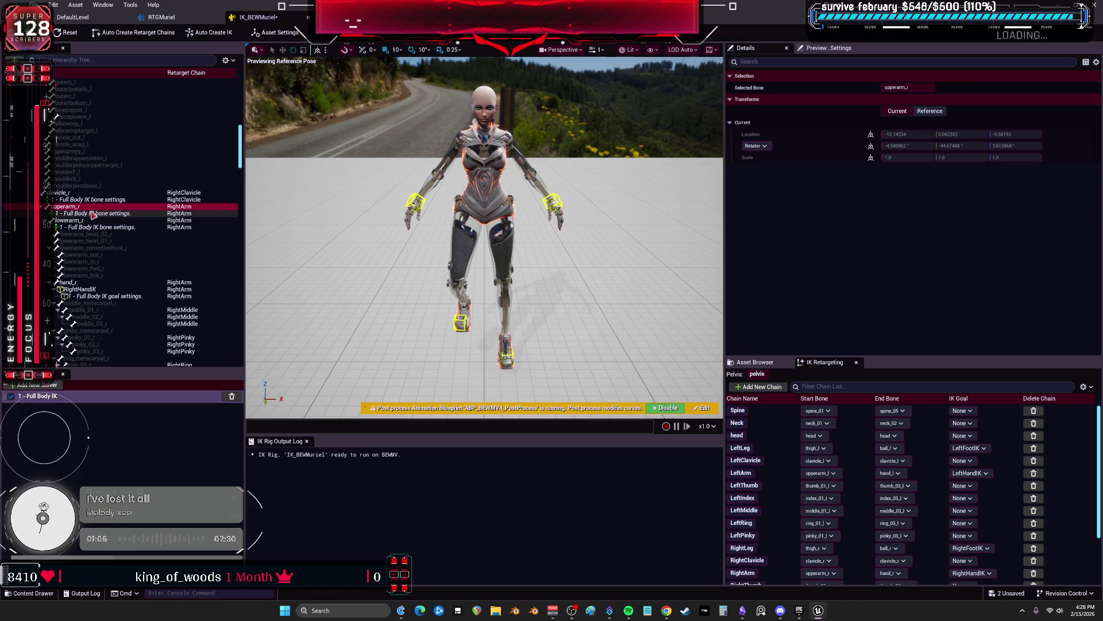
pyautogui.click(91, 213)
pyautogui.moveTo(908, 87)
pyautogui.mouseDown()
pyautogui.moveTo(942, 88)
pyautogui.moveTo(882, 99)
pyautogui.mouseUp()
pyautogui.write('1')
pyautogui.press('Return')
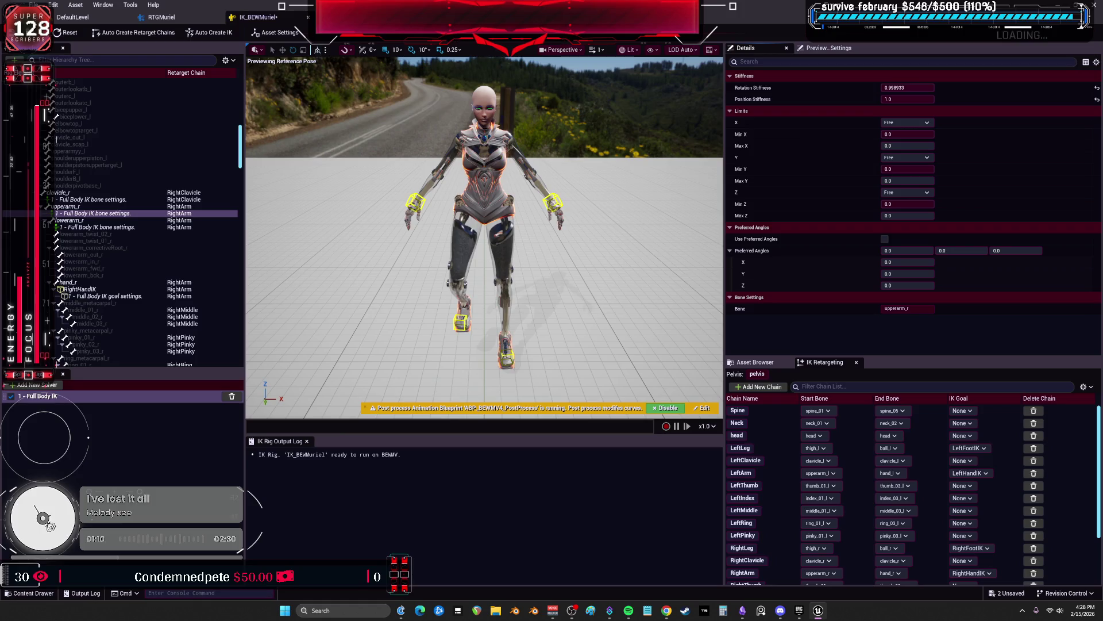
# Set the RightHandIK goal's chain depth to 3, then select the LeftHandIK goal
pyautogui.click(415, 202)
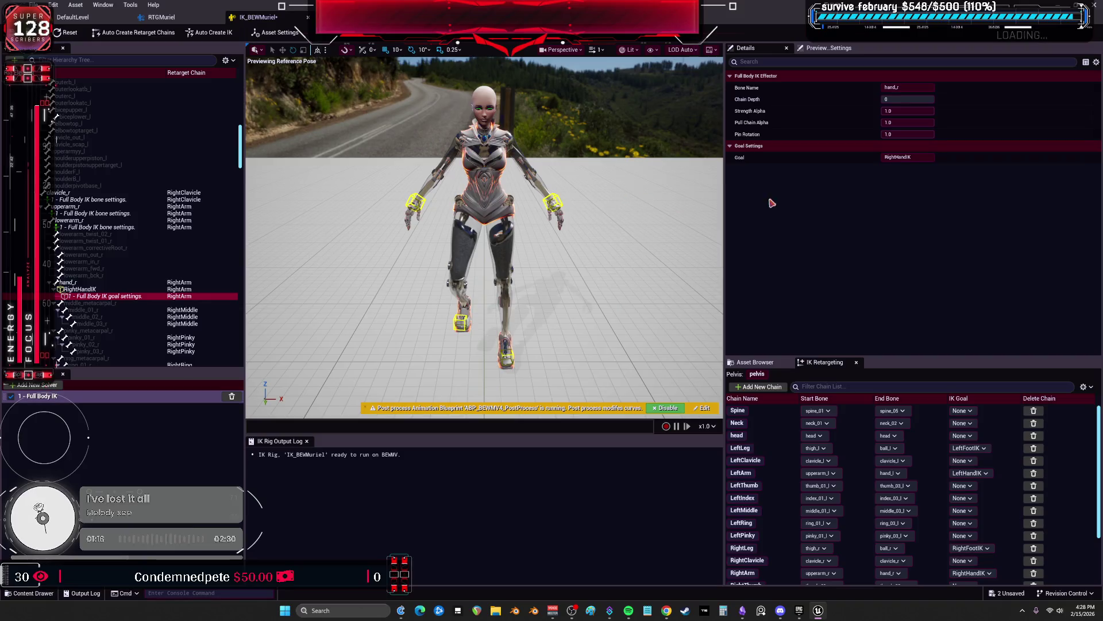
pyautogui.click(929, 98)
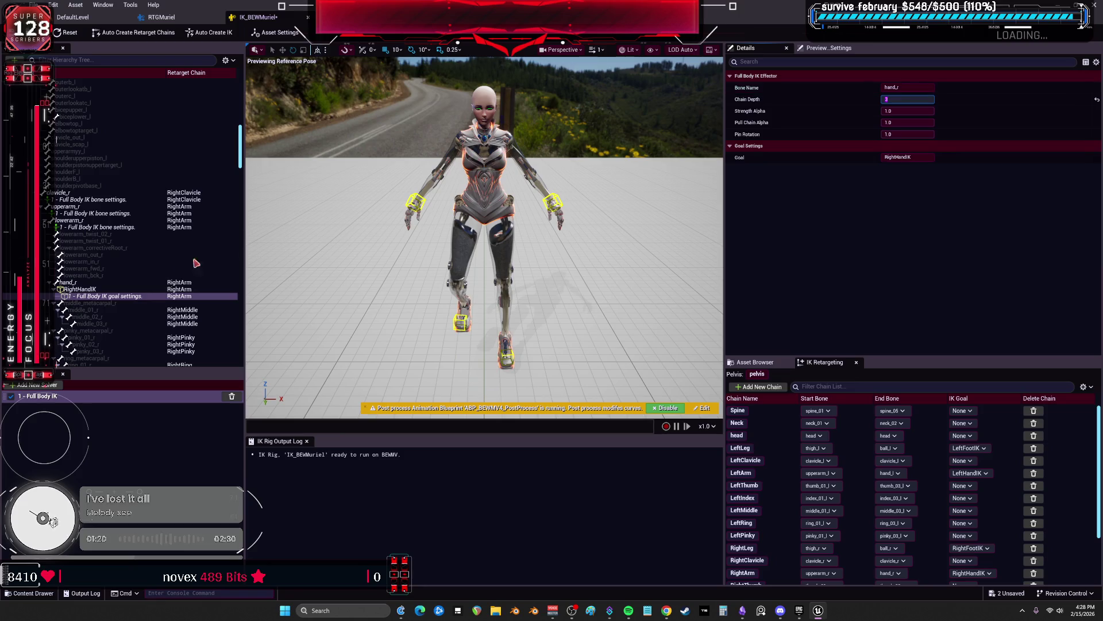
pyautogui.scroll(-10, 156, 256)
pyautogui.scroll(-10, 156, 256)
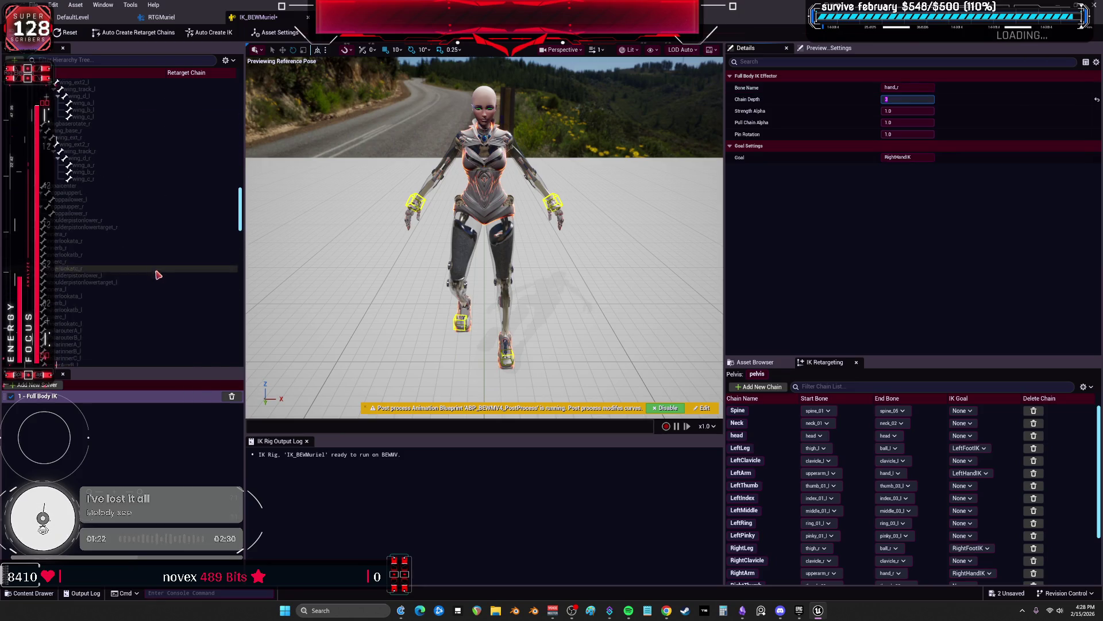
pyautogui.scroll(-10, 87, 241)
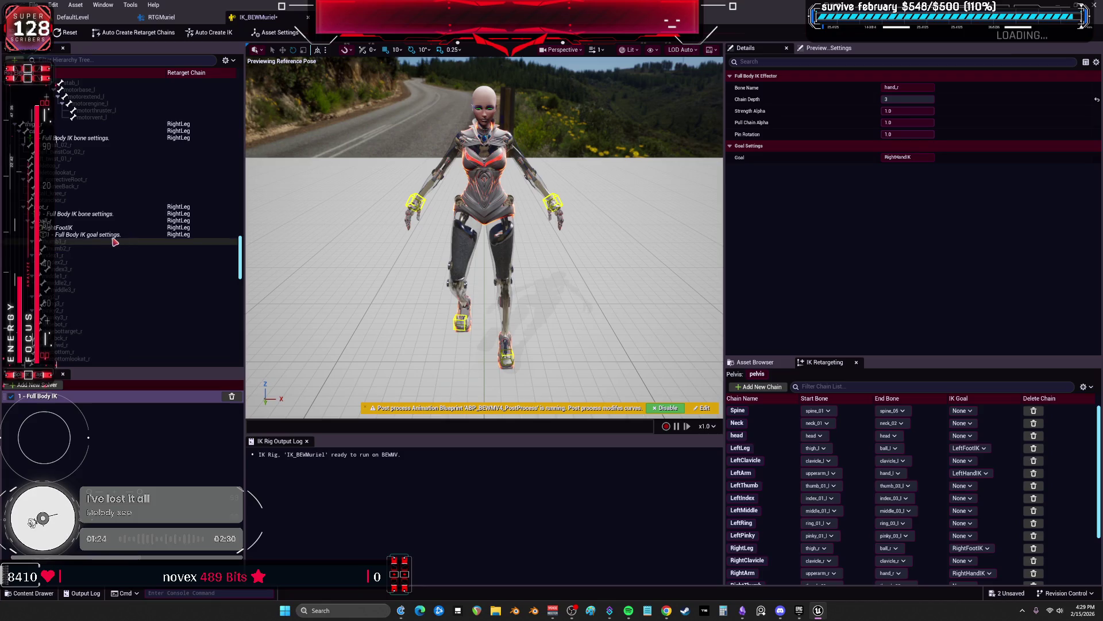
pyautogui.moveTo(240, 257); pyautogui.dragTo(248, 99)
pyautogui.click(109, 214)
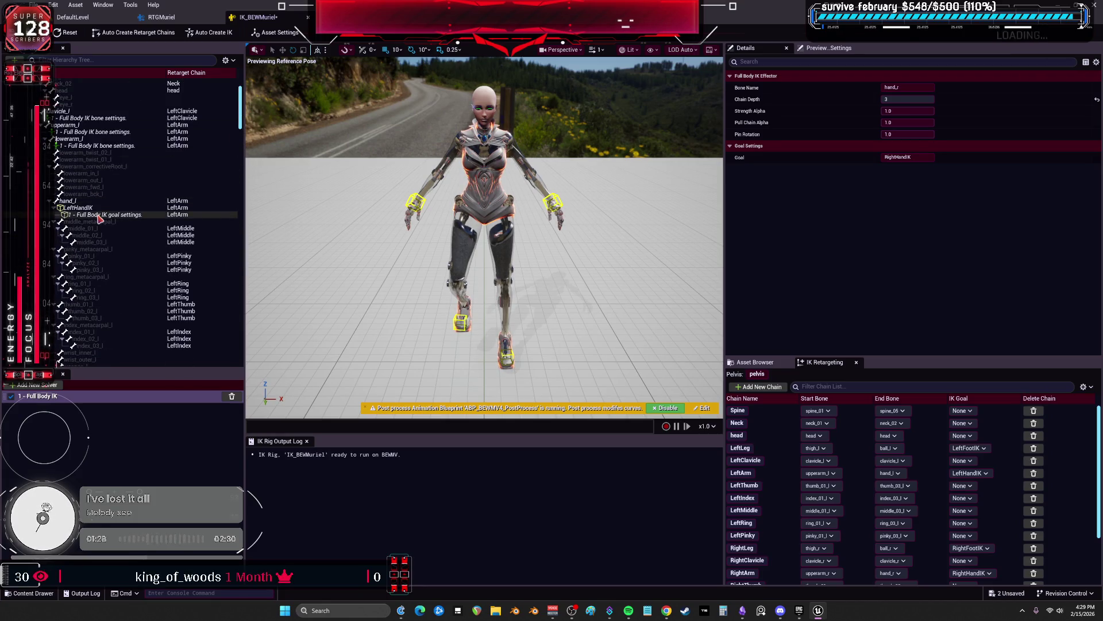
# Give LeftHandIK chain depth 3 and review lowerarm_l's limits, leaving Min Z at 0.0
pyautogui.click(918, 111)
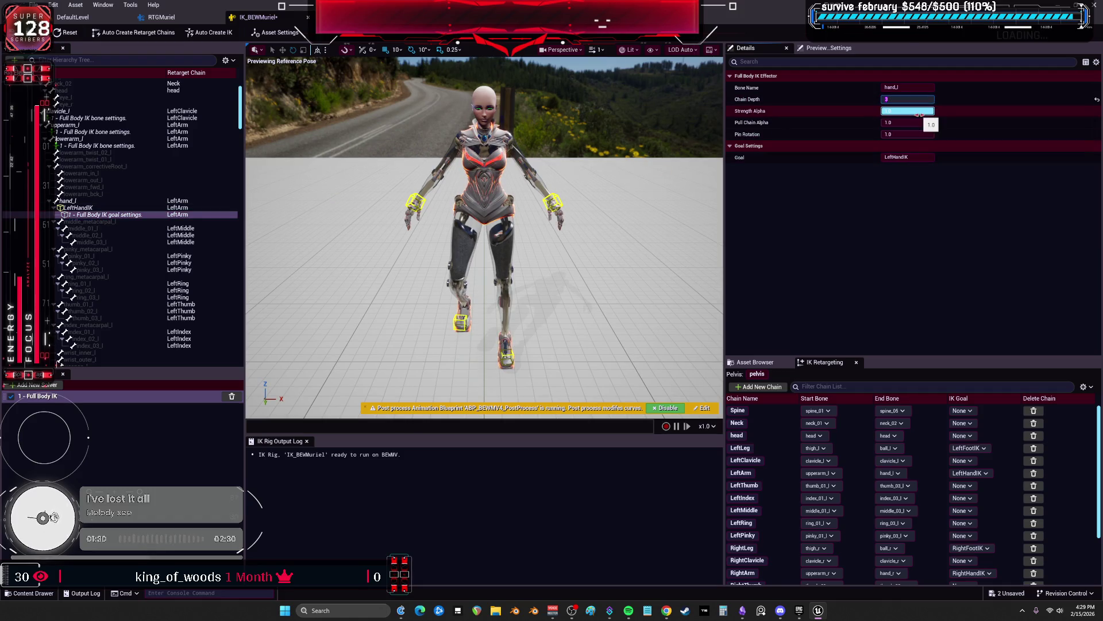
pyautogui.click(109, 146)
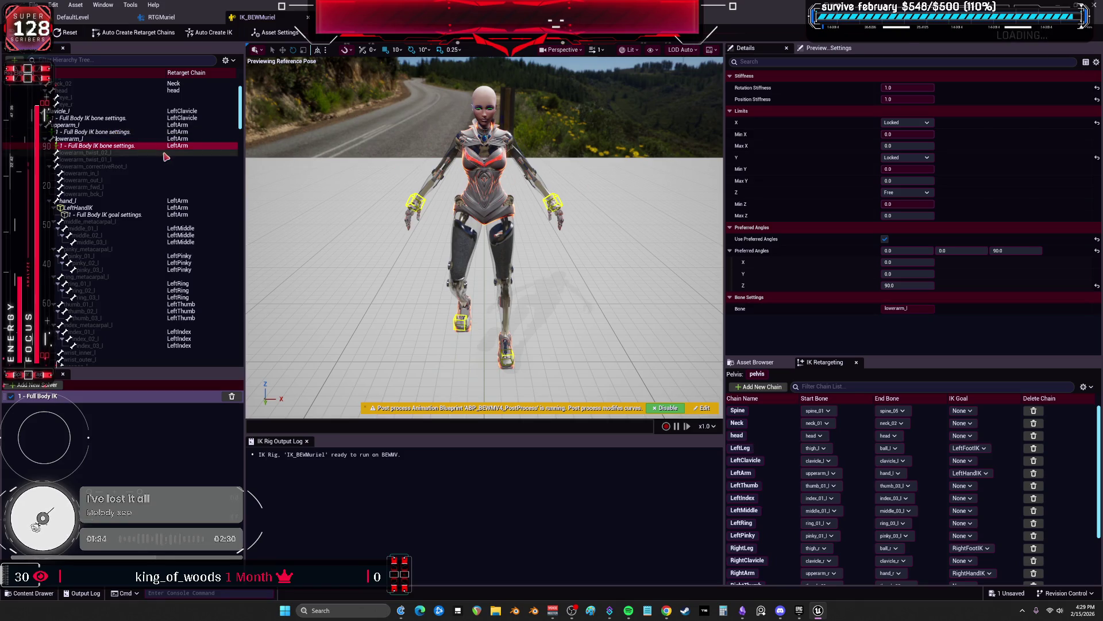
pyautogui.click(100, 132)
pyautogui.click(108, 147)
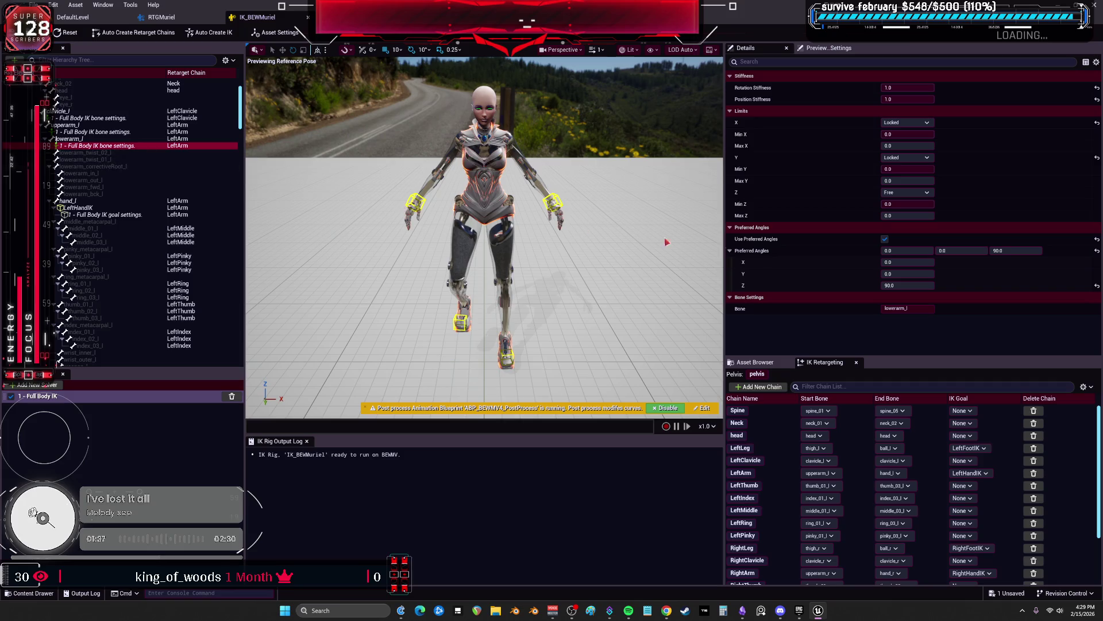
pyautogui.click(913, 203)
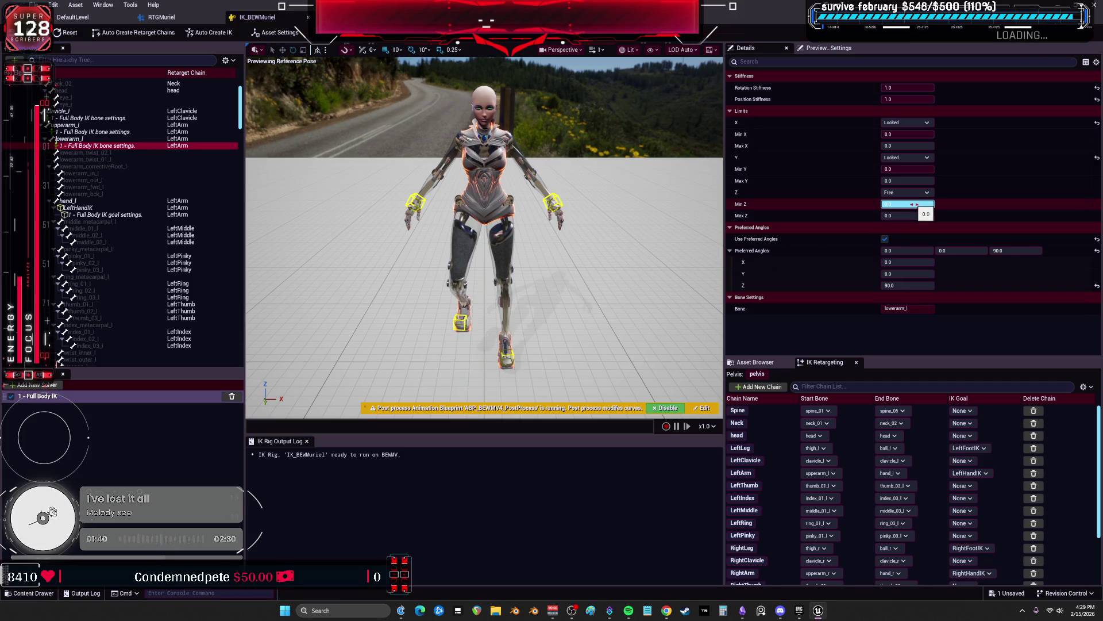
pyautogui.press('Return')
# Set the preferred Z angle of lowerarm_l and lowerarm_r to -90
pyautogui.click(148, 19)
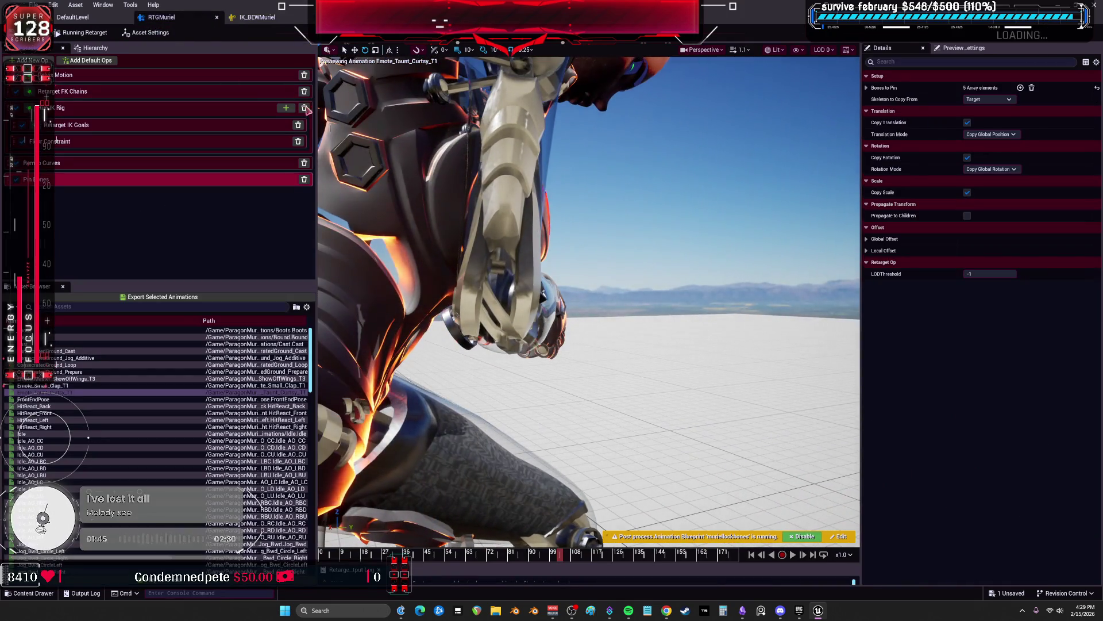
pyautogui.hotkey('ctrl', 'Tab')
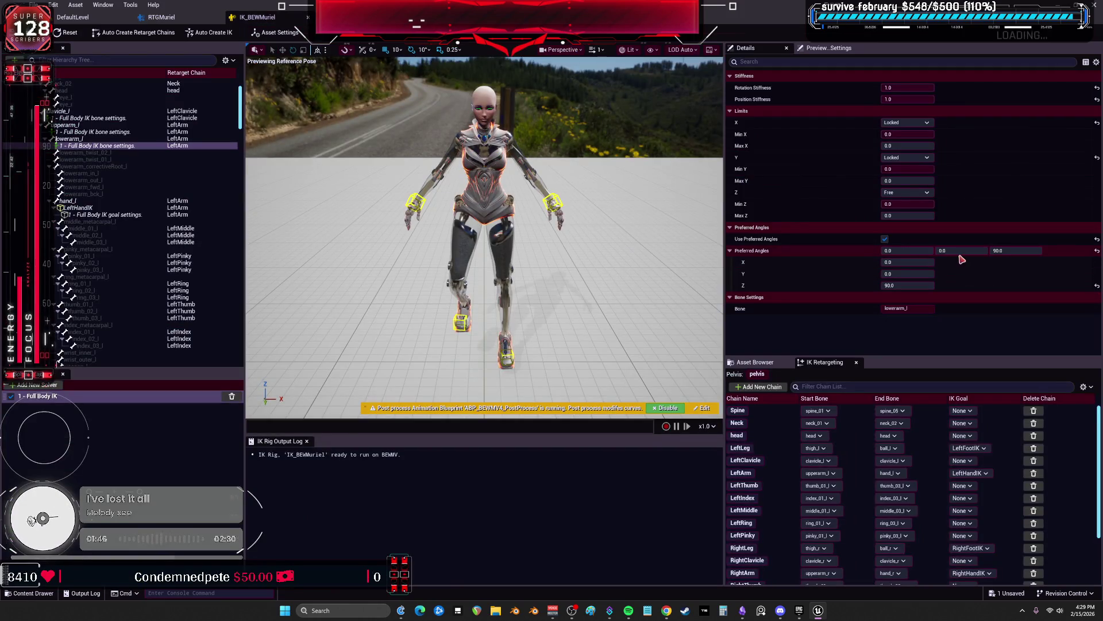
pyautogui.click(1012, 250)
pyautogui.write('-90')
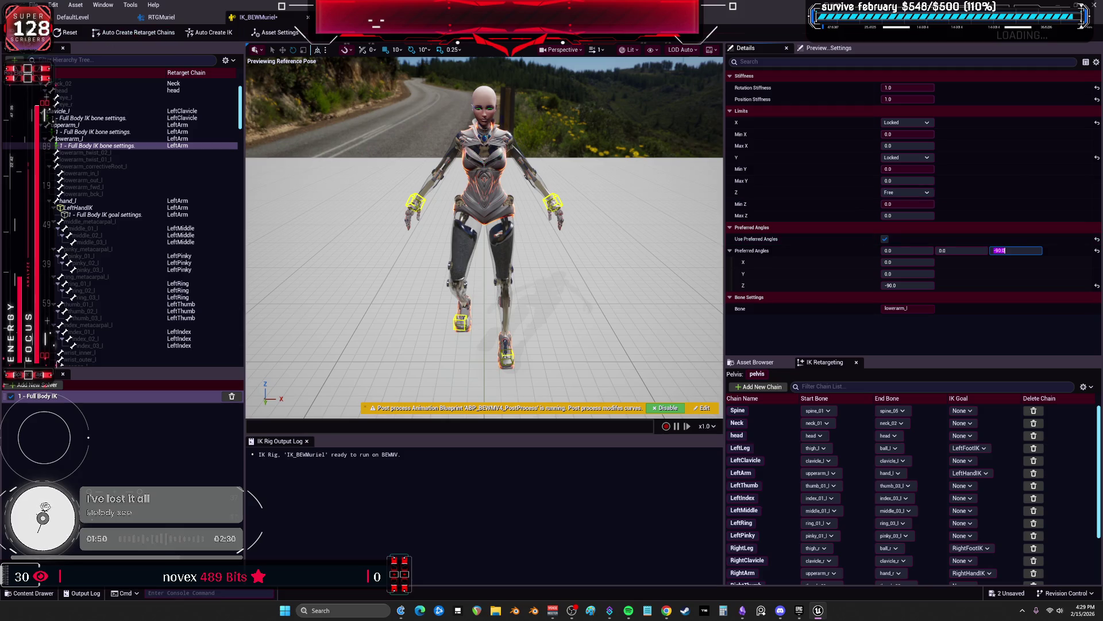
pyautogui.hotkey('ctrl', 's')
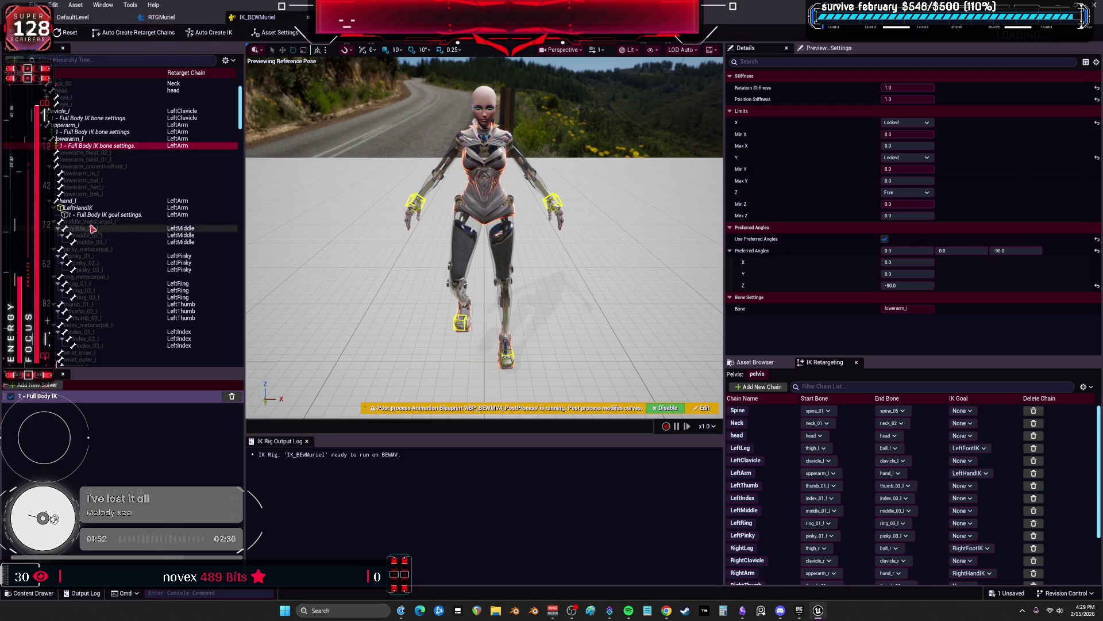
pyautogui.scroll(-10, 144, 252)
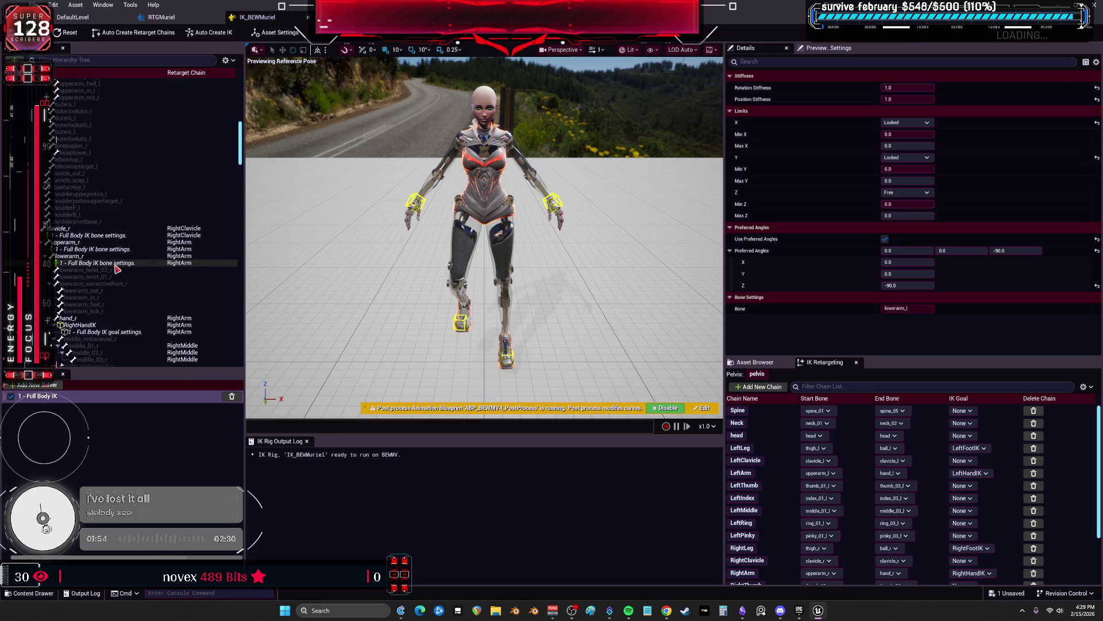
pyautogui.click(116, 263)
pyautogui.click(1021, 250)
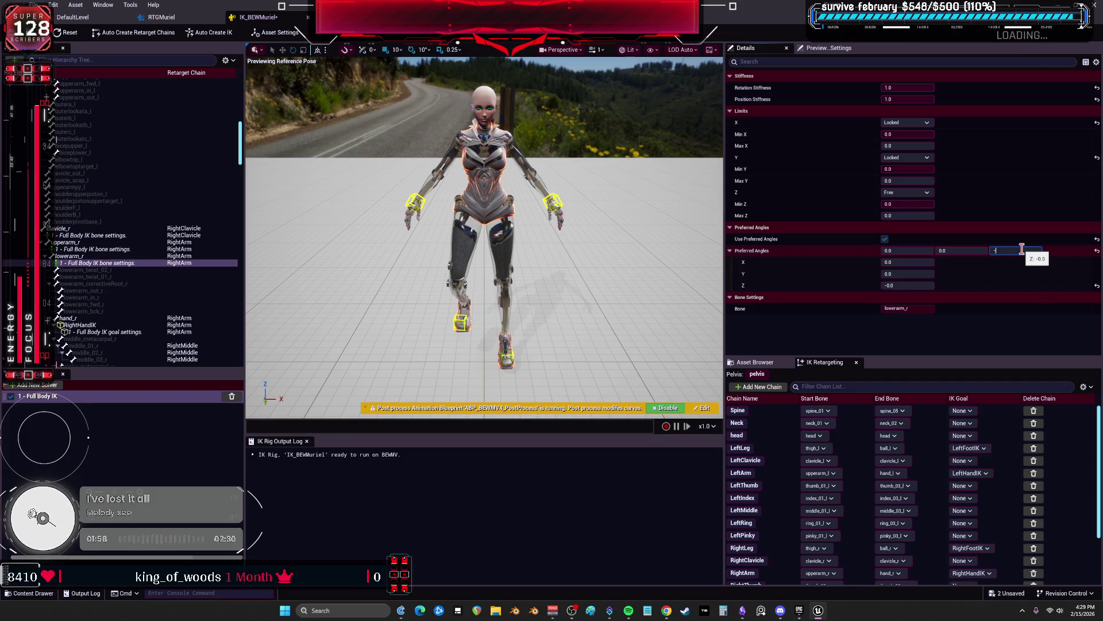
pyautogui.write('90')
pyautogui.press('Return')
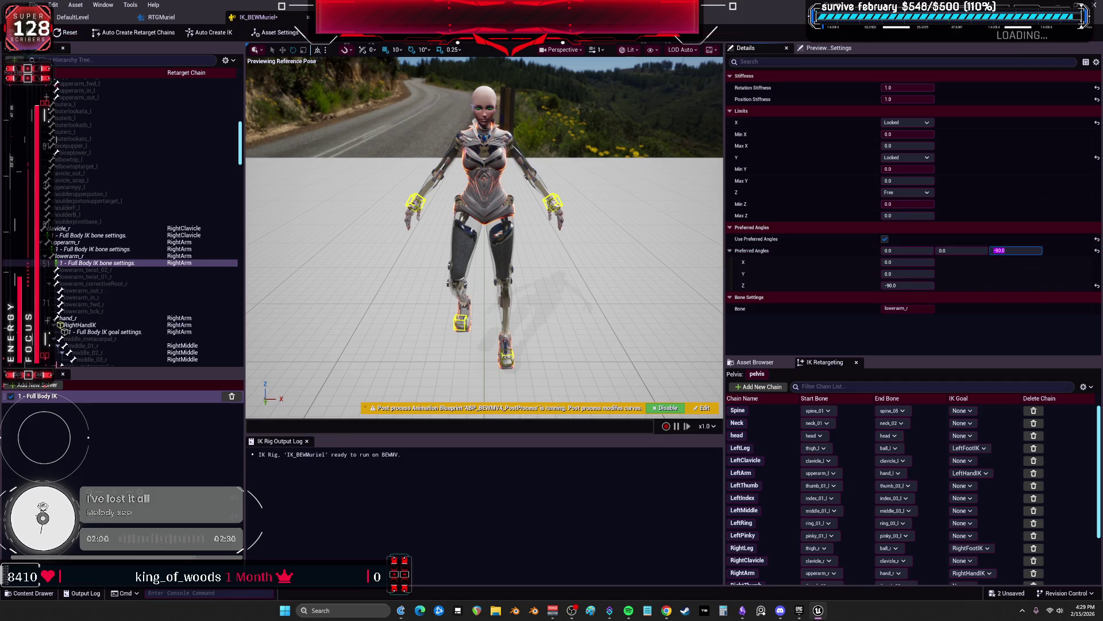
# Compare the -90 result in RTGMuriel, then restore the forearms' preferred Z angle to 90
pyautogui.click(162, 17)
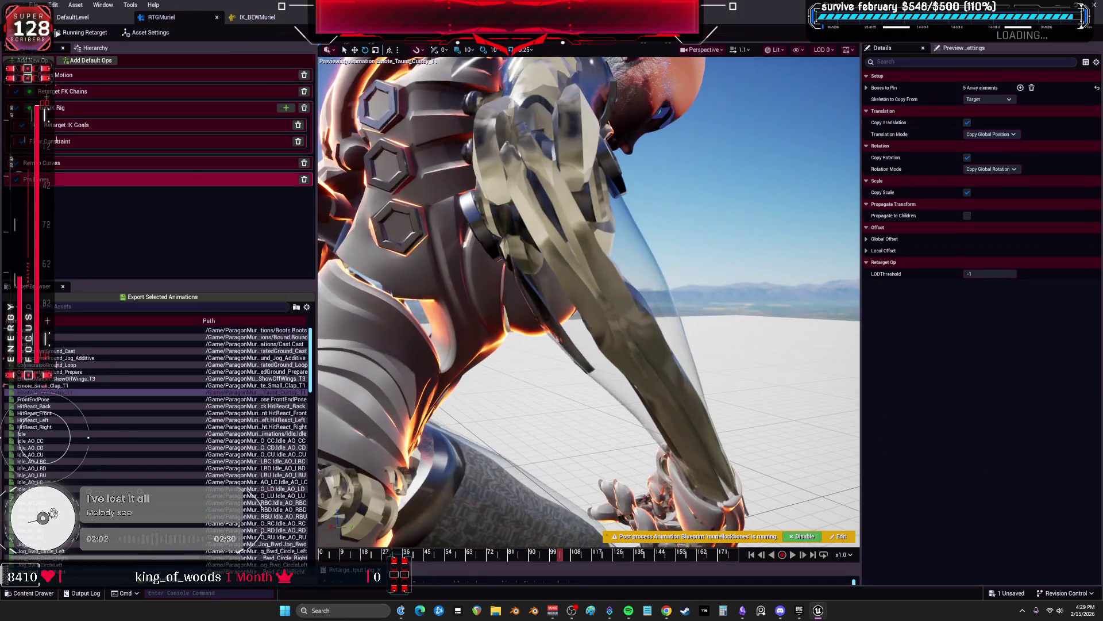
pyautogui.click(276, 18)
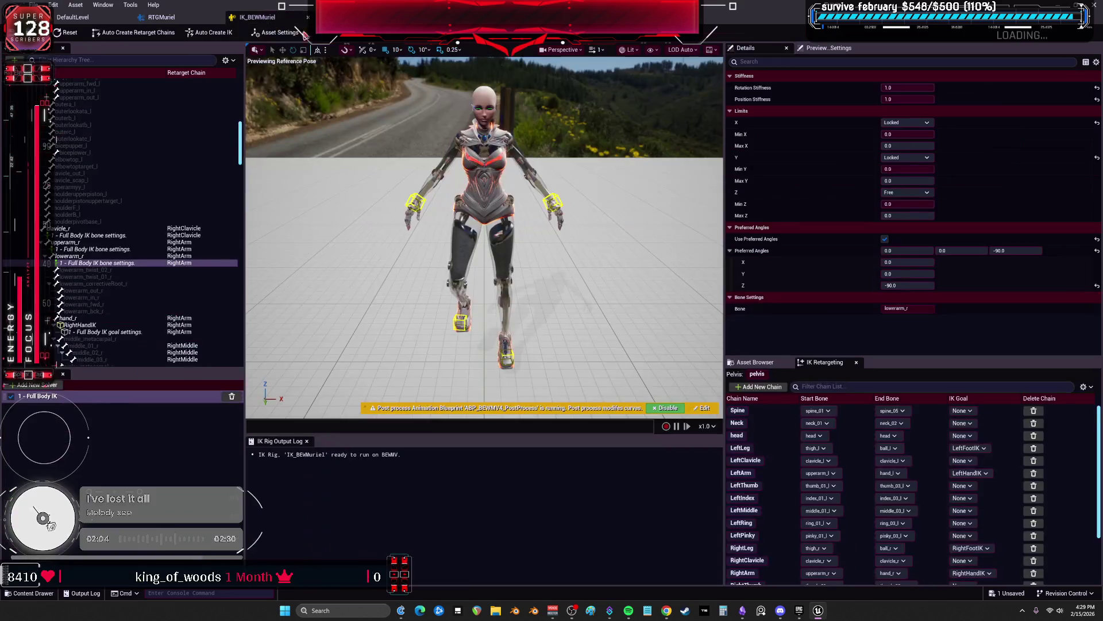
pyautogui.click(1016, 250)
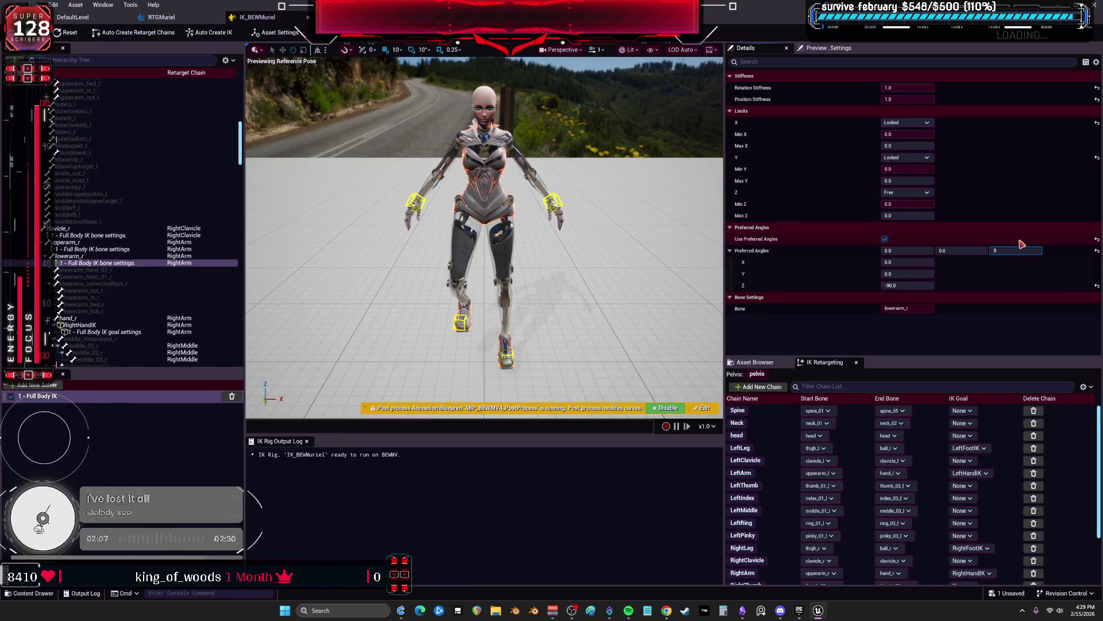
pyautogui.click(162, 19)
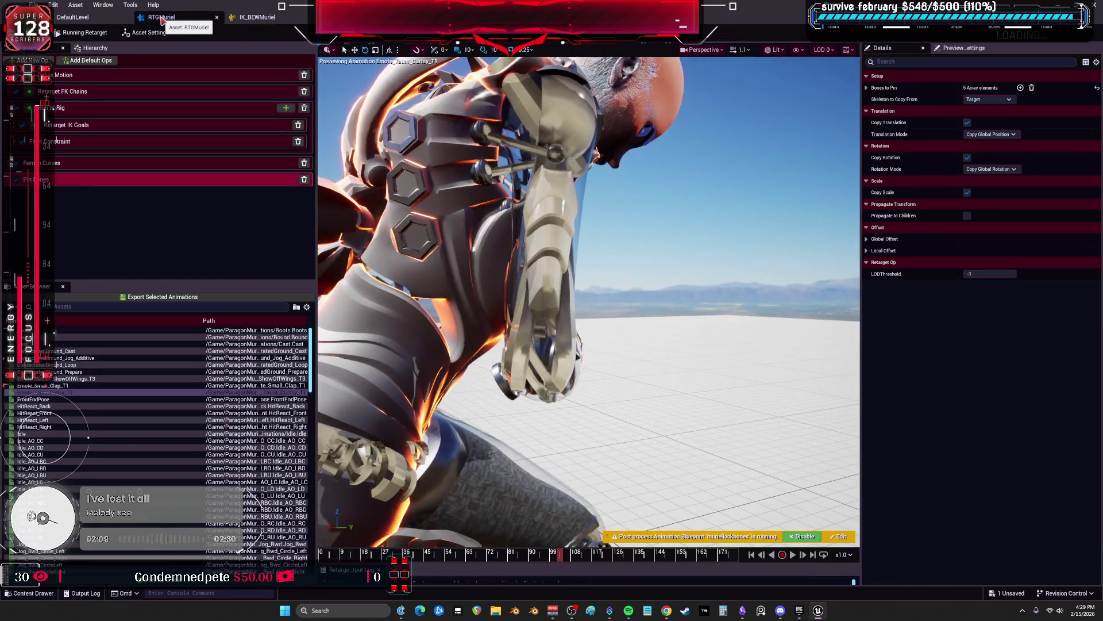
pyautogui.click(264, 18)
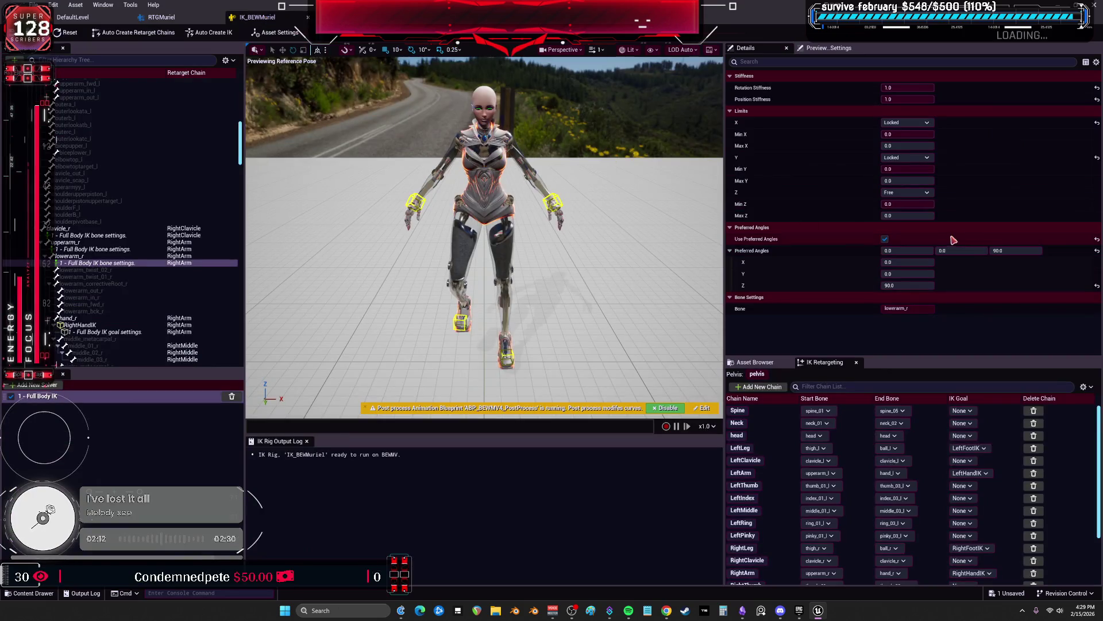
pyautogui.scroll(10, 109, 235)
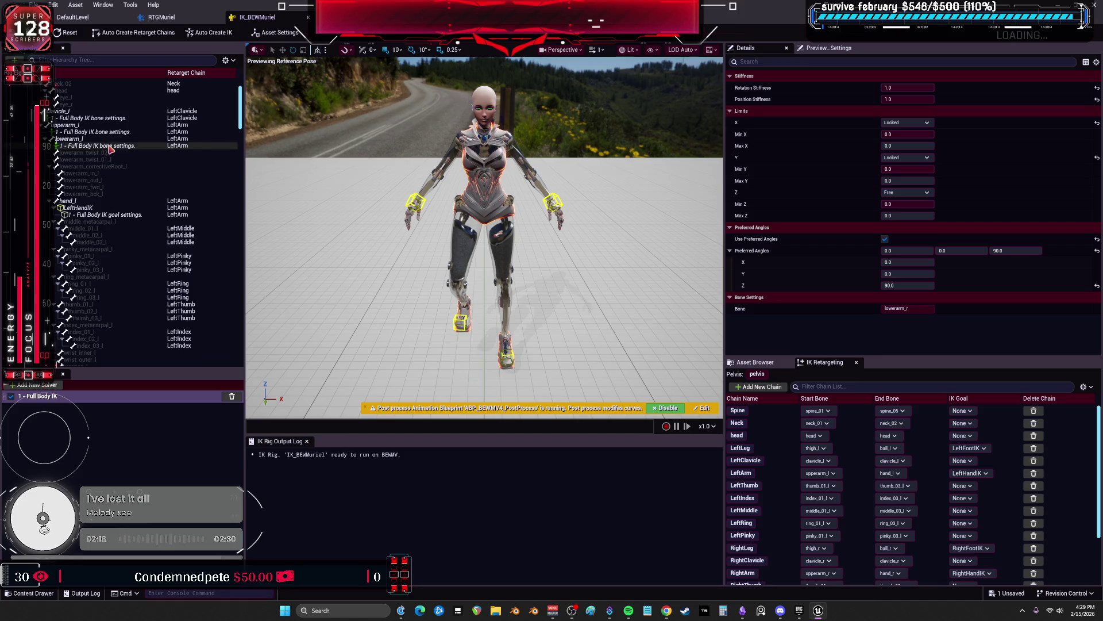
pyautogui.click(1026, 251)
pyautogui.write('9')
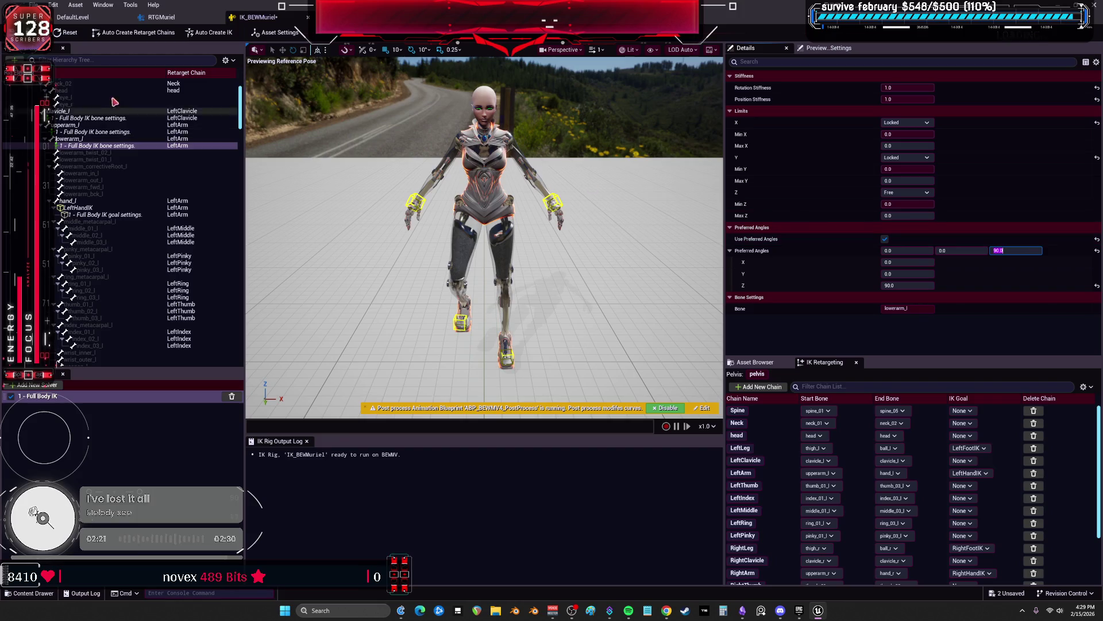
pyautogui.moveTo(483, 230)
pyautogui.mouseDown()
pyautogui.moveTo(575, 247)
pyautogui.moveTo(614, 321)
pyautogui.moveTo(594, 315)
pyautogui.moveTo(498, 342)
pyautogui.moveTo(665, 308)
pyautogui.moveTo(579, 315)
pyautogui.moveTo(447, 294)
pyautogui.moveTo(482, 322)
pyautogui.moveTo(463, 327)
pyautogui.moveTo(407, 123)
pyautogui.moveTo(439, 246)
pyautogui.mouseUp()
# Drag the RightHandIK goal downward toward the hip
pyautogui.click(614, 321)
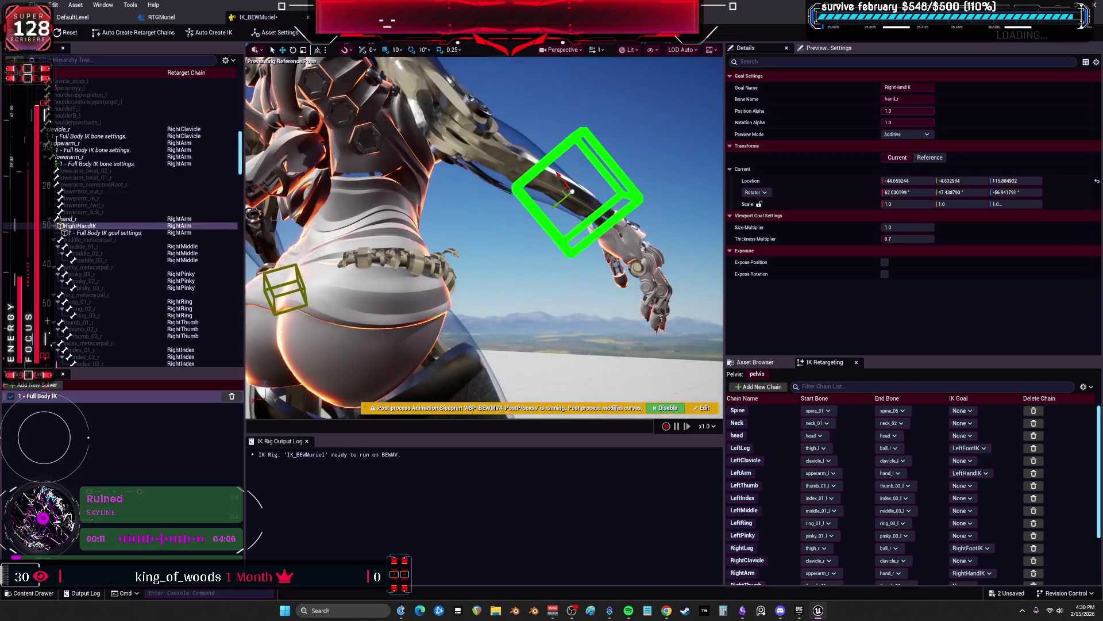
pyautogui.moveTo(667, 326)
pyautogui.mouseDown()
pyautogui.moveTo(710, 270)
pyautogui.moveTo(575, 367)
pyautogui.moveTo(617, 376)
pyautogui.mouseUp()
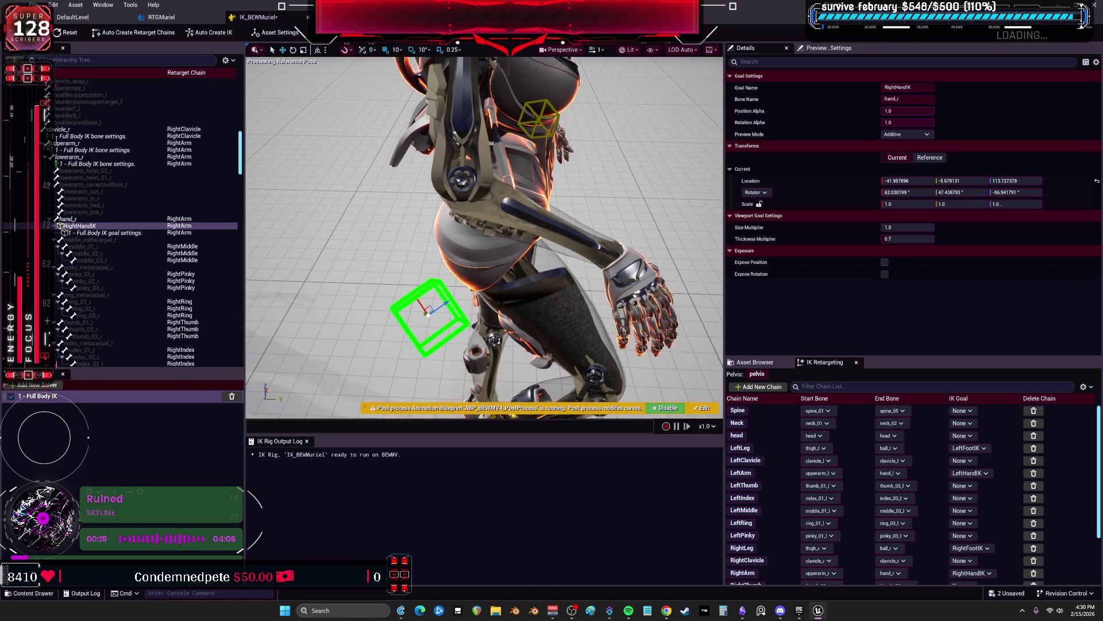
pyautogui.moveTo(415, 259)
pyautogui.mouseDown()
pyautogui.moveTo(364, 308)
pyautogui.moveTo(464, 211)
pyautogui.moveTo(504, 231)
pyautogui.moveTo(492, 241)
pyautogui.moveTo(583, 162)
pyautogui.moveTo(430, 288)
pyautogui.moveTo(496, 215)
pyautogui.moveTo(471, 261)
pyautogui.moveTo(486, 253)
pyautogui.mouseUp()
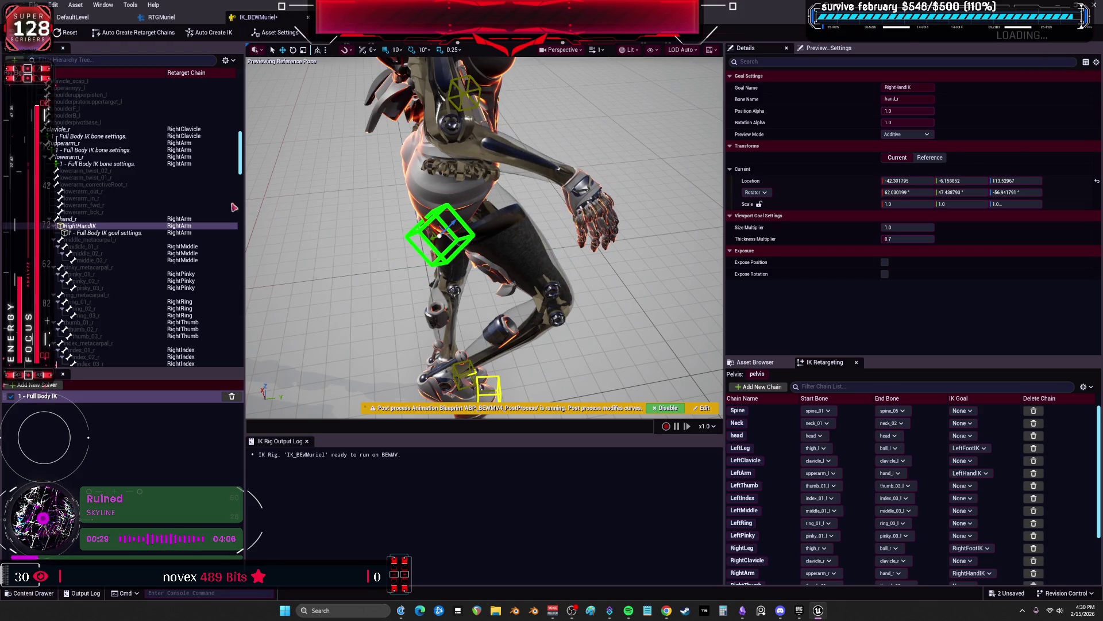
# Delete upperarm_r's IK bone settings and reposition the RightHandIK goal beside the hip
pyautogui.click(101, 151)
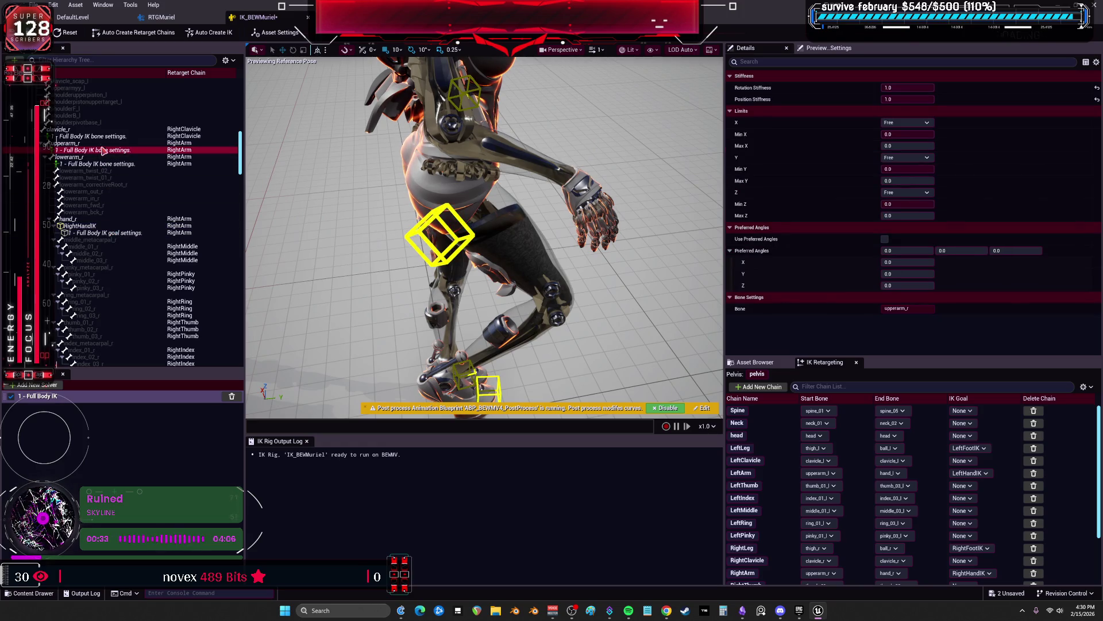
pyautogui.press('Delete')
pyautogui.keyDown('ctrl'); pyautogui.click(104, 137); pyautogui.keyUp('ctrl')
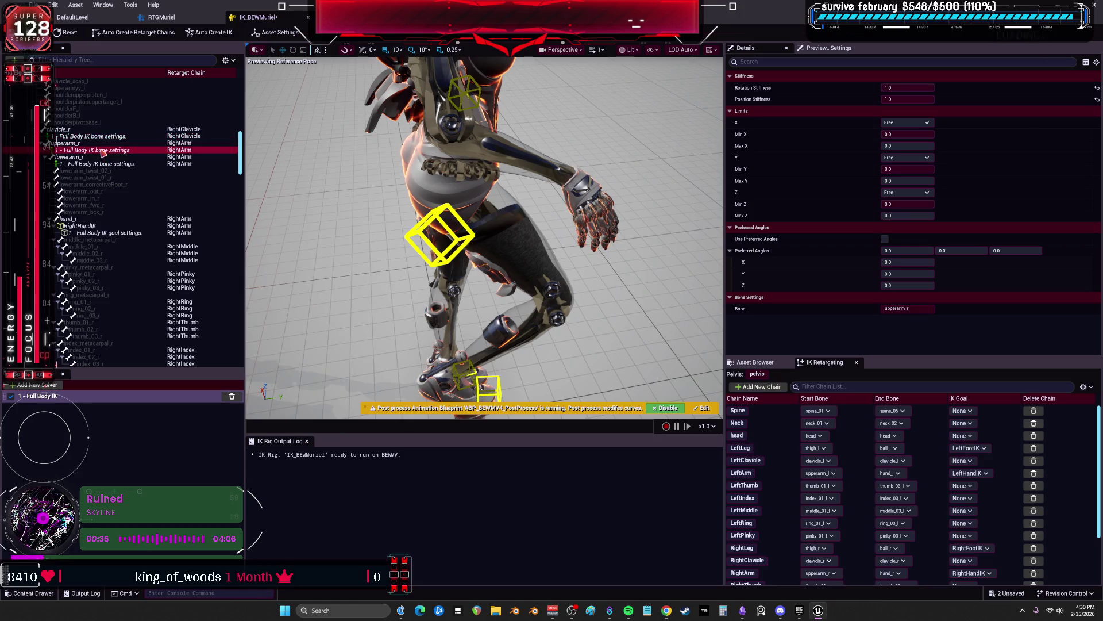
pyautogui.click(434, 231)
pyautogui.moveTo(440, 231)
pyautogui.mouseDown()
pyautogui.moveTo(517, 332)
pyautogui.moveTo(475, 259)
pyautogui.moveTo(359, 155)
pyautogui.moveTo(506, 310)
pyautogui.moveTo(394, 381)
pyautogui.moveTo(523, 246)
pyautogui.moveTo(395, 377)
pyautogui.moveTo(440, 339)
pyautogui.moveTo(423, 337)
pyautogui.moveTo(500, 291)
pyautogui.moveTo(527, 245)
pyautogui.mouseUp()
pyautogui.moveTo(520, 204); pyautogui.dragTo(546, 226)
pyautogui.moveTo(522, 370)
pyautogui.mouseDown()
pyautogui.moveTo(509, 361)
pyautogui.moveTo(491, 294)
pyautogui.moveTo(414, 360)
pyautogui.mouseUp()
pyautogui.scroll(-3, 413, 360)
pyautogui.scroll(2, 390, 352)
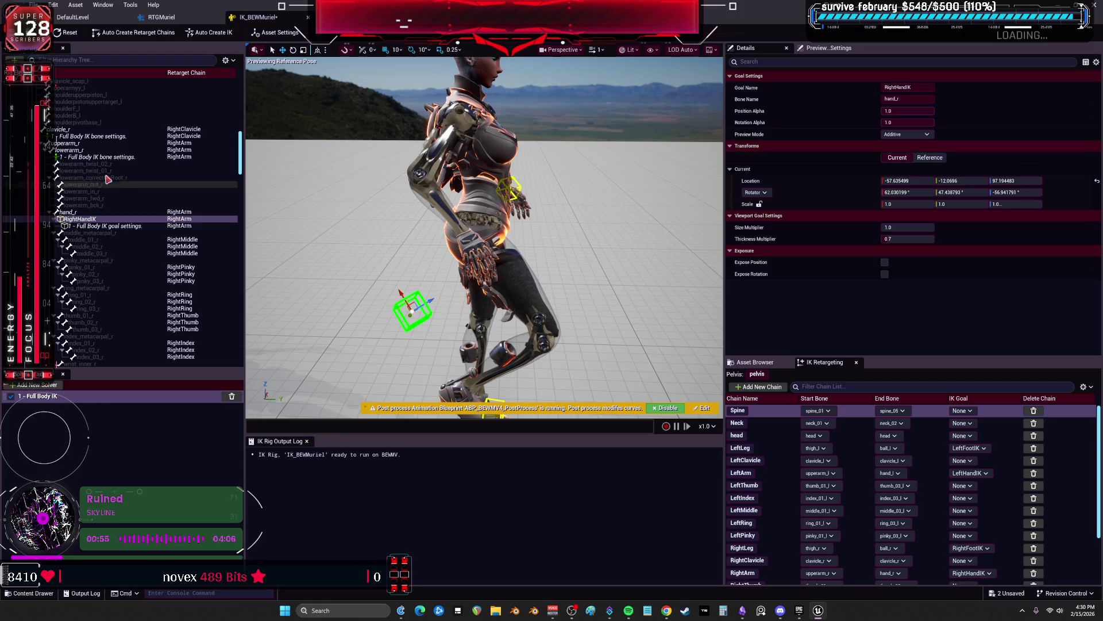
# Lower lowerarm_r's rotation stiffness and drag the RightHandIK goal to the hip to test
pyautogui.click(97, 157)
pyautogui.click(919, 88)
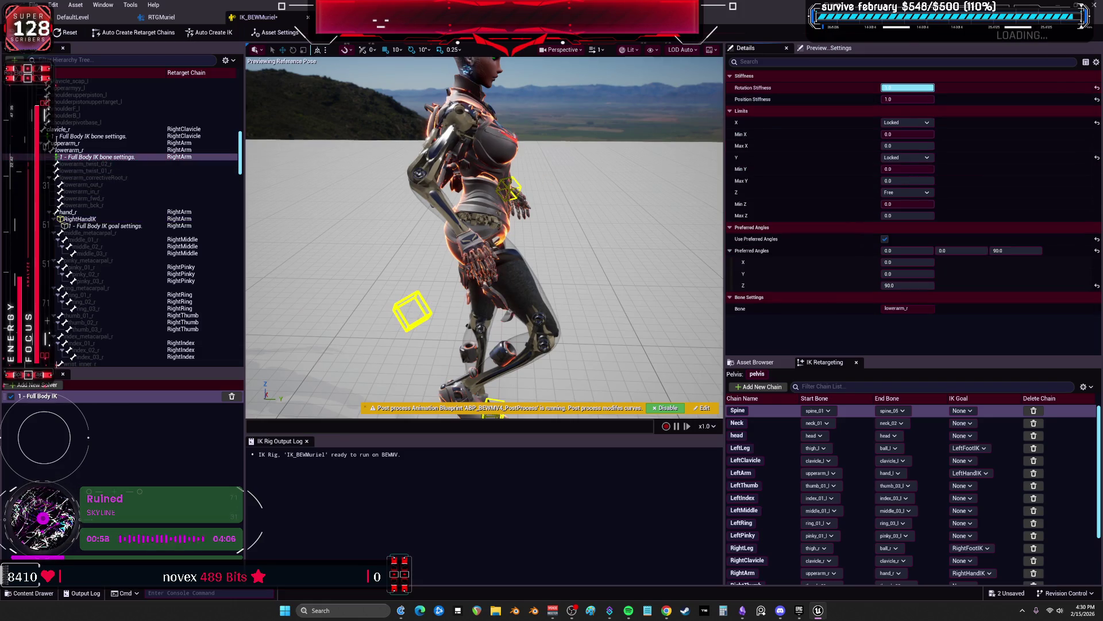
pyautogui.moveTo(927, 88); pyautogui.dragTo(923, 88)
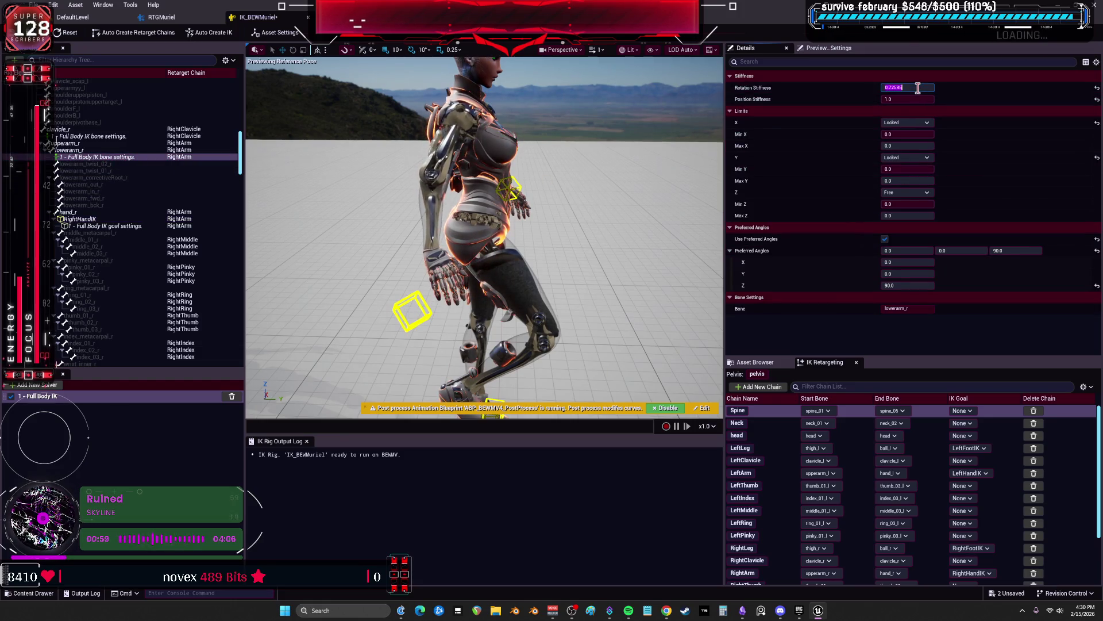
pyautogui.click(409, 298)
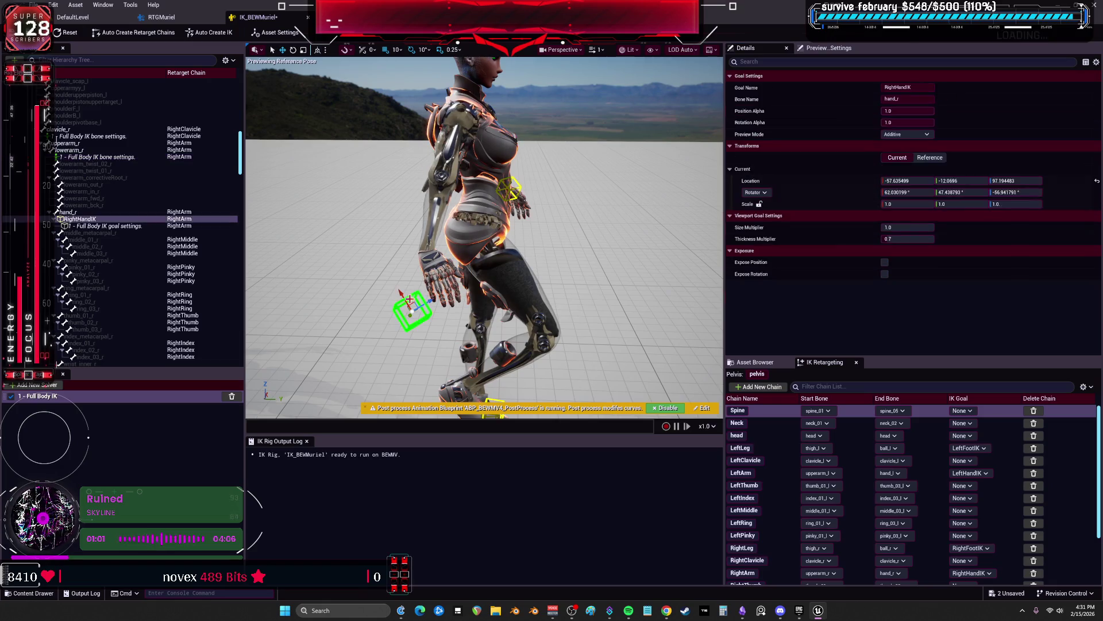
pyautogui.moveTo(454, 290)
pyautogui.mouseDown()
pyautogui.moveTo(561, 241)
pyautogui.moveTo(595, 191)
pyautogui.moveTo(489, 270)
pyautogui.mouseUp()
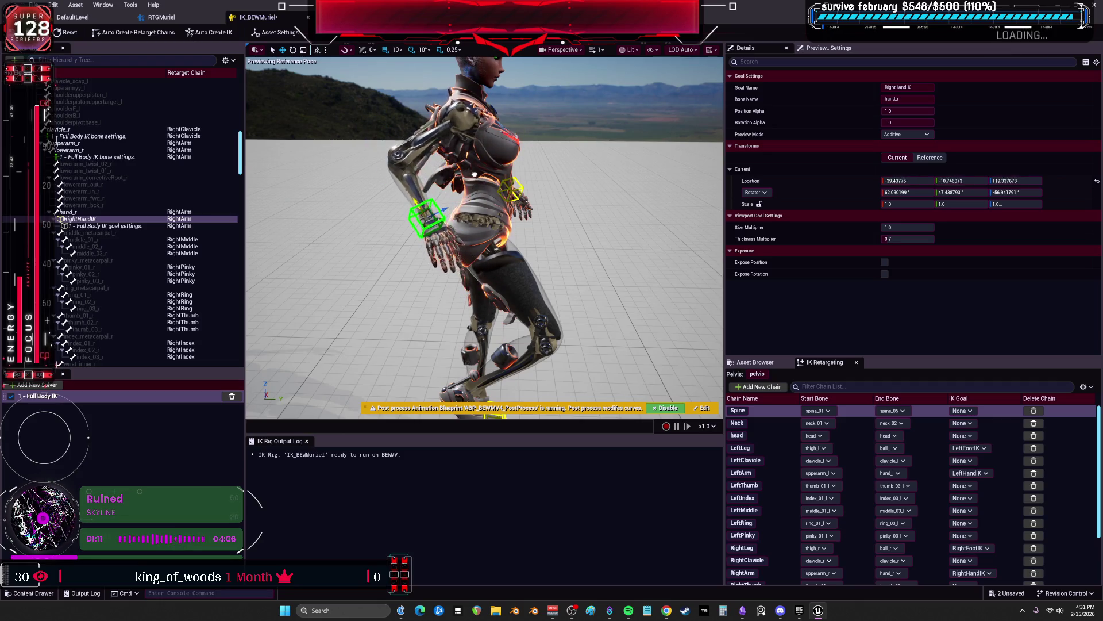
pyautogui.moveTo(484, 237)
pyautogui.mouseDown()
pyautogui.moveTo(437, 230)
pyautogui.moveTo(390, 247)
pyautogui.moveTo(414, 241)
pyautogui.moveTo(397, 218)
pyautogui.moveTo(413, 235)
pyautogui.mouseUp()
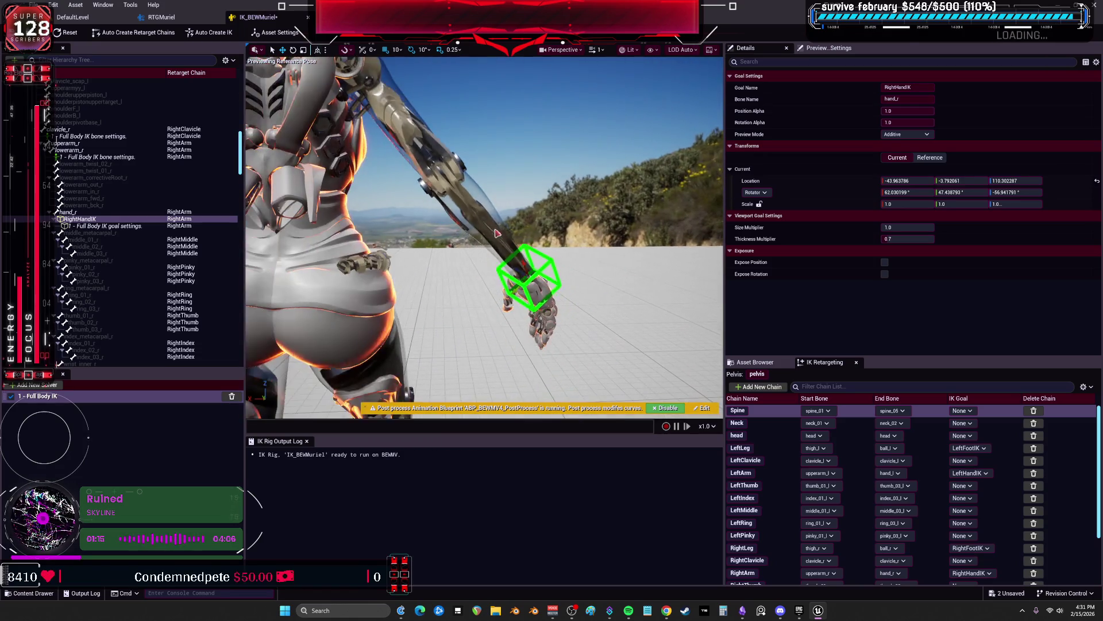
pyautogui.moveTo(522, 283)
pyautogui.mouseDown()
pyautogui.moveTo(596, 226)
pyautogui.moveTo(470, 308)
pyautogui.moveTo(384, 324)
pyautogui.moveTo(376, 313)
pyautogui.moveTo(566, 218)
pyautogui.mouseUp()
# Edit the rotation stiffness of the clavicle_r and clavicle_l IK bone settings
pyautogui.click(101, 226)
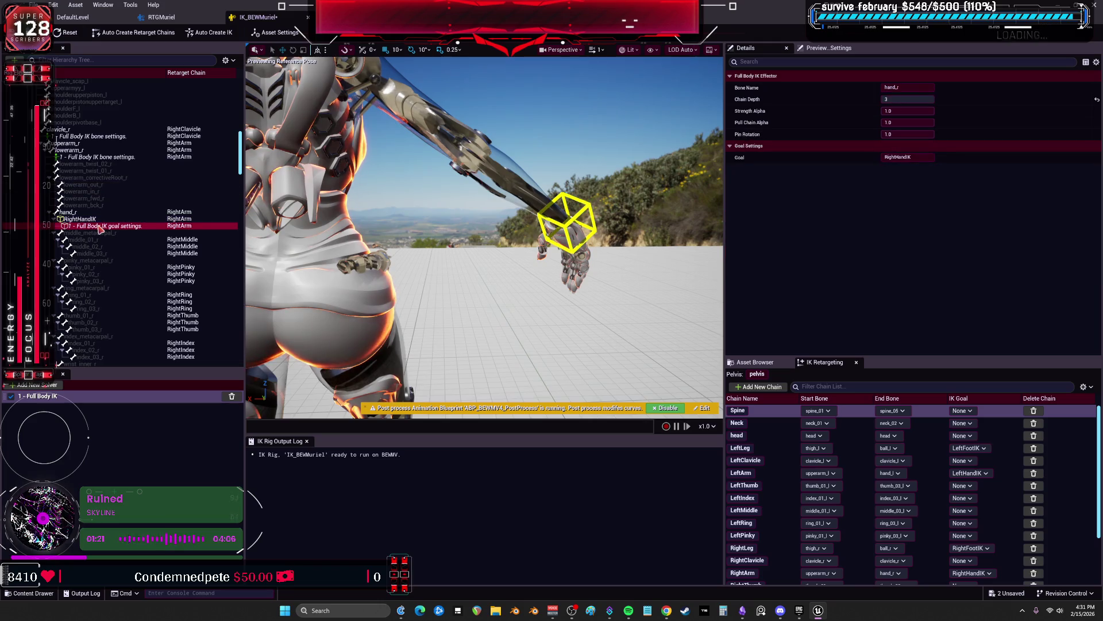
pyautogui.click(100, 157)
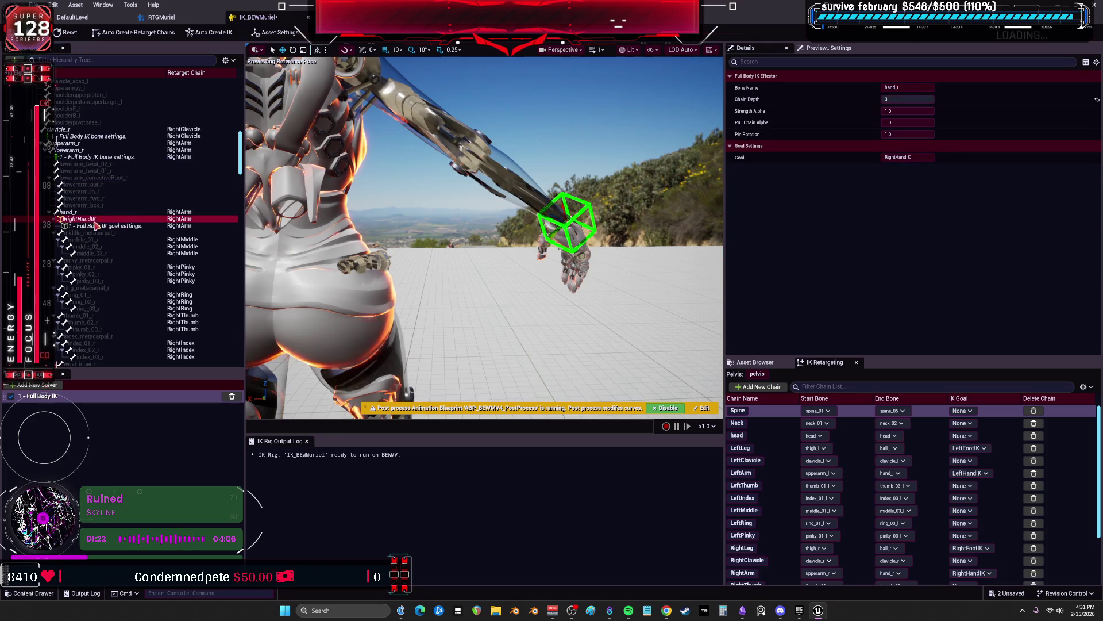
pyautogui.rightClick(108, 138)
pyautogui.click(127, 139)
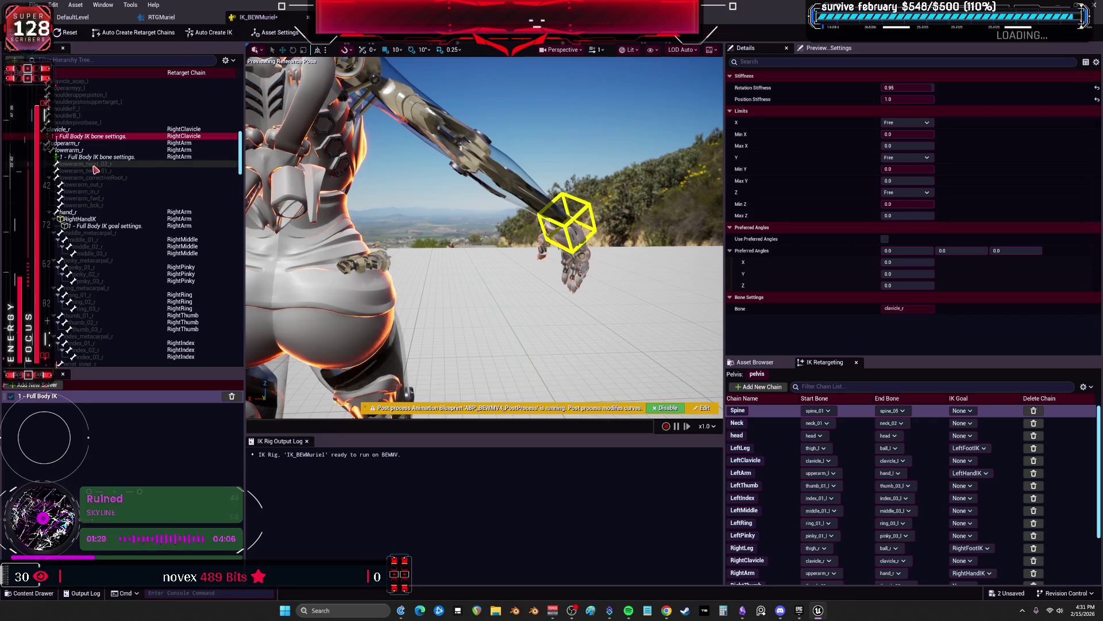
pyautogui.click(925, 87)
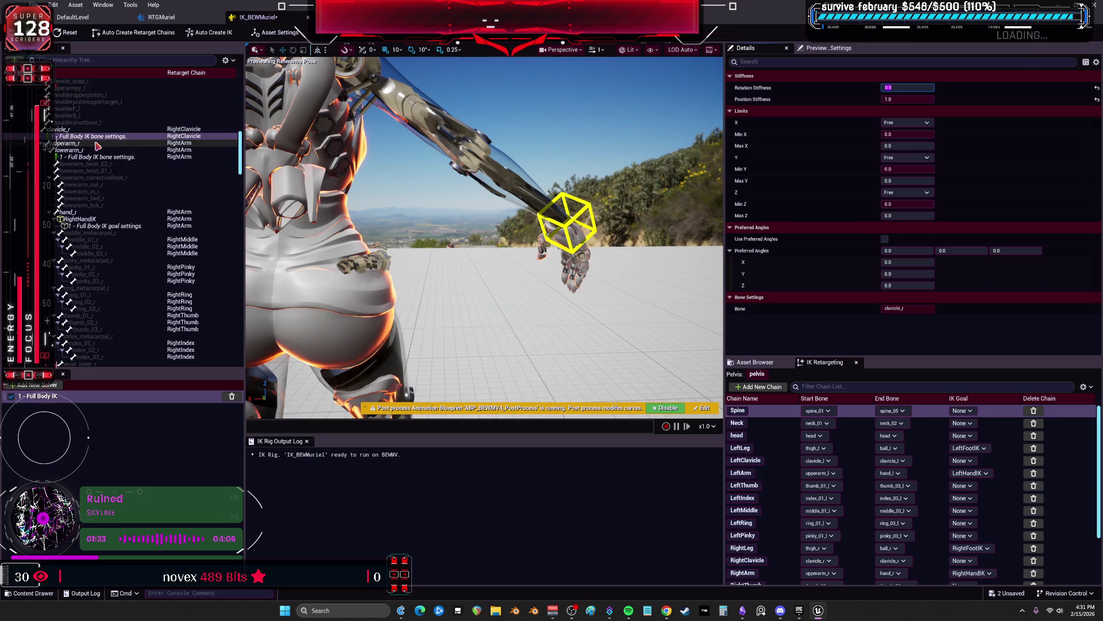
pyautogui.scroll(9, 132, 182)
pyautogui.scroll(4, 132, 183)
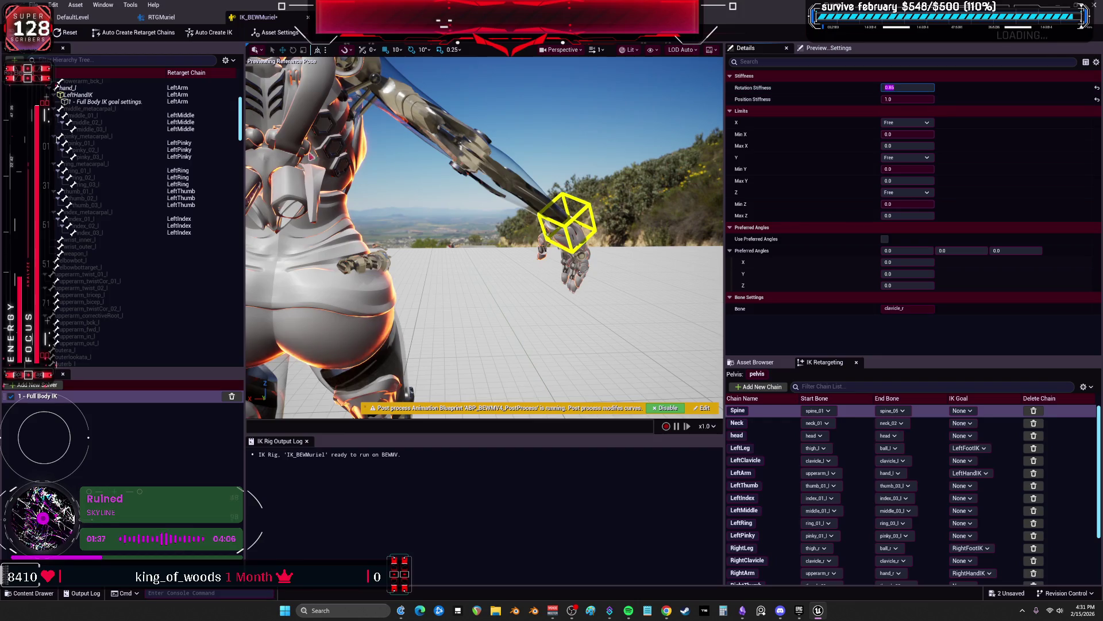
pyautogui.scroll(4, 85, 105)
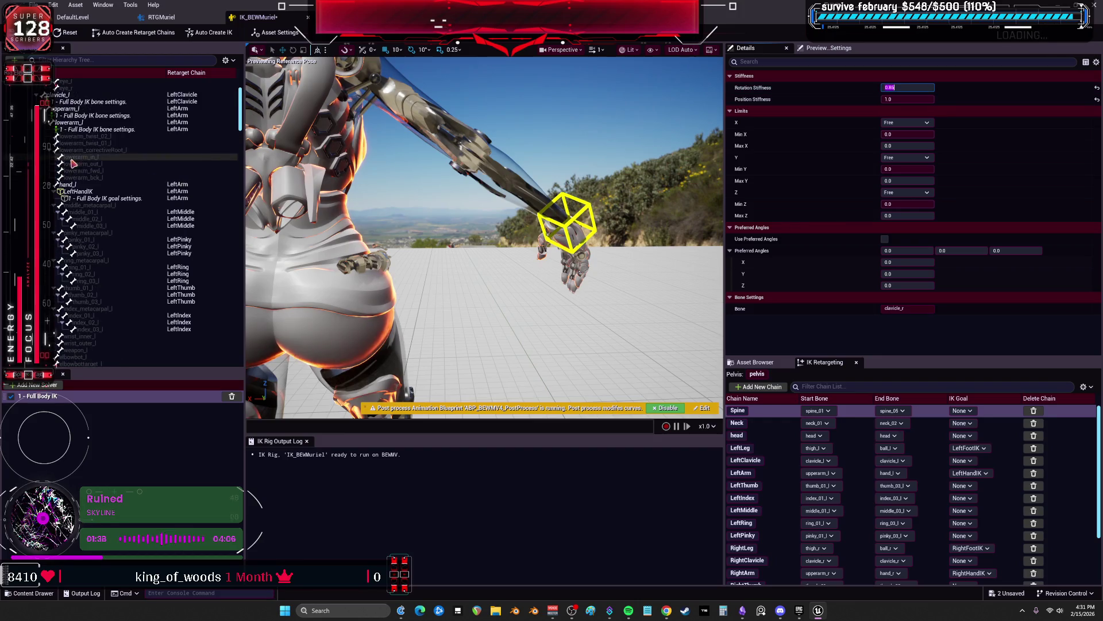
pyautogui.click(912, 88)
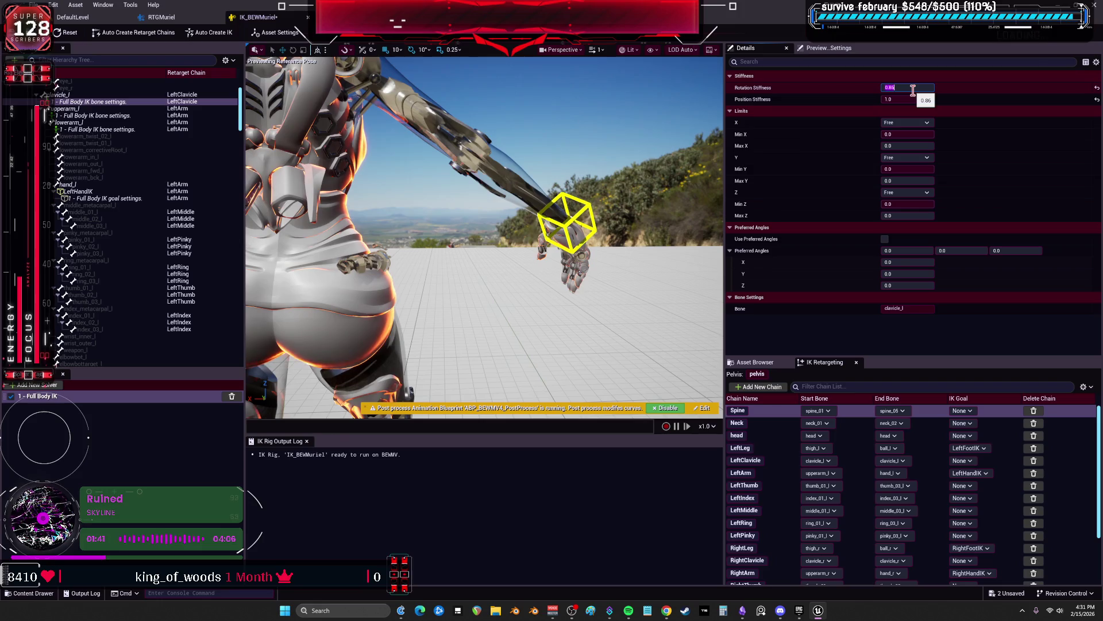
# Review the upperarm_l, lowerarm_r and lowerarm_l bone settings, then return to RTGMuriel
pyautogui.click(95, 117)
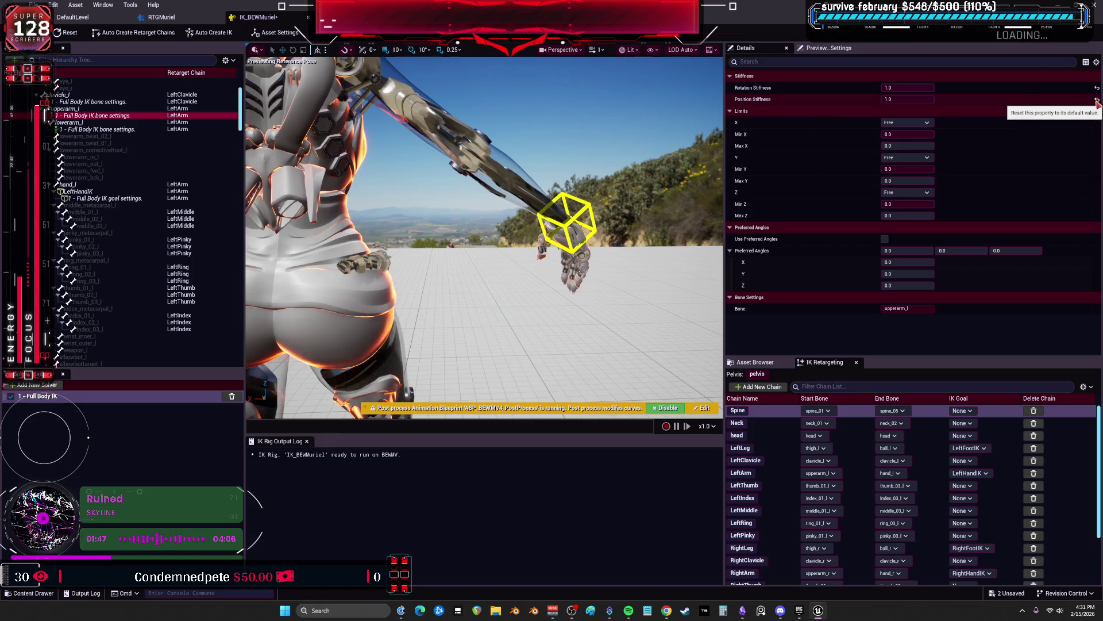
pyautogui.scroll(-10, 86, 138)
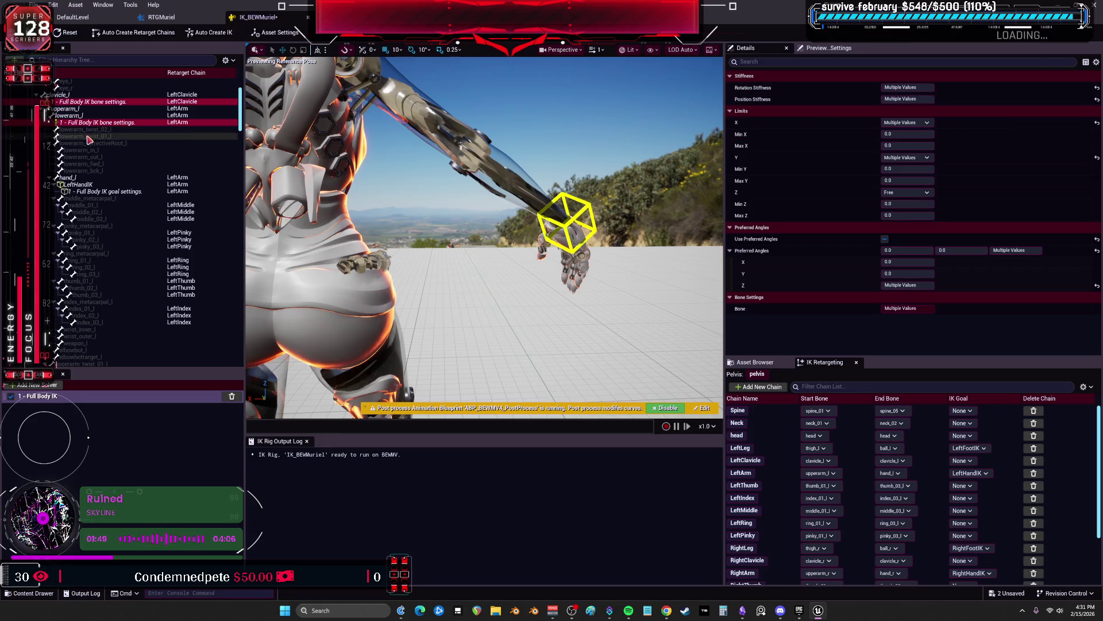
pyautogui.click(92, 211)
pyautogui.keyDown('ctrl'); pyautogui.click(89, 230); pyautogui.keyUp('ctrl')
pyautogui.scroll(-1, 89, 218)
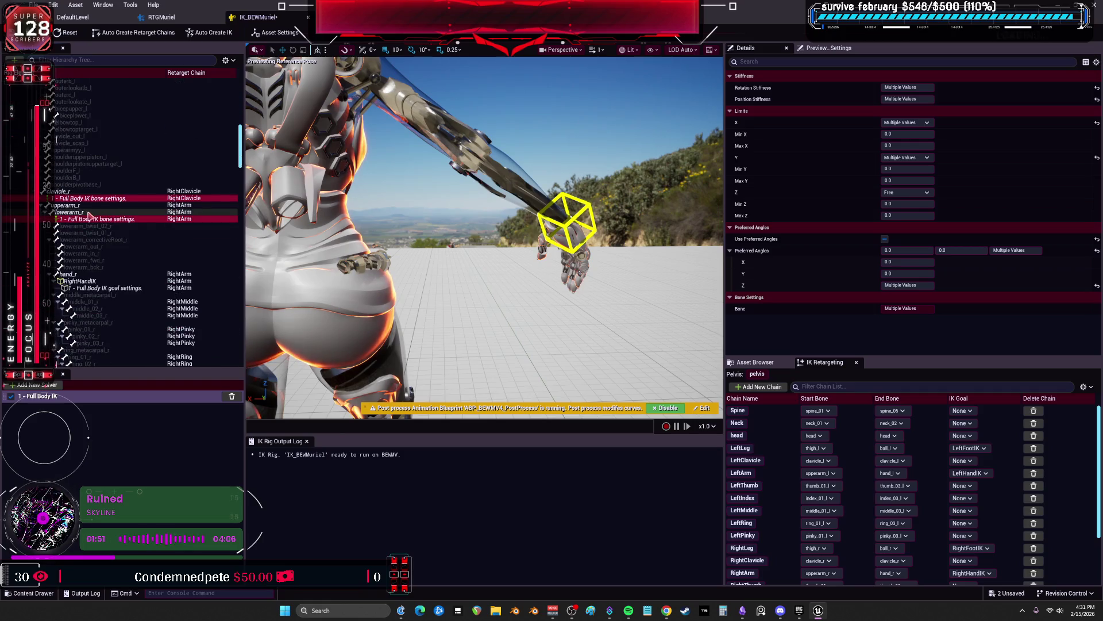
pyautogui.click(86, 219)
pyautogui.scroll(10, 98, 201)
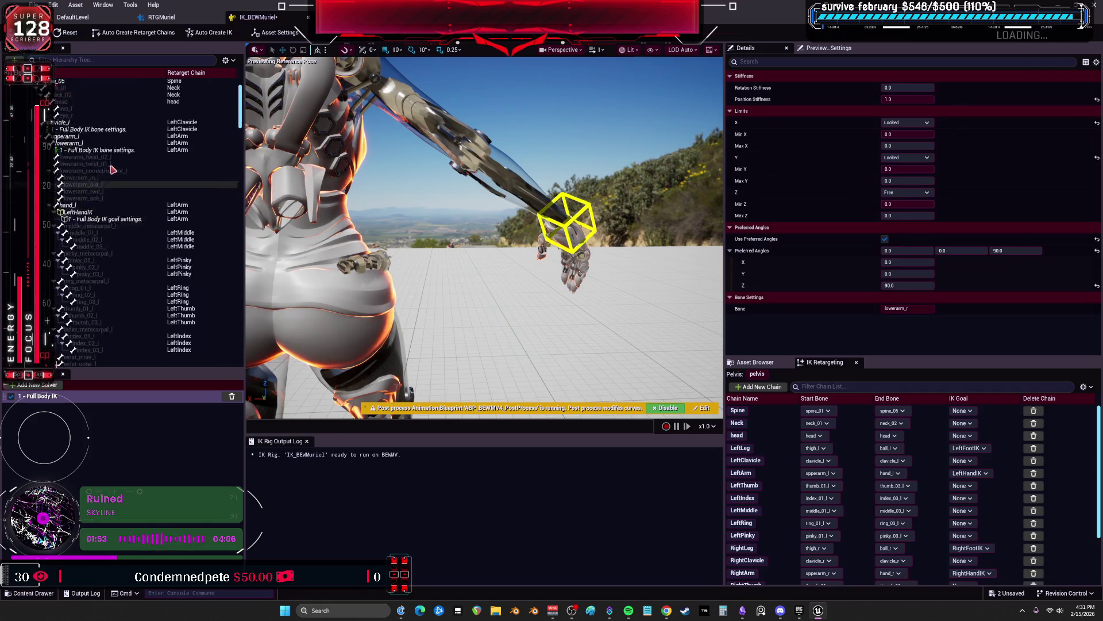
pyautogui.scroll(3, 106, 190)
pyautogui.click(102, 200)
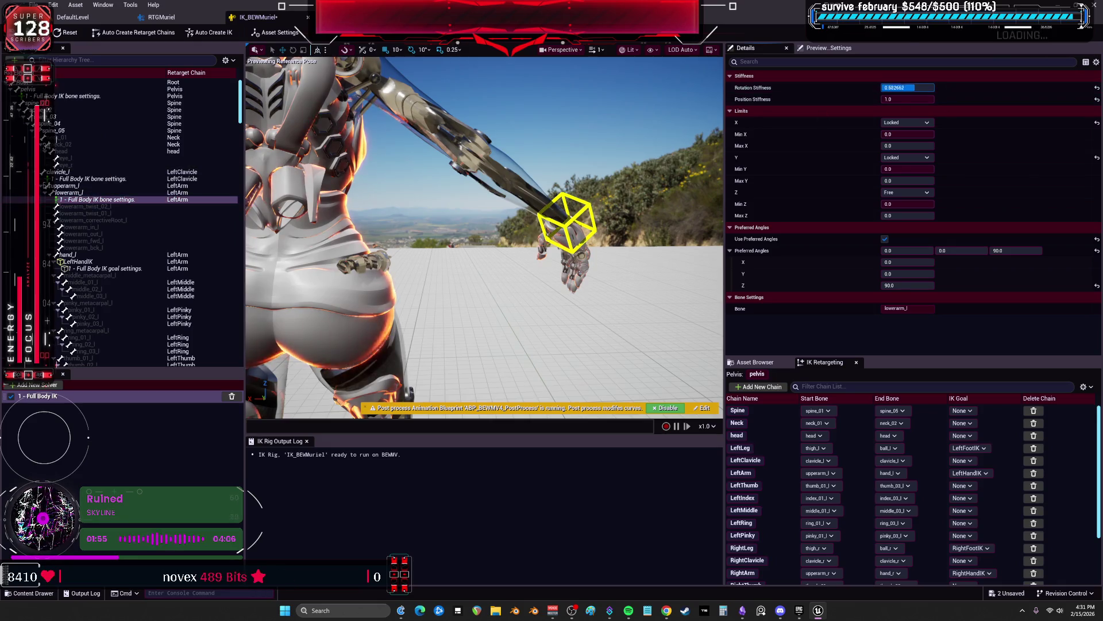
pyautogui.scroll(-3, 144, 259)
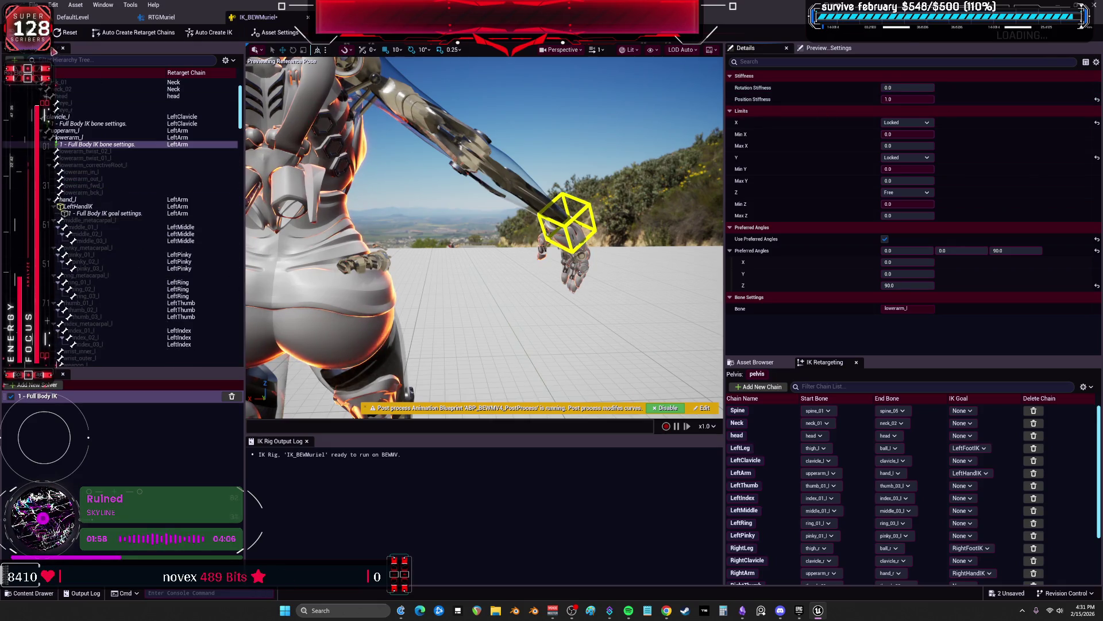
pyautogui.click(162, 18)
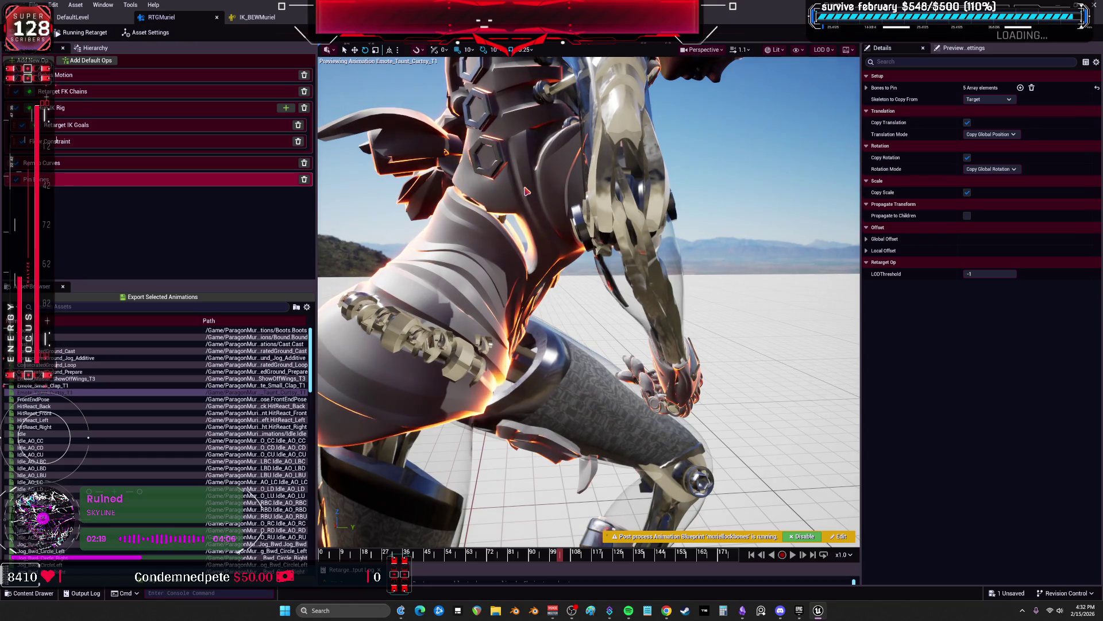
# Disable IK on the RightArm goal and raise its blend to source rotation
pyautogui.click(115, 122)
pyautogui.click(962, 123)
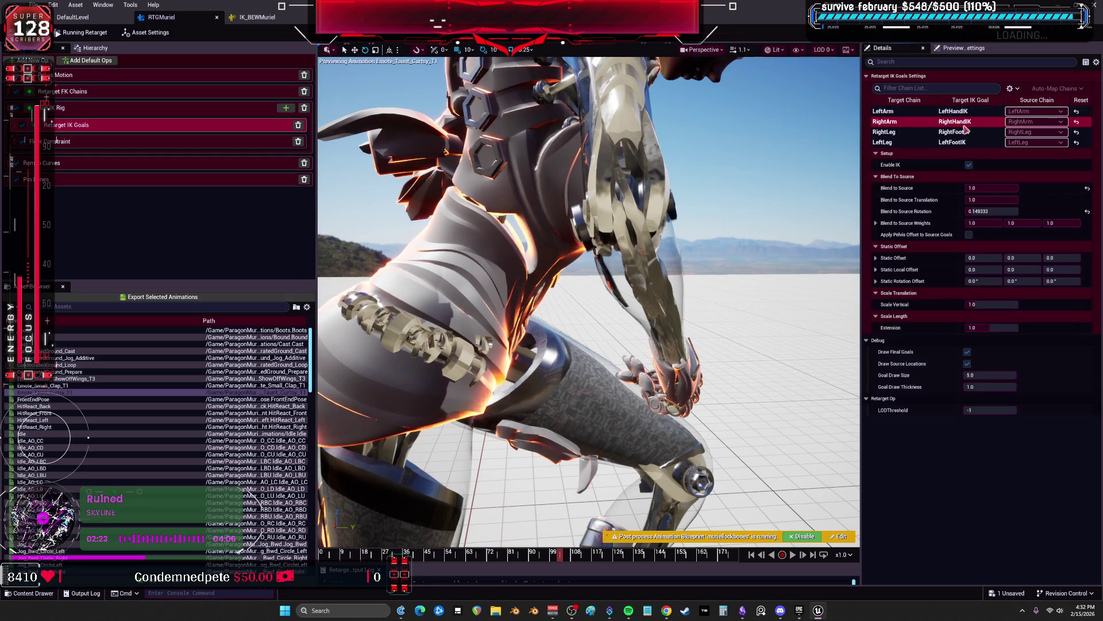
pyautogui.click(969, 165)
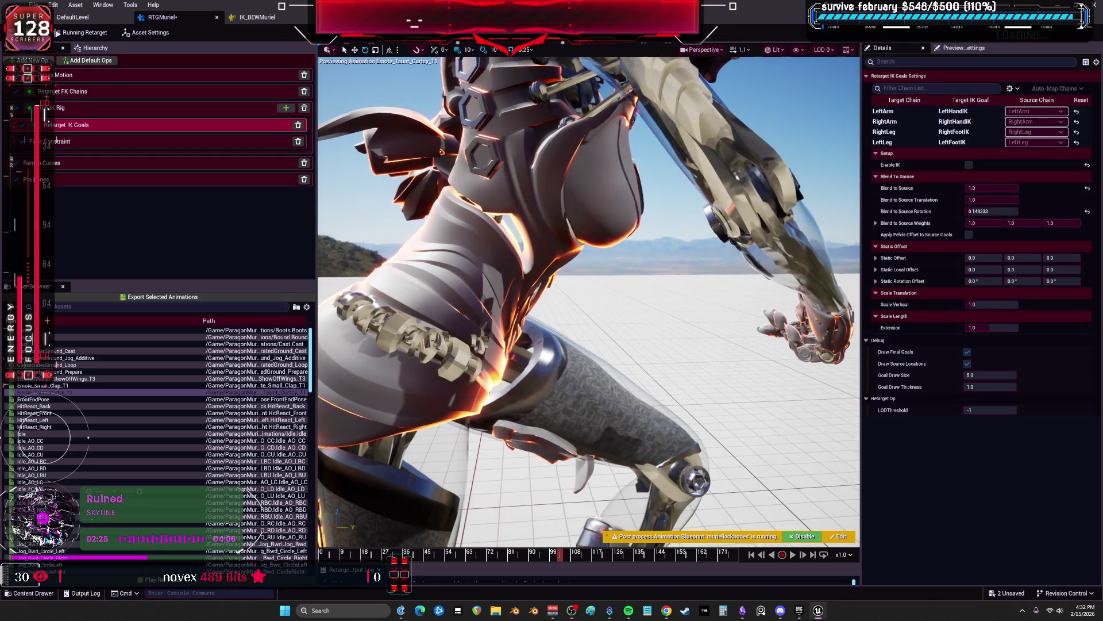
pyautogui.moveTo(993, 211); pyautogui.dragTo(1006, 211)
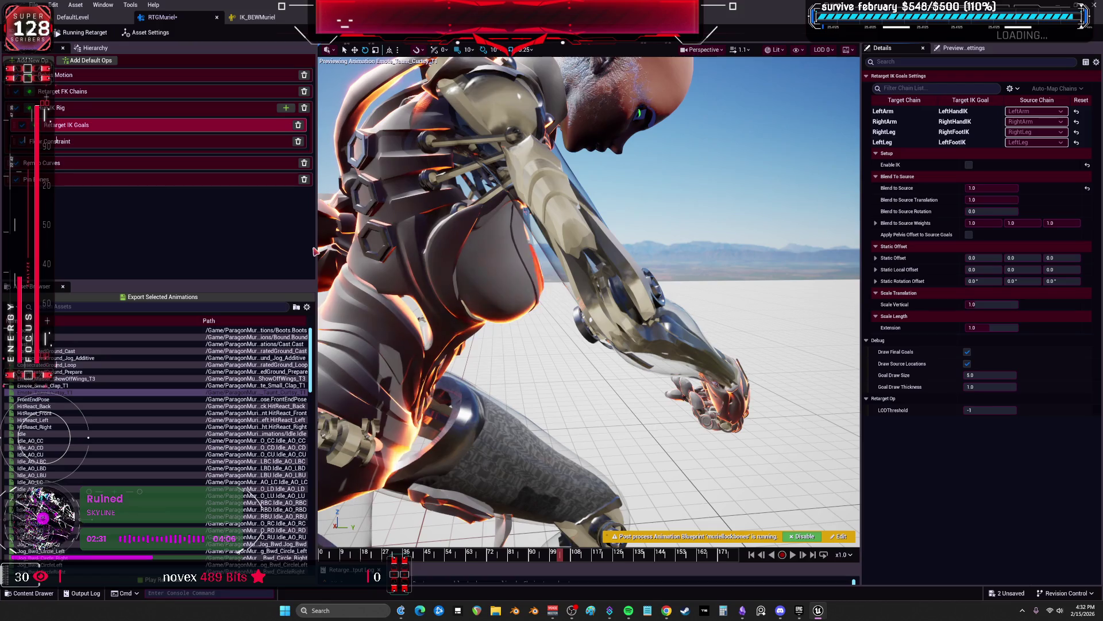
# Set the RightArm FK chain's rotation mode to One to One and disable its FK
pyautogui.click(83, 110)
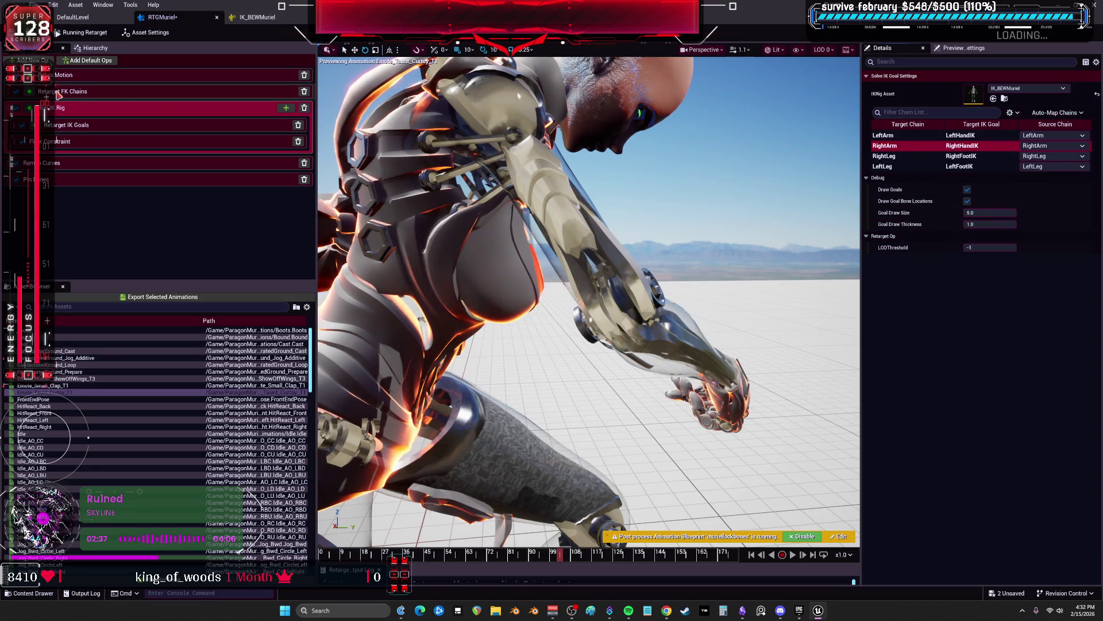
pyautogui.click(58, 94)
pyautogui.scroll(-3, 940, 201)
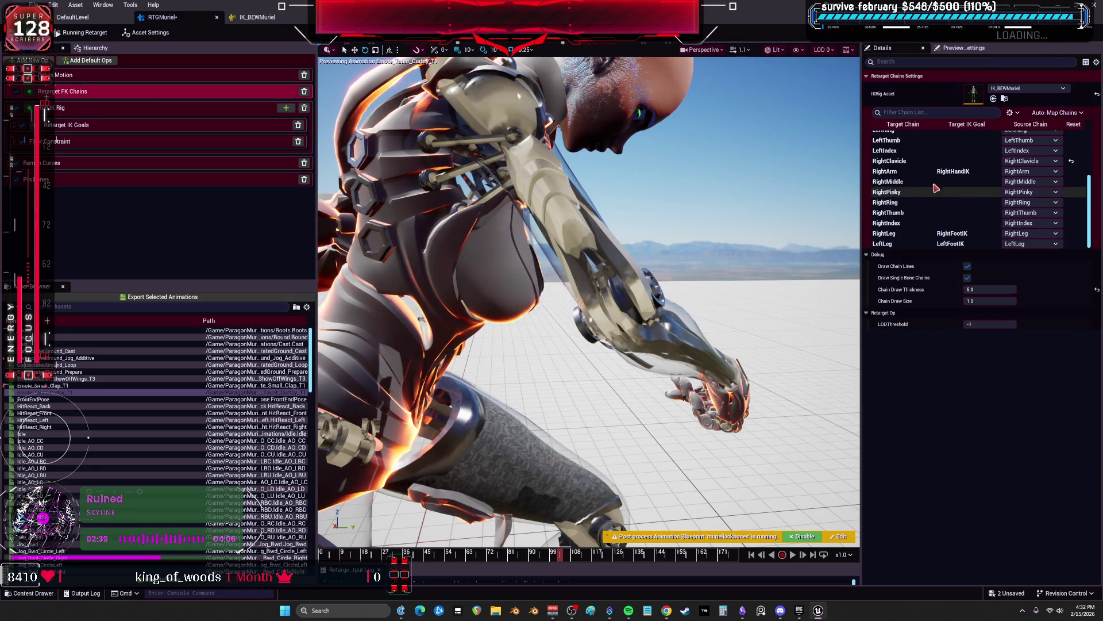
pyautogui.click(924, 173)
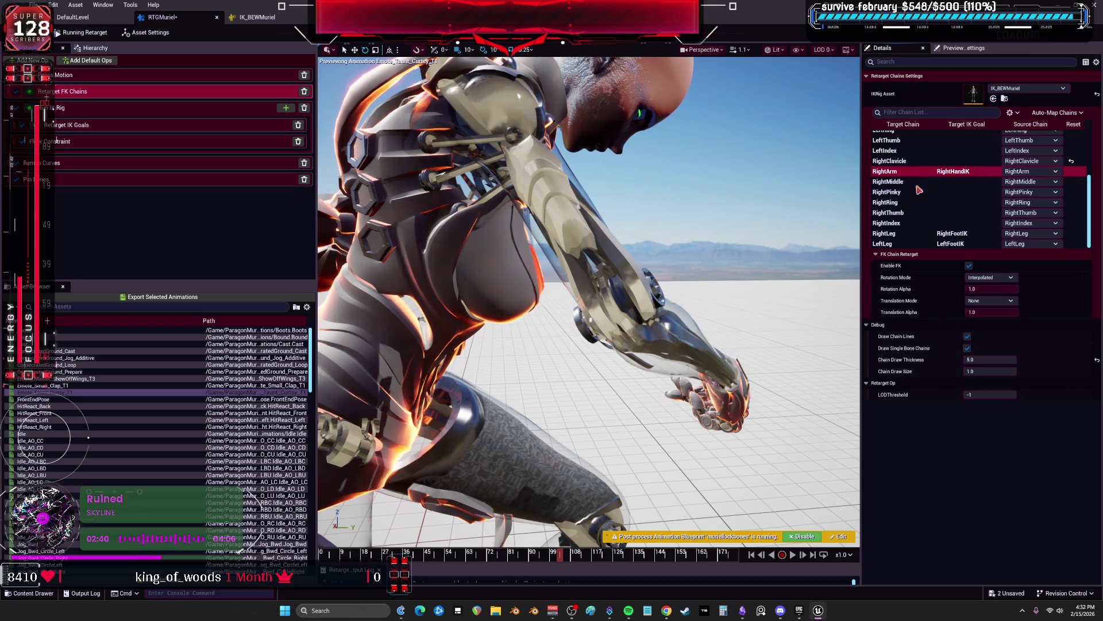
pyautogui.click(989, 278)
pyautogui.click(987, 293)
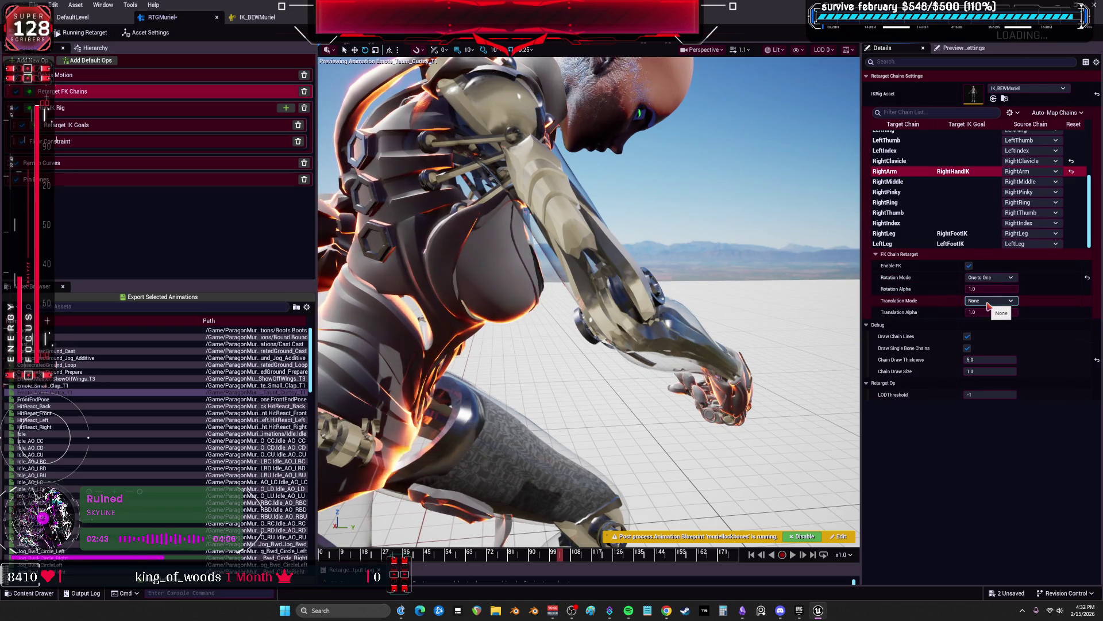
pyautogui.click(991, 303)
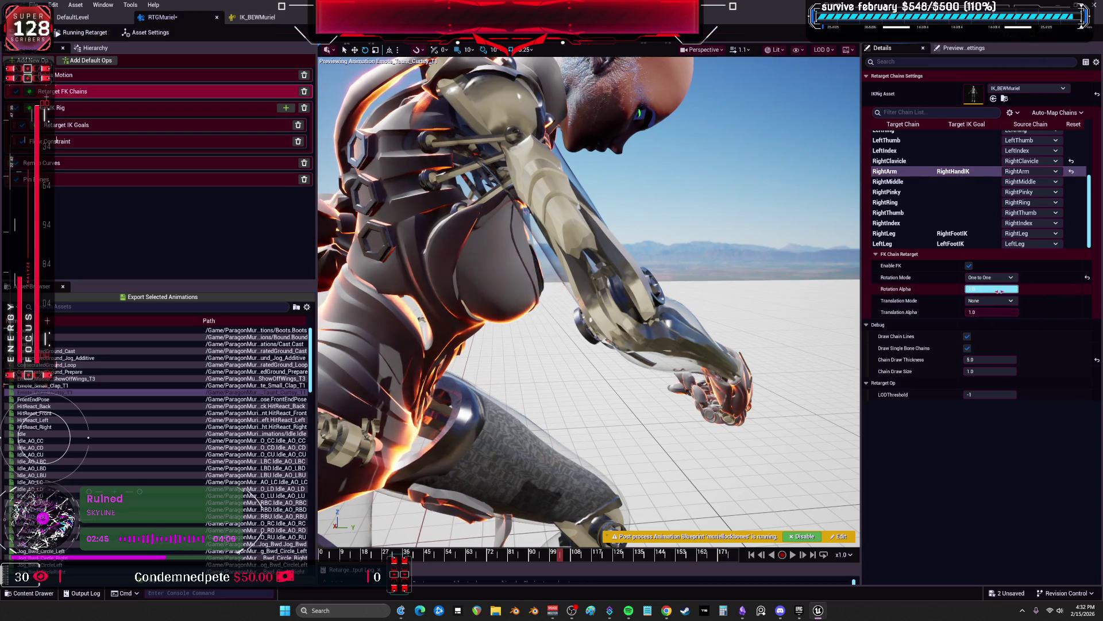
pyautogui.click(969, 266)
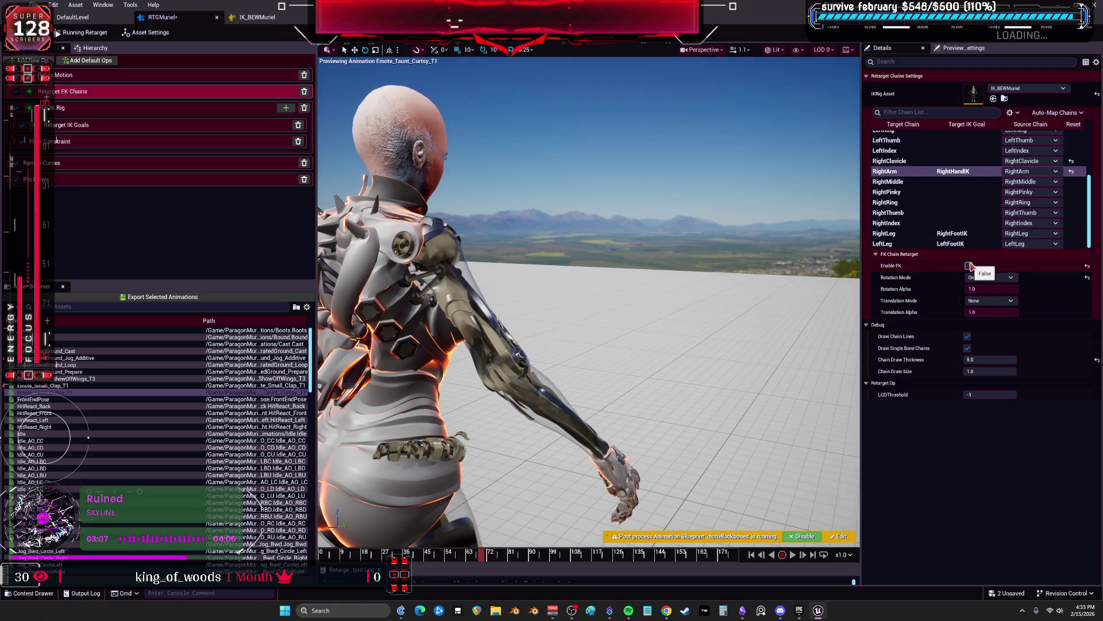
# Select the RightArm IK goal and preview Idle_AO_RBU, Jog_Bwd_Pivot_180, then Jog_Fwd_DownHill on the robot
pyautogui.click(156, 115)
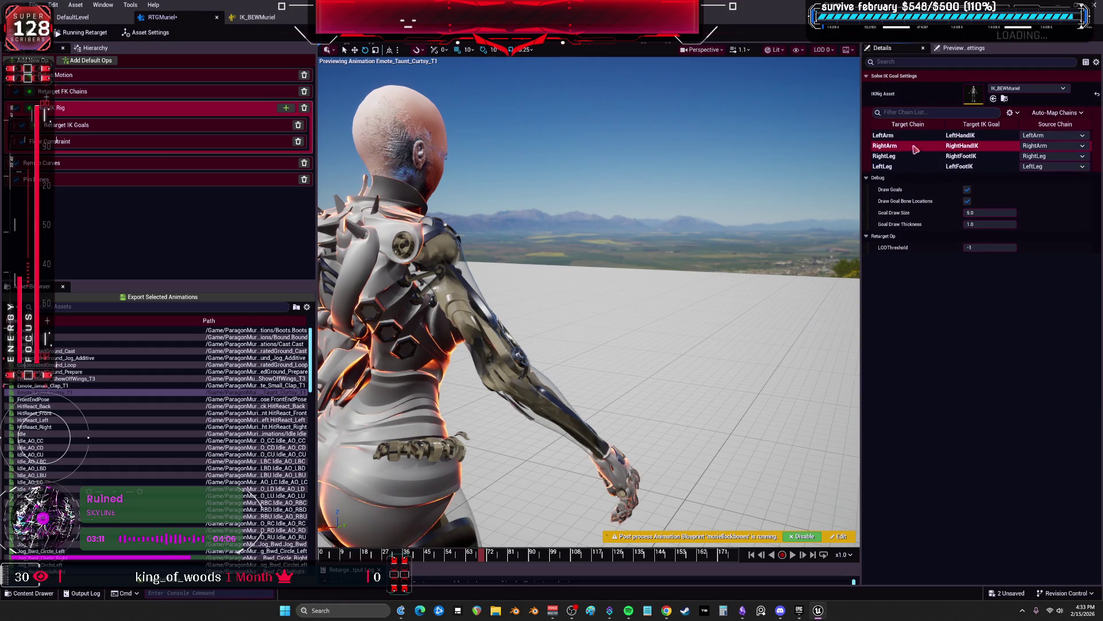
pyautogui.click(97, 132)
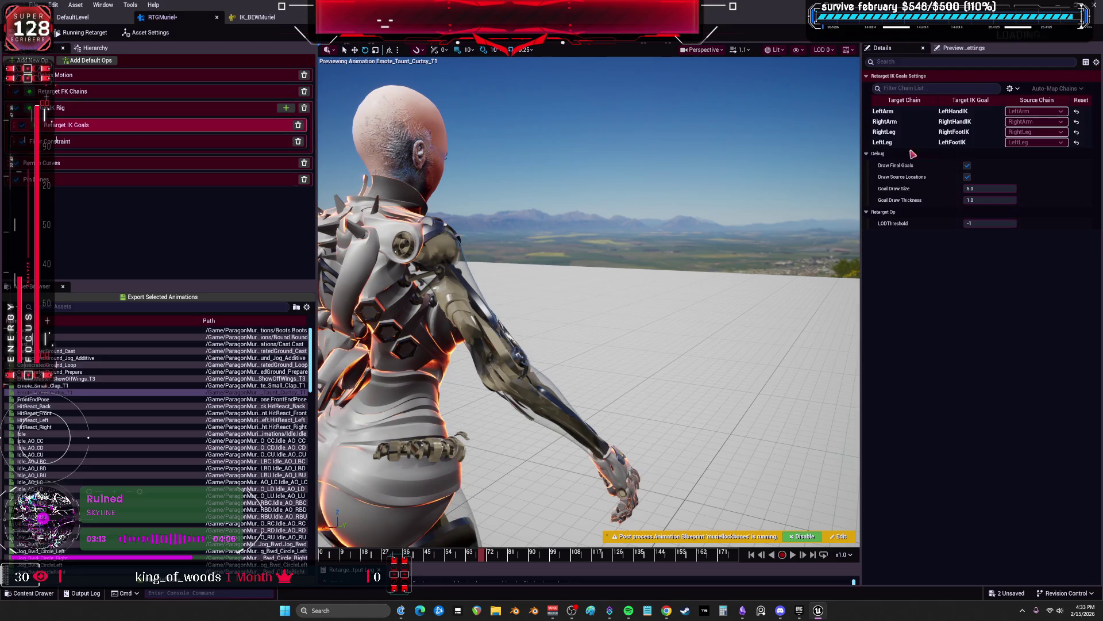
pyautogui.click(892, 122)
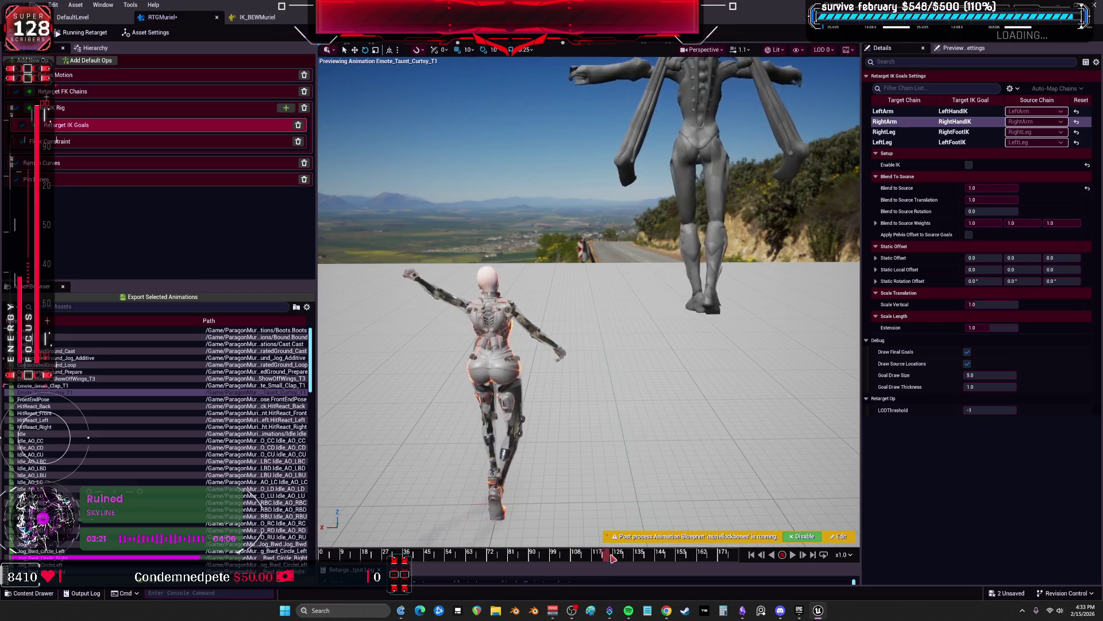
pyautogui.scroll(-1, 101, 501)
pyautogui.click(100, 502)
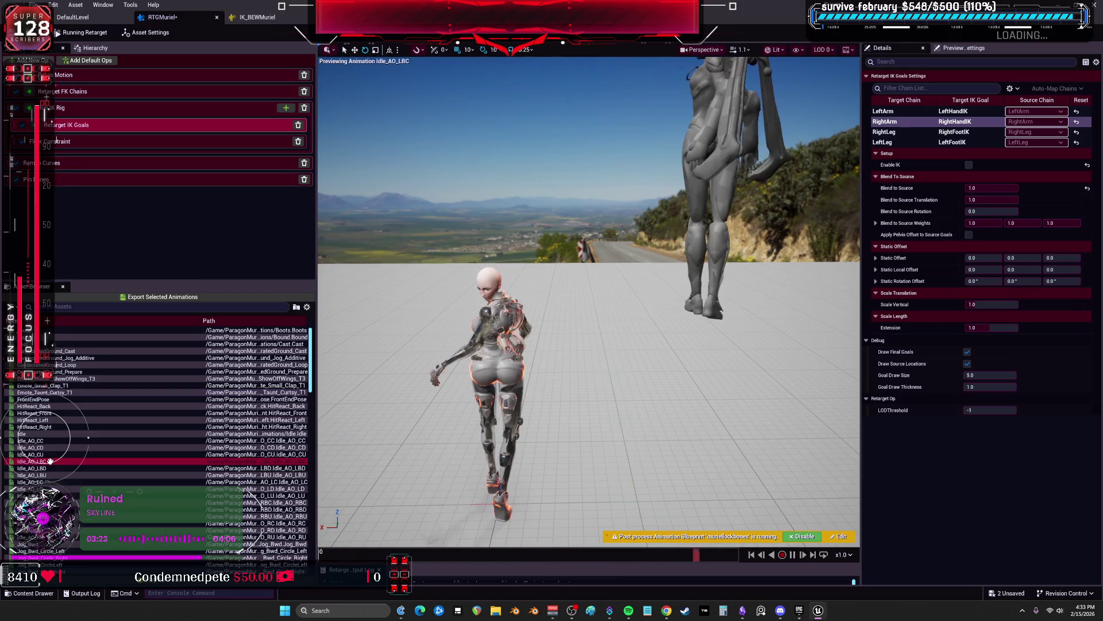
pyautogui.scroll(-5, 102, 501)
pyautogui.click(103, 503)
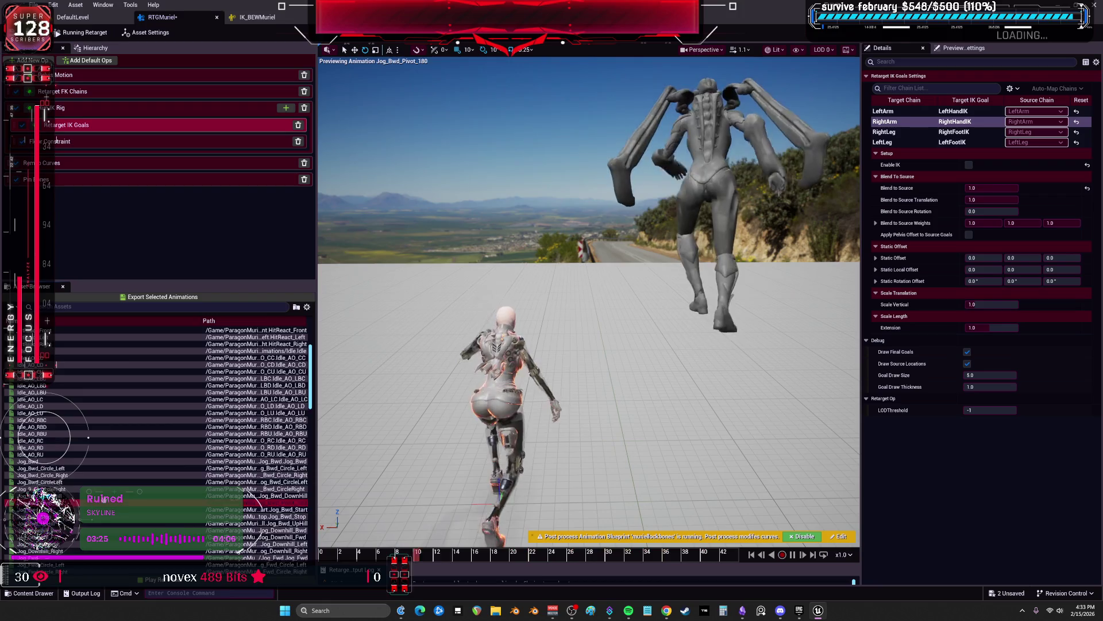
pyautogui.scroll(-6, 105, 510)
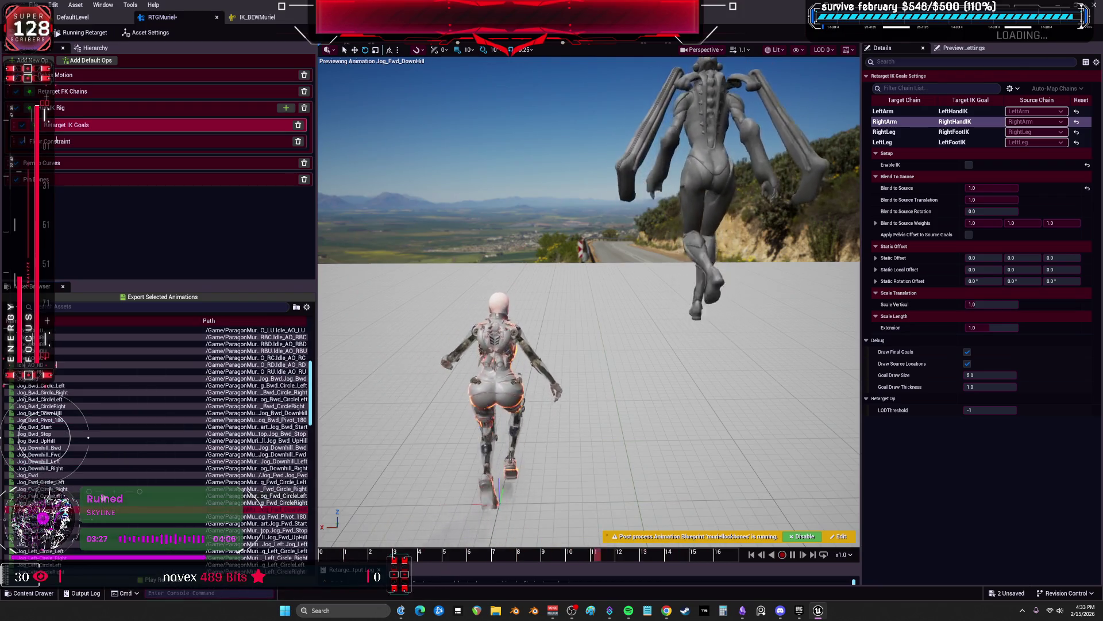
pyautogui.click(106, 509)
# Enable IK on the RightArm goal and pause the Jog_Fwd_DownHill preview
pyautogui.scroll(5, 437, 416)
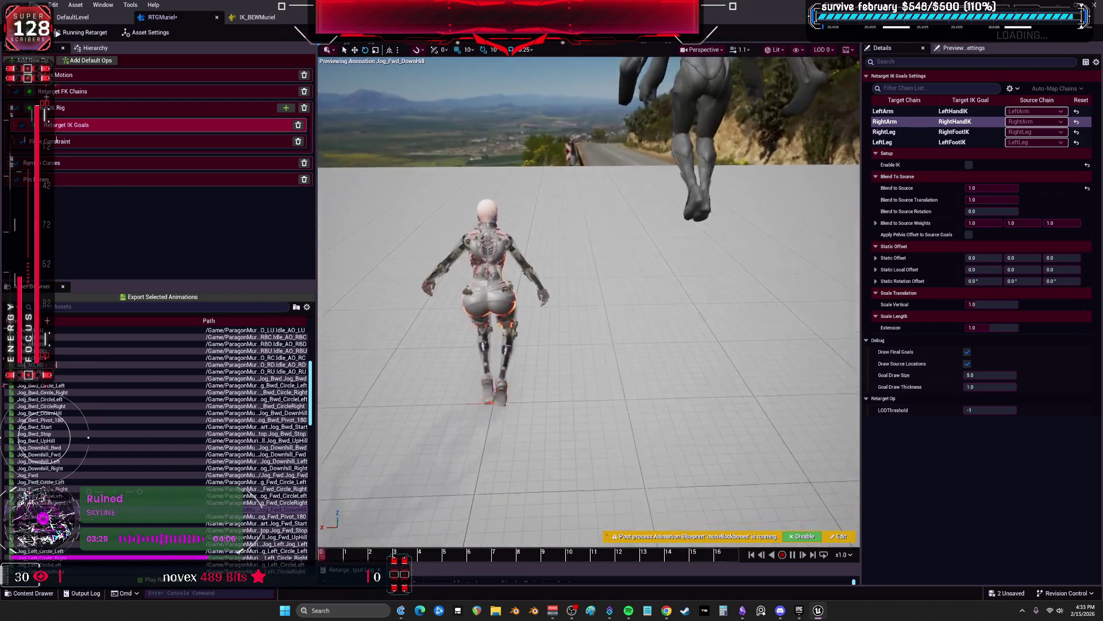
pyautogui.scroll(5, 589, 309)
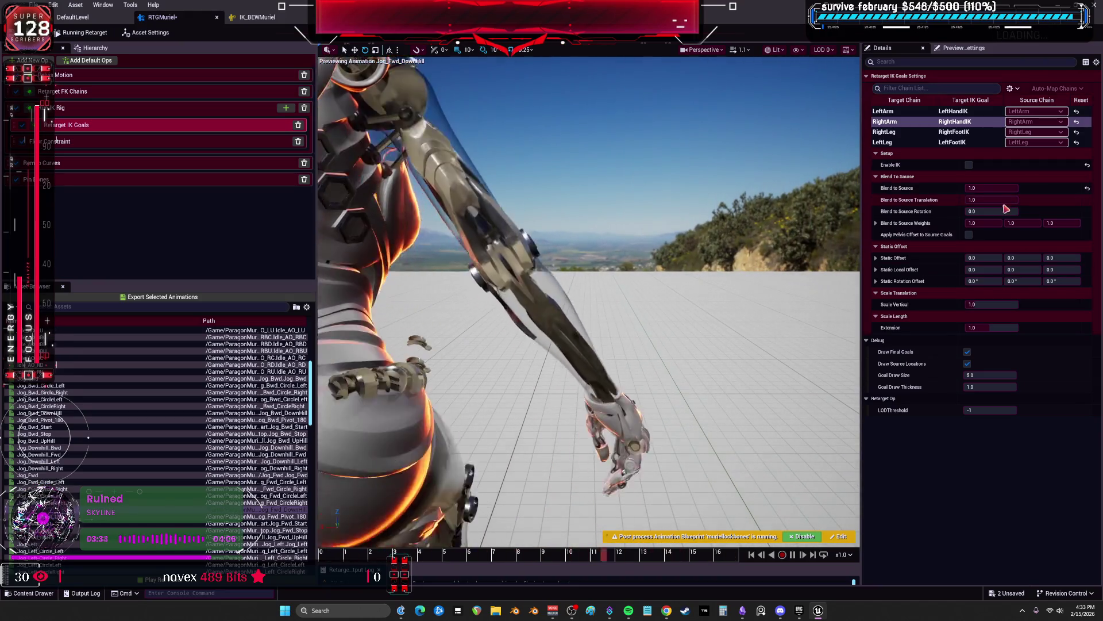
pyautogui.click(969, 165)
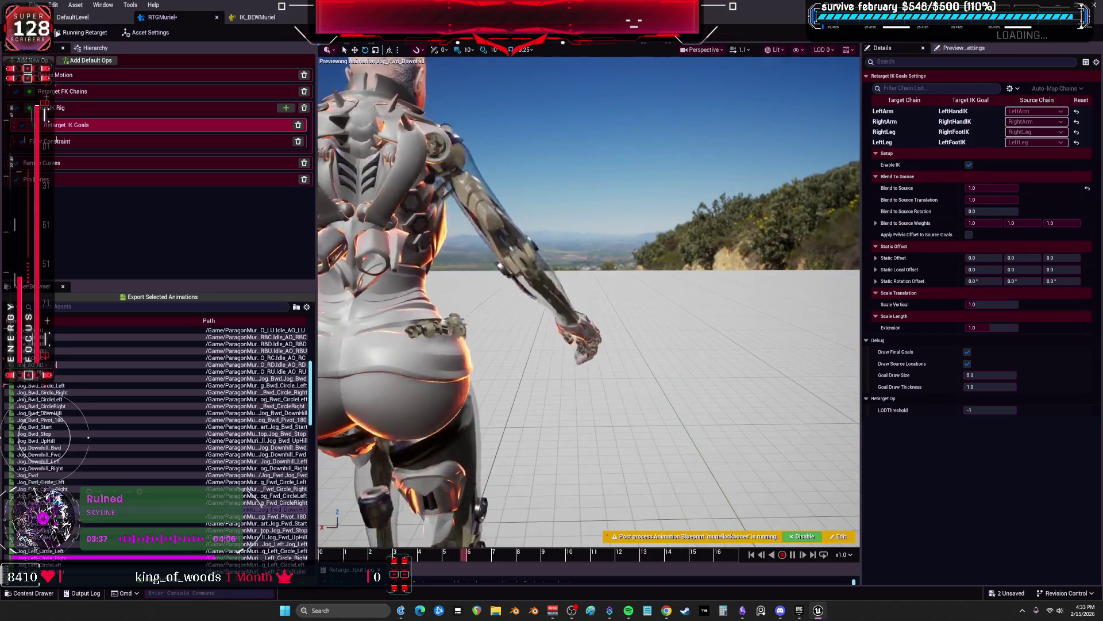
pyautogui.click(792, 555)
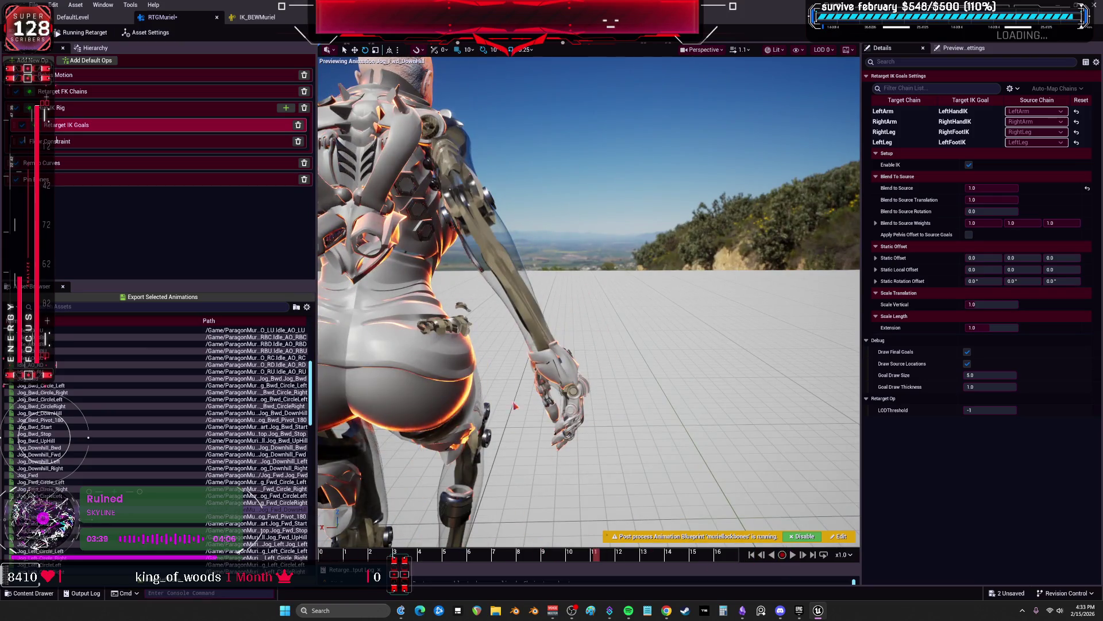
pyautogui.scroll(-5, 513, 421)
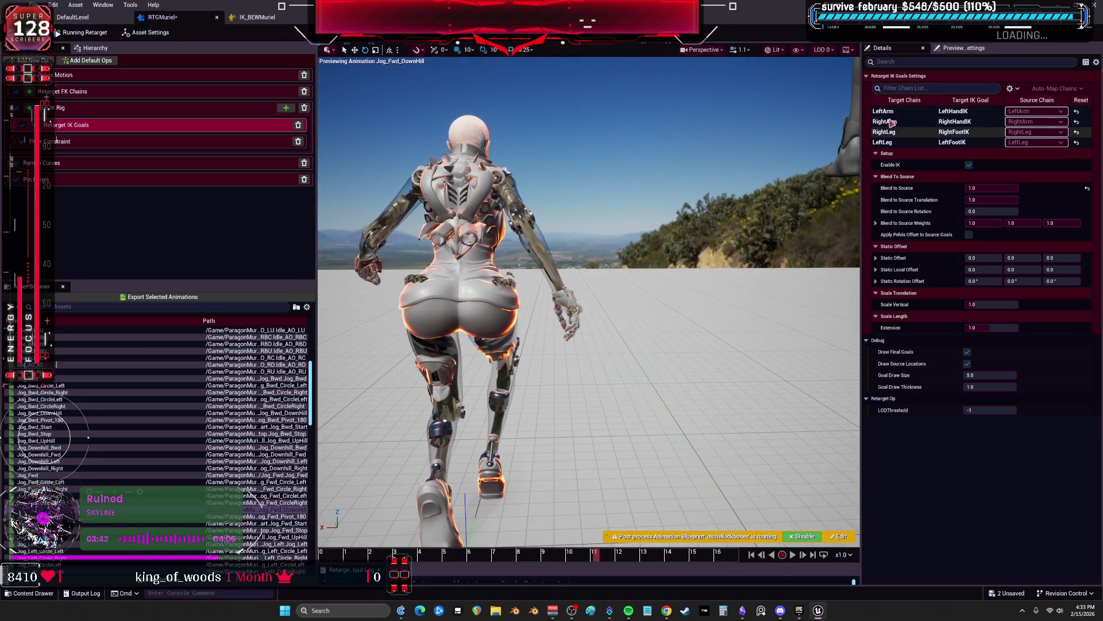
# Set the LeftArm FK chain to One to One rotation with FK disabled
pyautogui.click(86, 111)
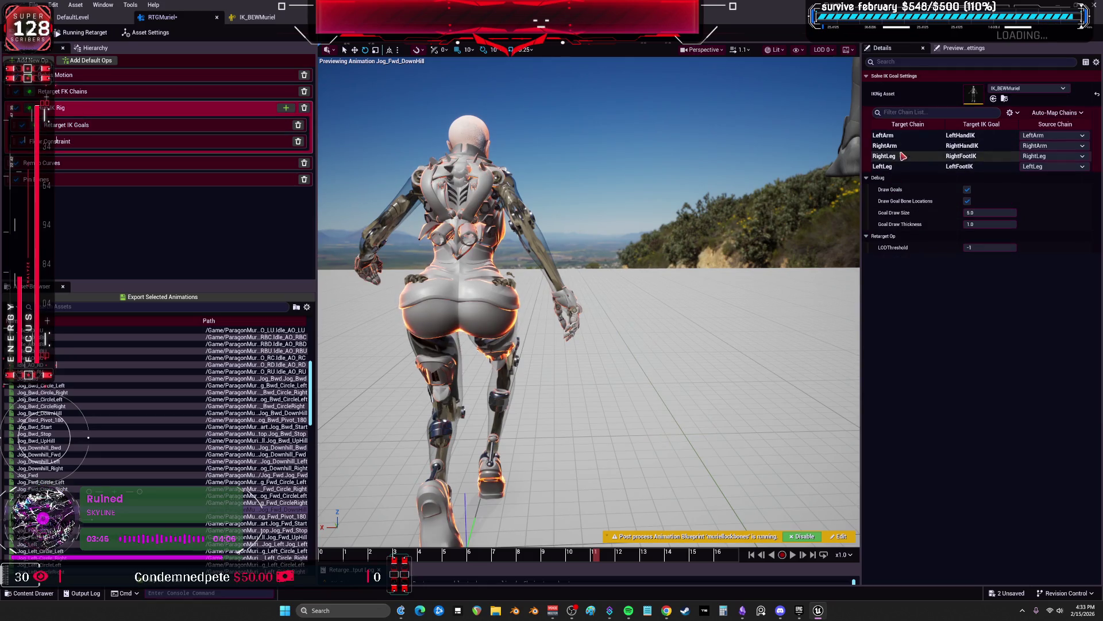
pyautogui.click(133, 92)
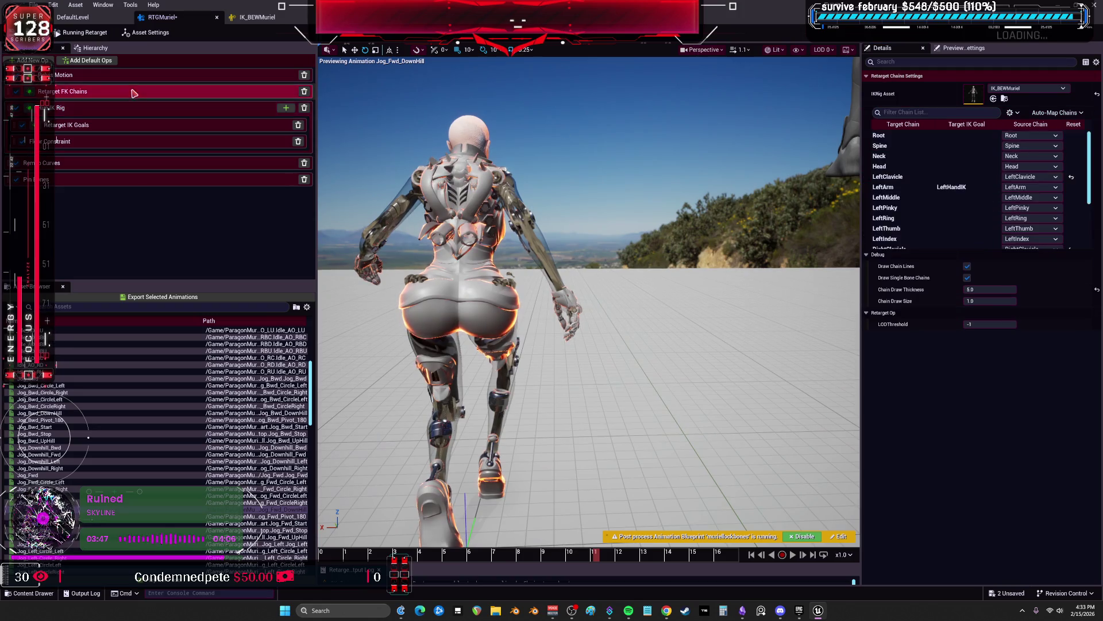
pyautogui.scroll(-3, 944, 213)
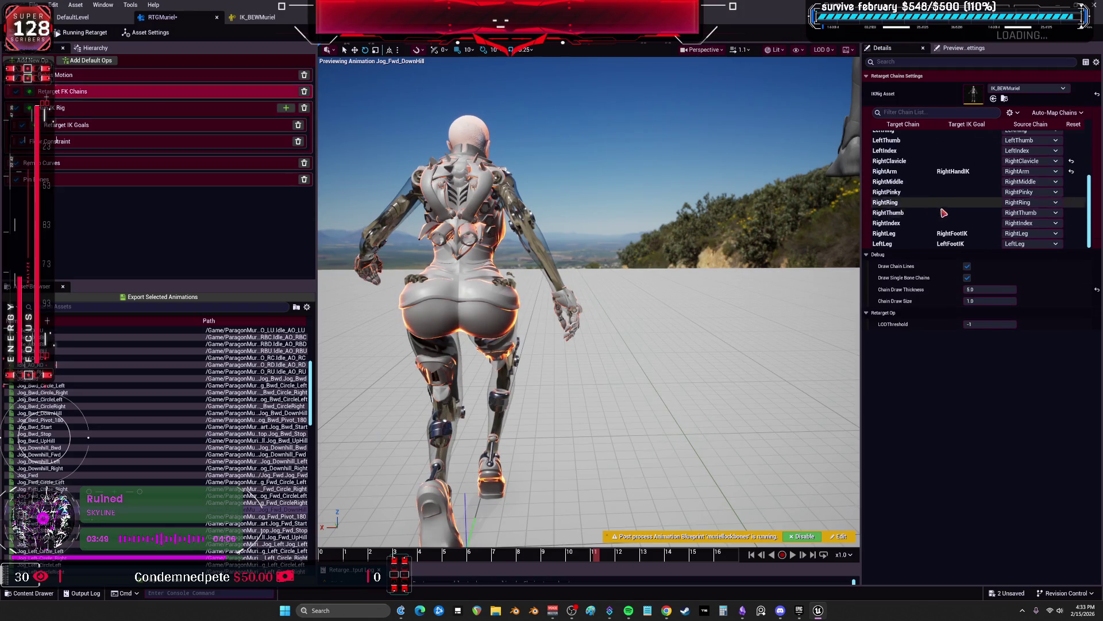
pyautogui.click(913, 234)
pyautogui.scroll(3, 908, 191)
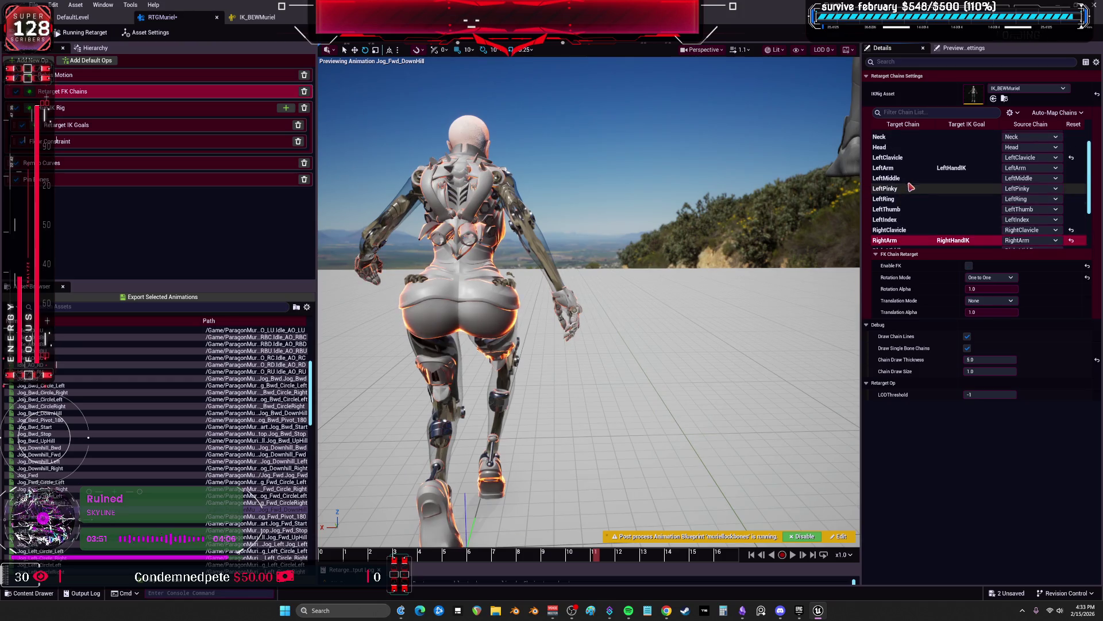
pyautogui.click(979, 302)
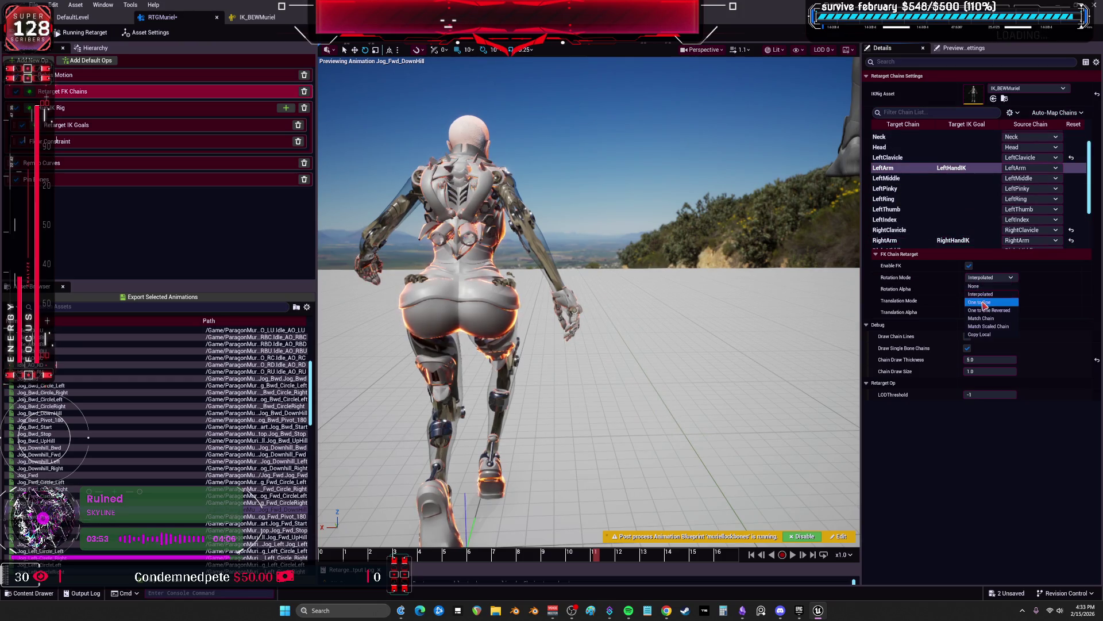
pyautogui.click(969, 266)
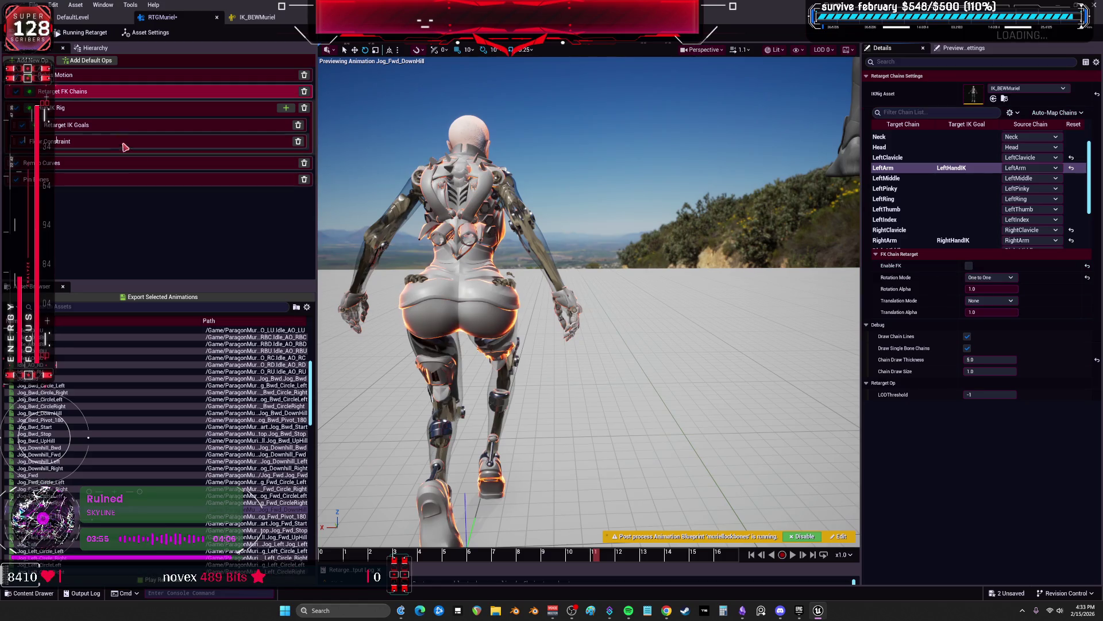
# Enable IK on the LeftArm goal in Retarget IK Goals
pyautogui.click(86, 124)
pyautogui.click(86, 125)
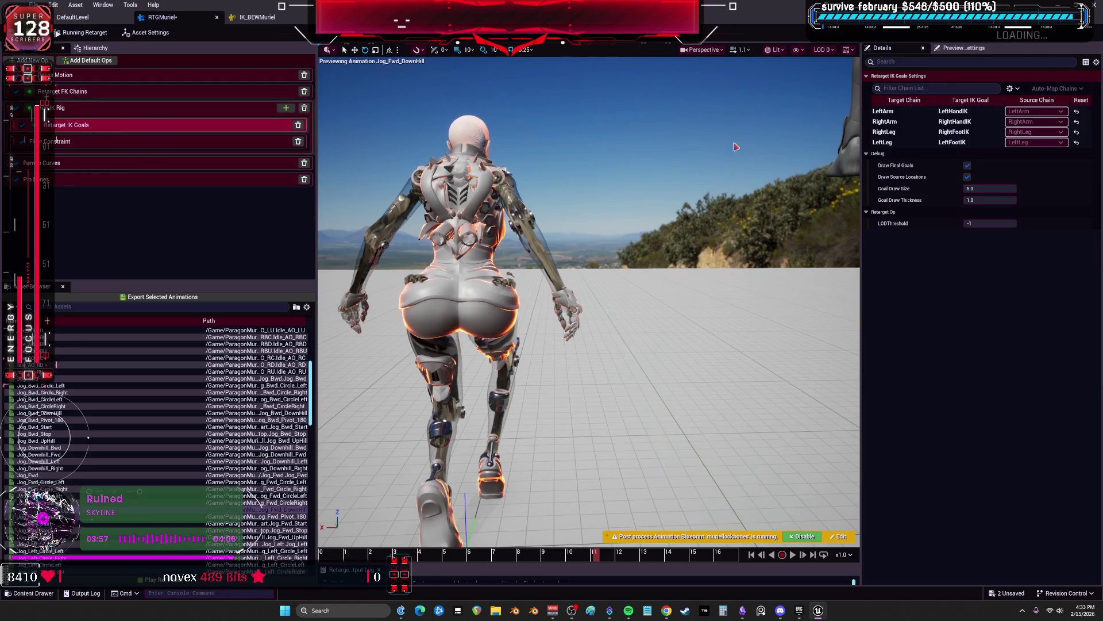
pyautogui.click(904, 114)
pyautogui.click(969, 165)
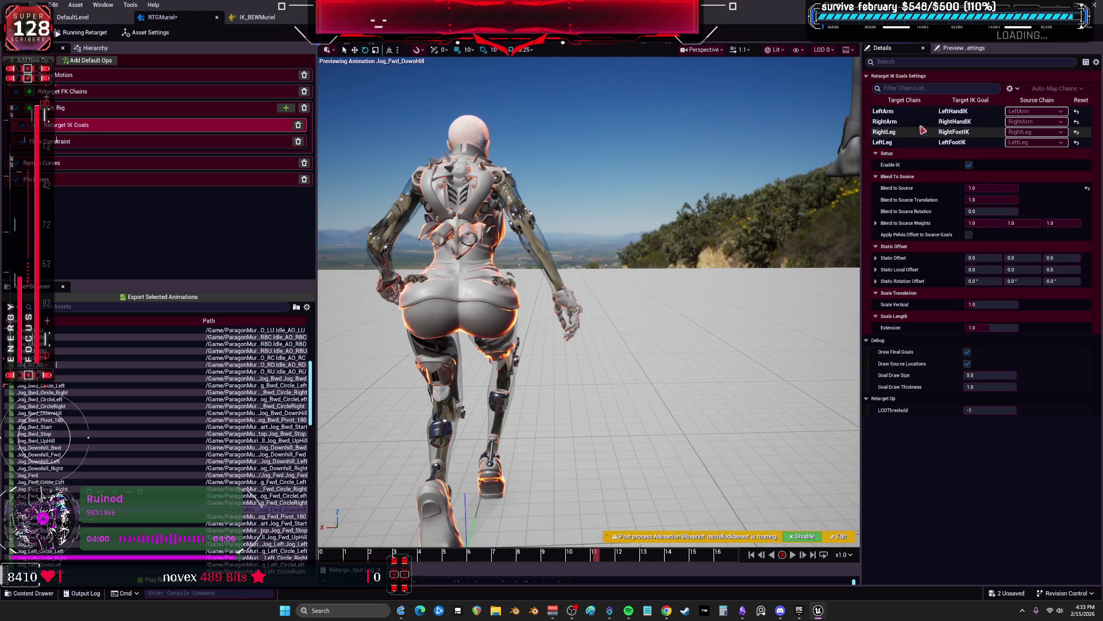
# Preview Jog_Bwd_CircleLeft, Bound, ConsecratedGround_Jog_Additive and ConsecratedGround_Prepare on the robot
pyautogui.click(914, 123)
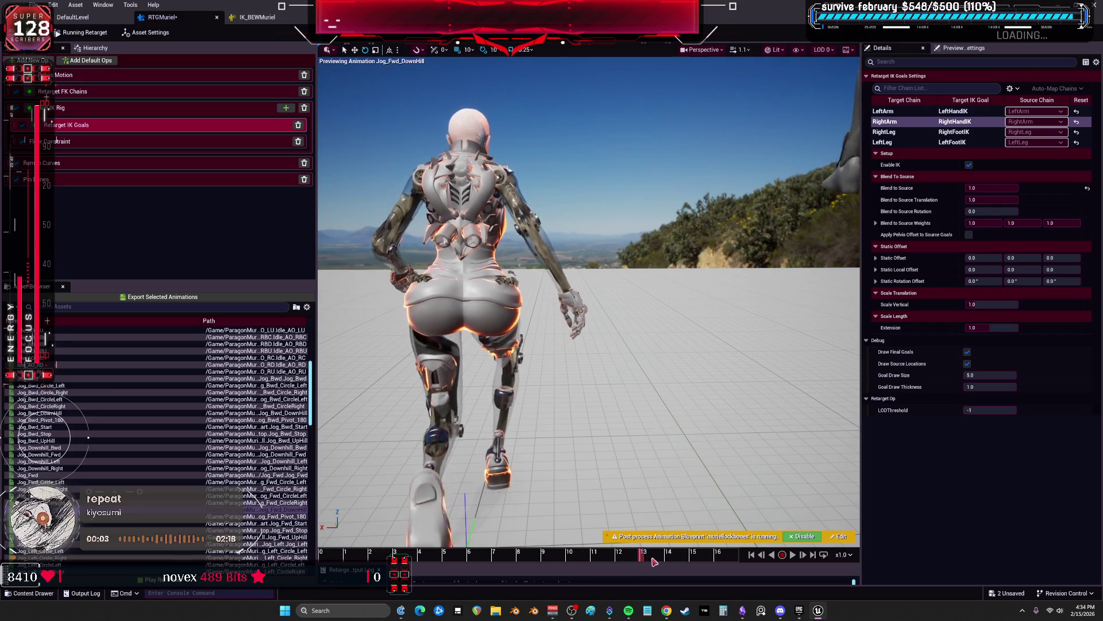
pyautogui.moveTo(693, 343)
pyautogui.mouseDown()
pyautogui.moveTo(660, 367)
pyautogui.moveTo(477, 345)
pyautogui.moveTo(483, 380)
pyautogui.mouseUp()
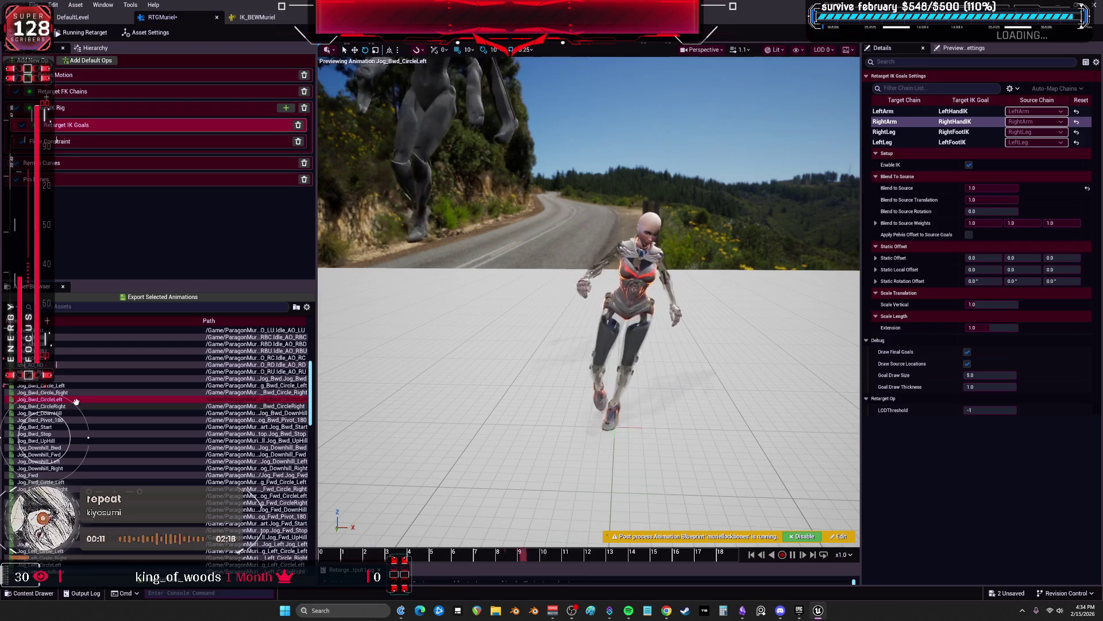
pyautogui.click(65, 400)
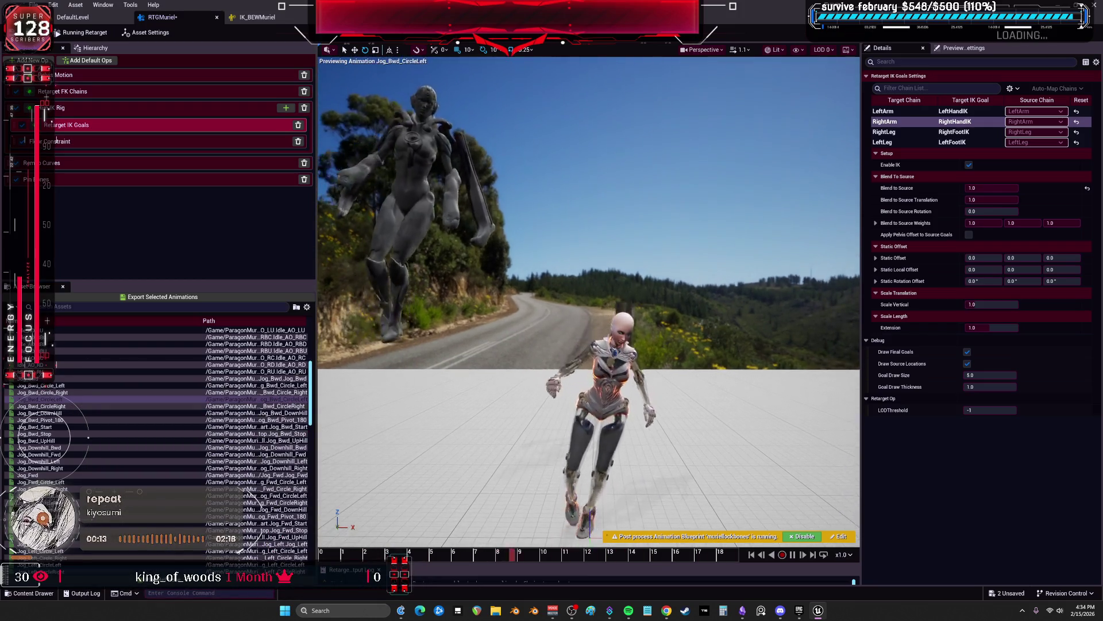
pyautogui.scroll(3, 119, 388)
pyautogui.scroll(5, 119, 389)
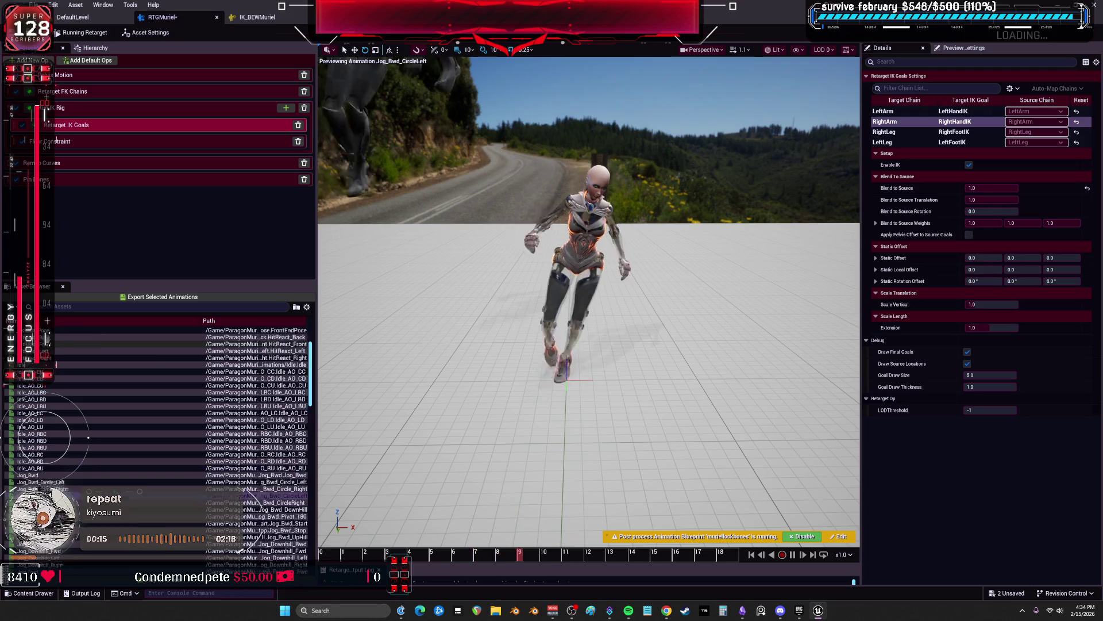
pyautogui.click(49, 338)
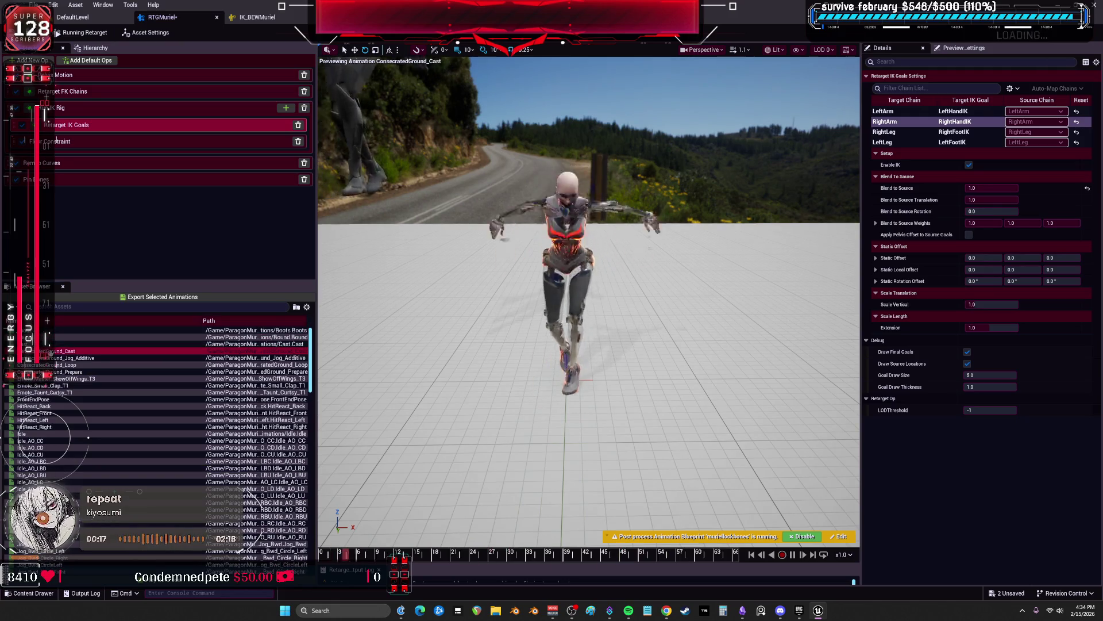
pyautogui.moveTo(487, 285); pyautogui.dragTo(641, 273)
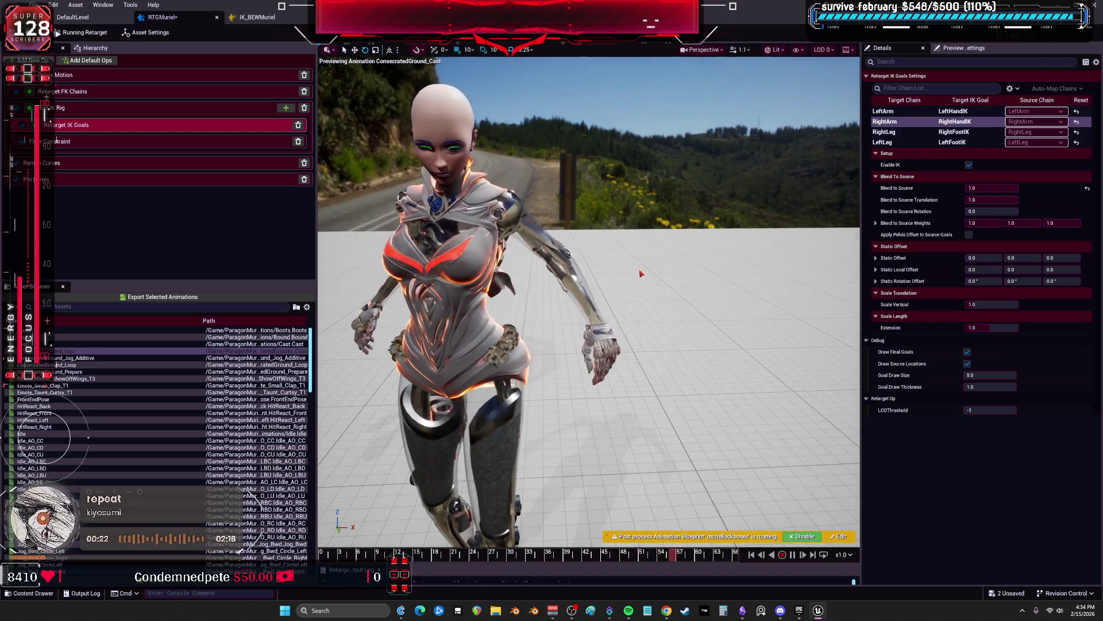
pyautogui.click(56, 357)
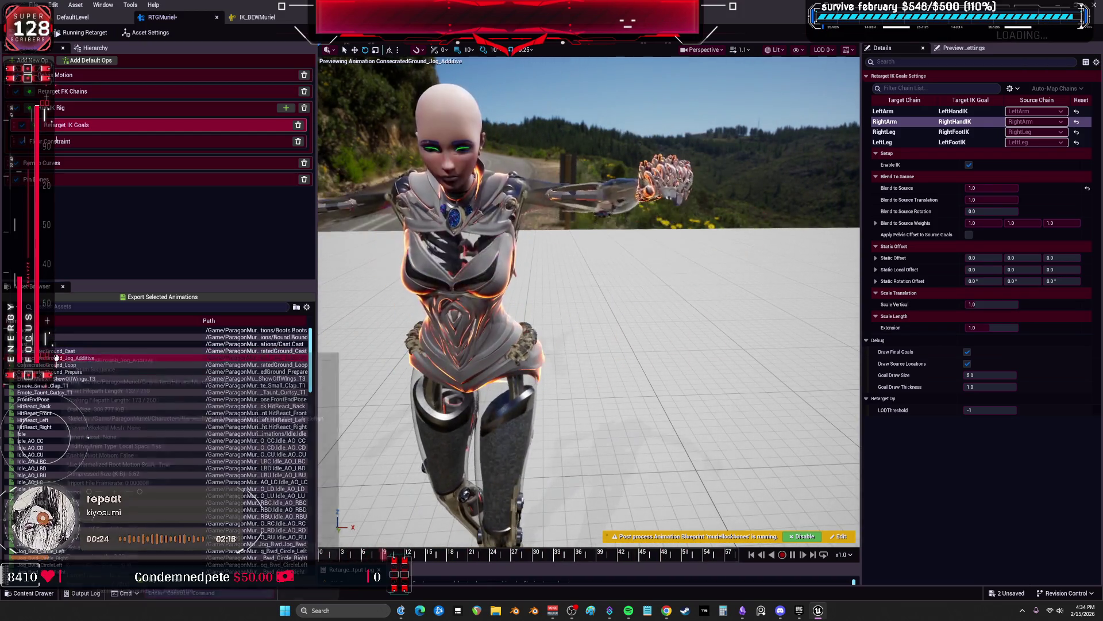
pyautogui.click(74, 372)
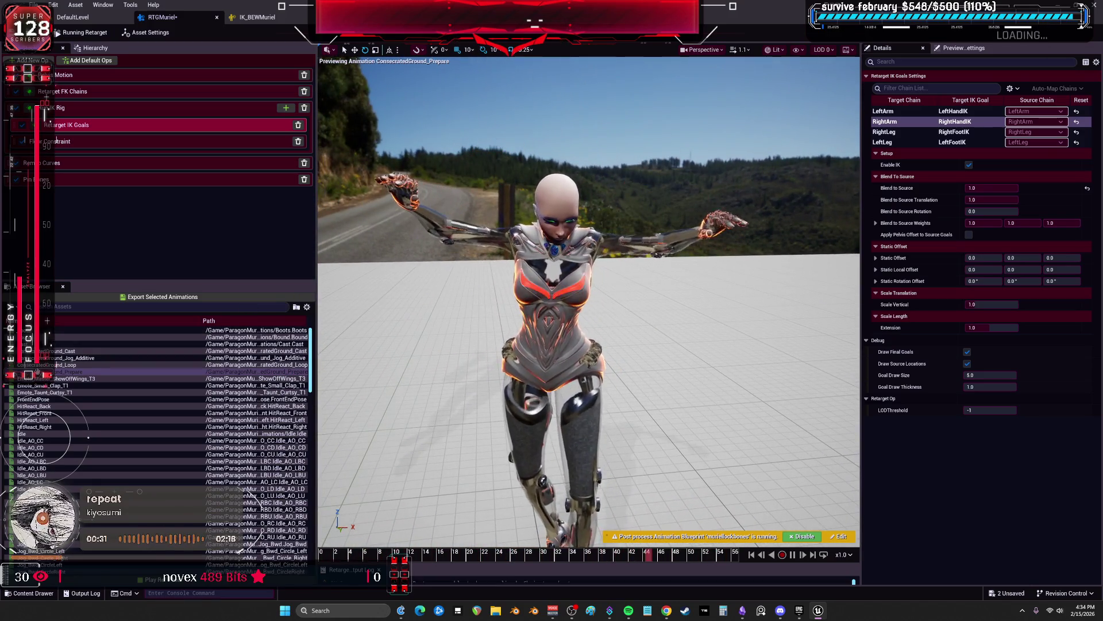
# Preview Emote_Small_Clap_T1, FrontEndPose, Idle_AO_CC and Idle_AO_LBC on the robot
pyautogui.click(68, 385)
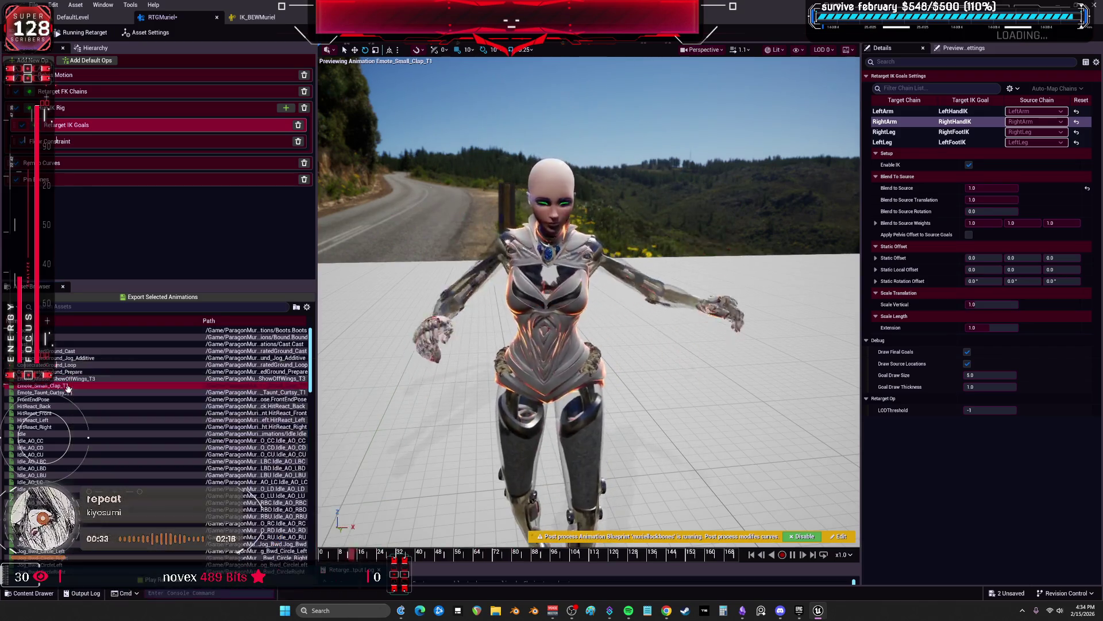
pyautogui.press('Down')
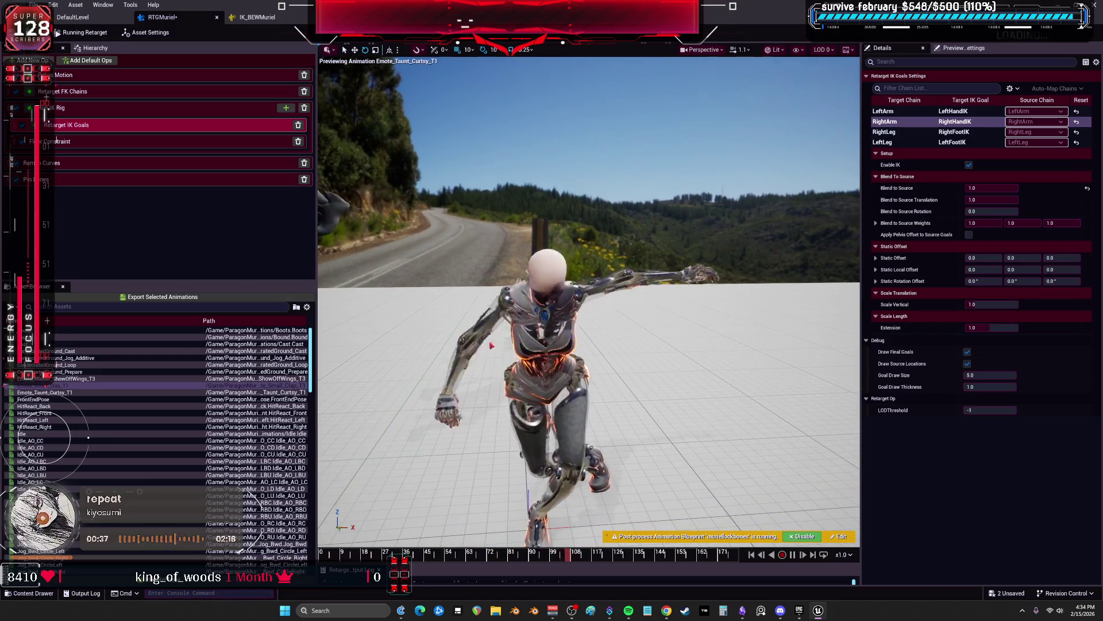
pyautogui.press('Up')
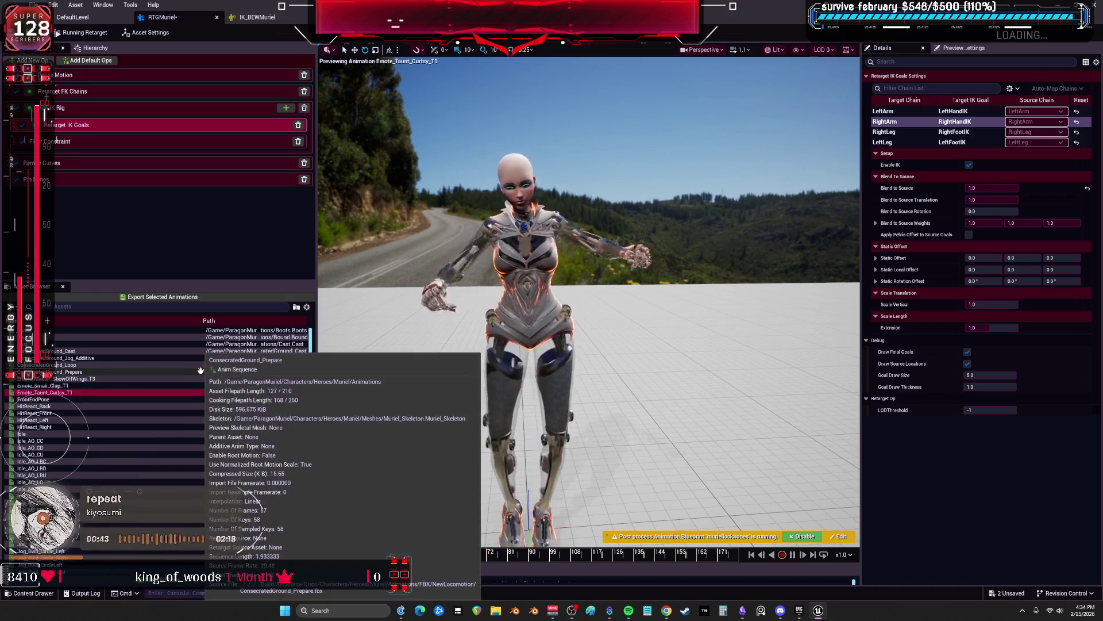
pyautogui.scroll(-3, 201, 364)
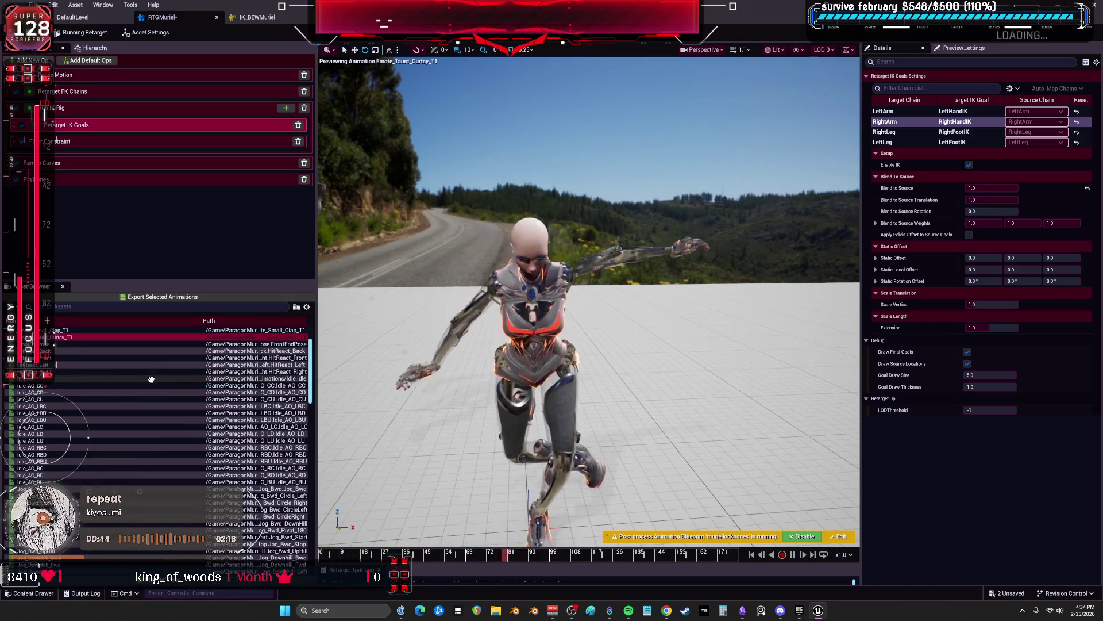
pyautogui.click(54, 343)
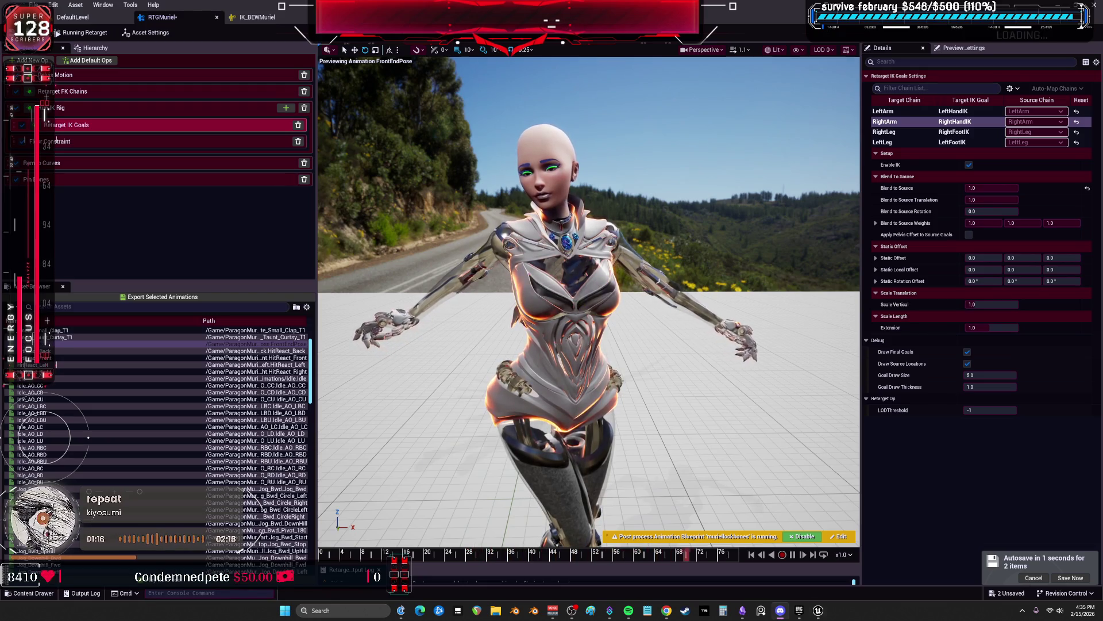
pyautogui.click(32, 385)
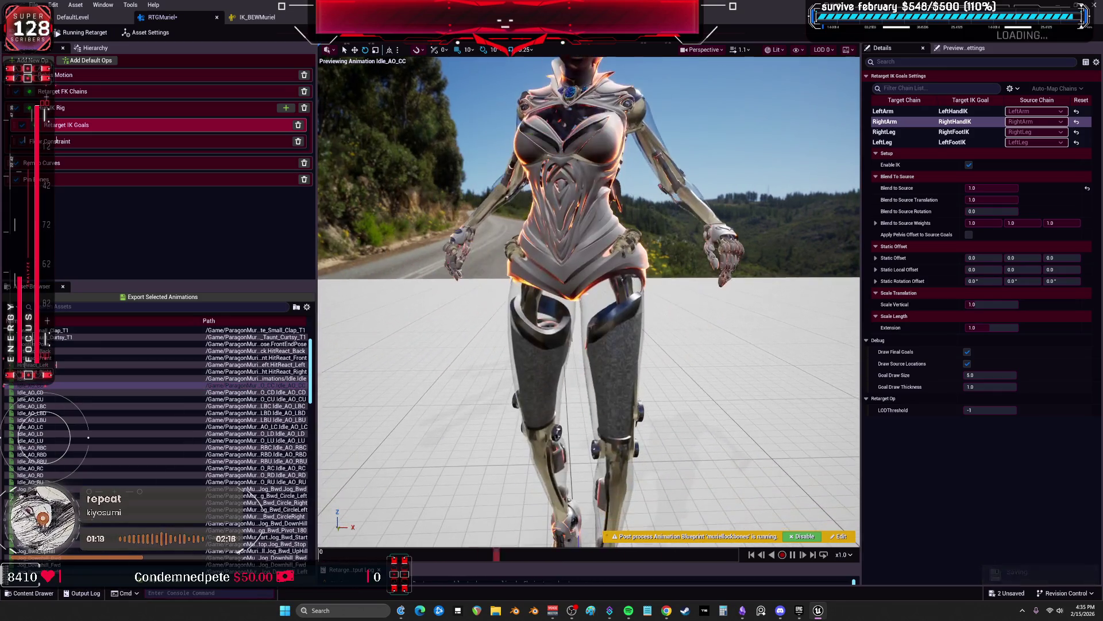
pyautogui.click(58, 406)
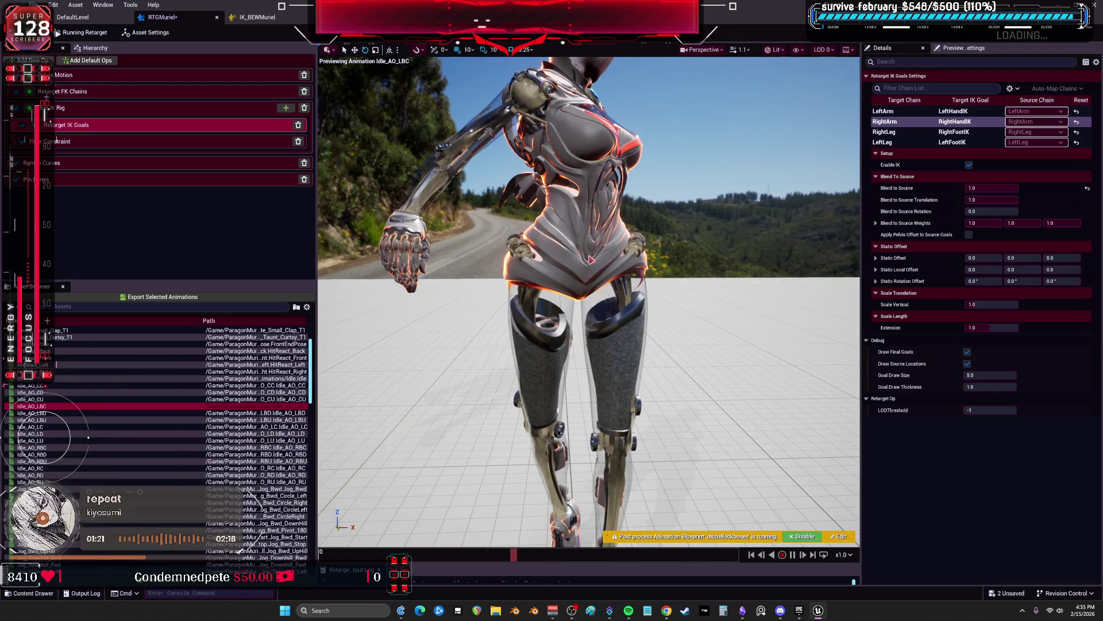
# Preview Jog_Fwd_Circle_Right, Jog_Right_DownHill, Jump_Apex and Jump_Recovery up close on the robot
pyautogui.moveTo(493, 291); pyautogui.dragTo(494, 291)
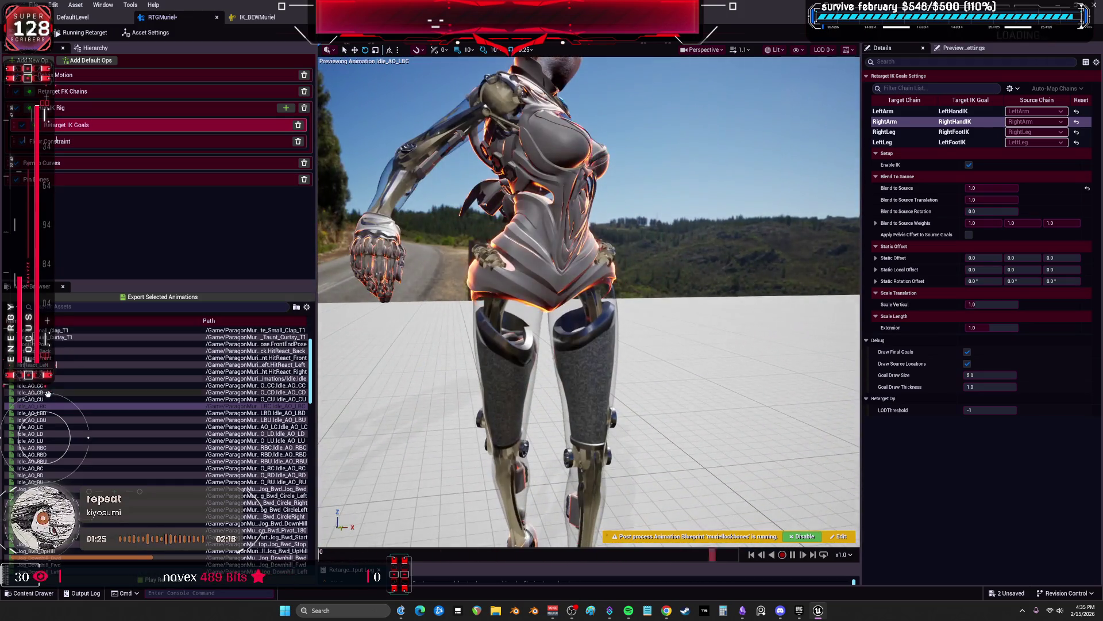
pyautogui.scroll(-2, 69, 412)
pyautogui.scroll(-9, 69, 412)
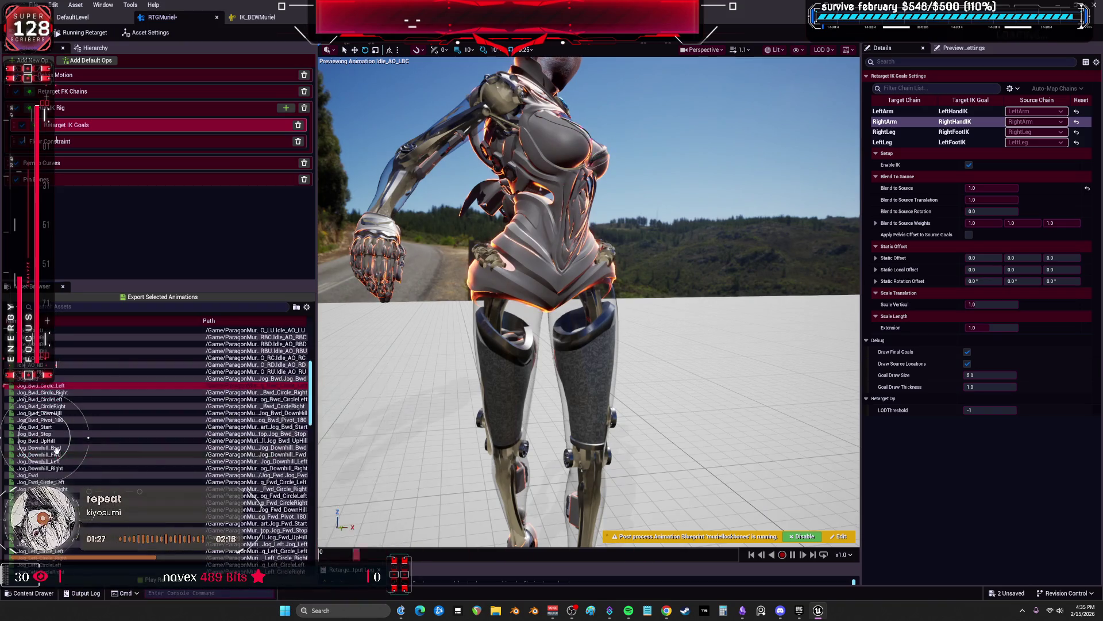
pyautogui.scroll(1, 59, 442)
pyautogui.click(52, 391)
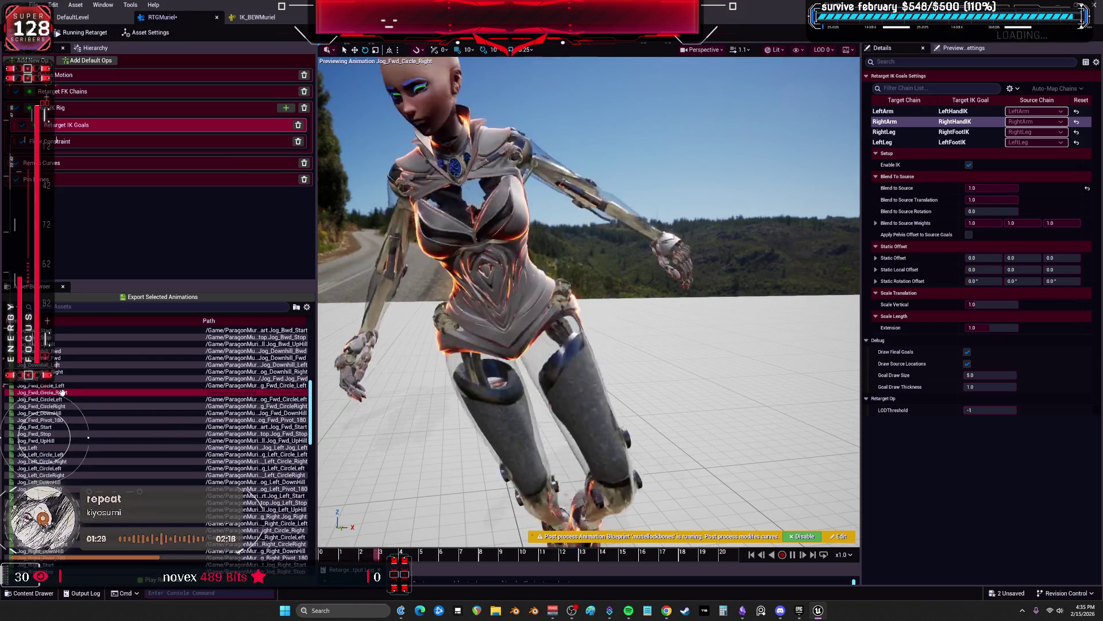
pyautogui.scroll(-4, 60, 413)
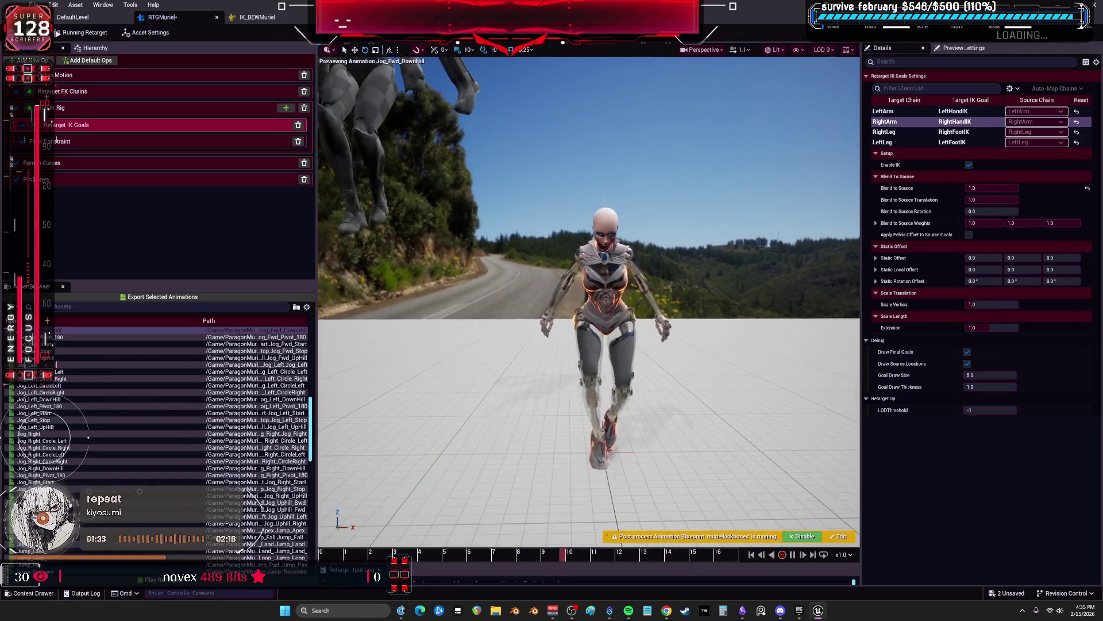
pyautogui.scroll(-2, 51, 457)
pyautogui.click(68, 440)
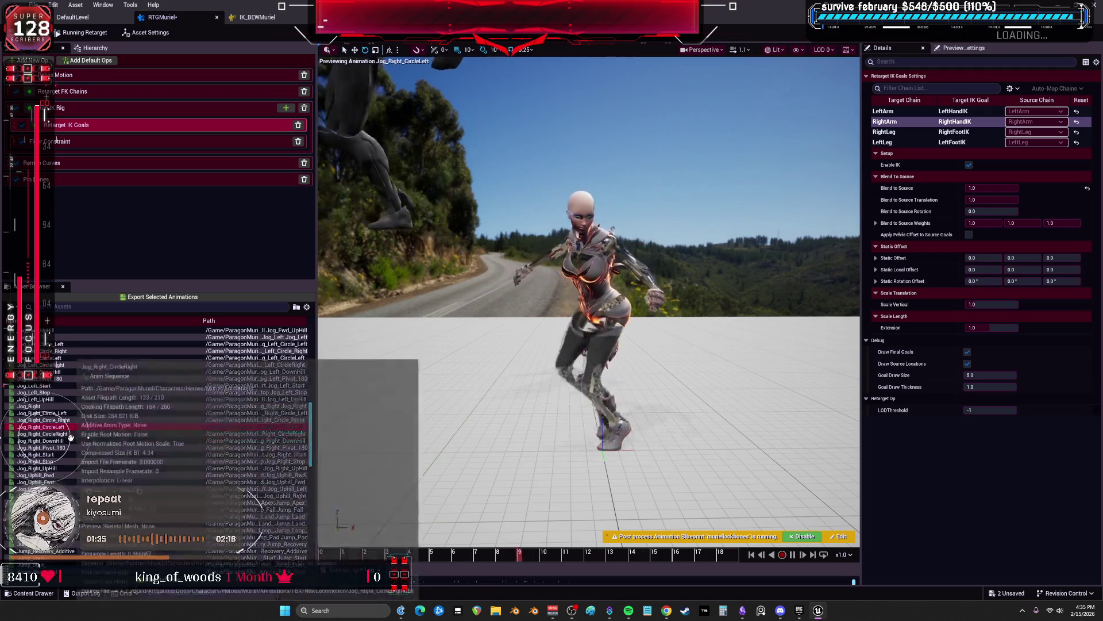
pyautogui.scroll(-1, 69, 438)
pyautogui.click(34, 489)
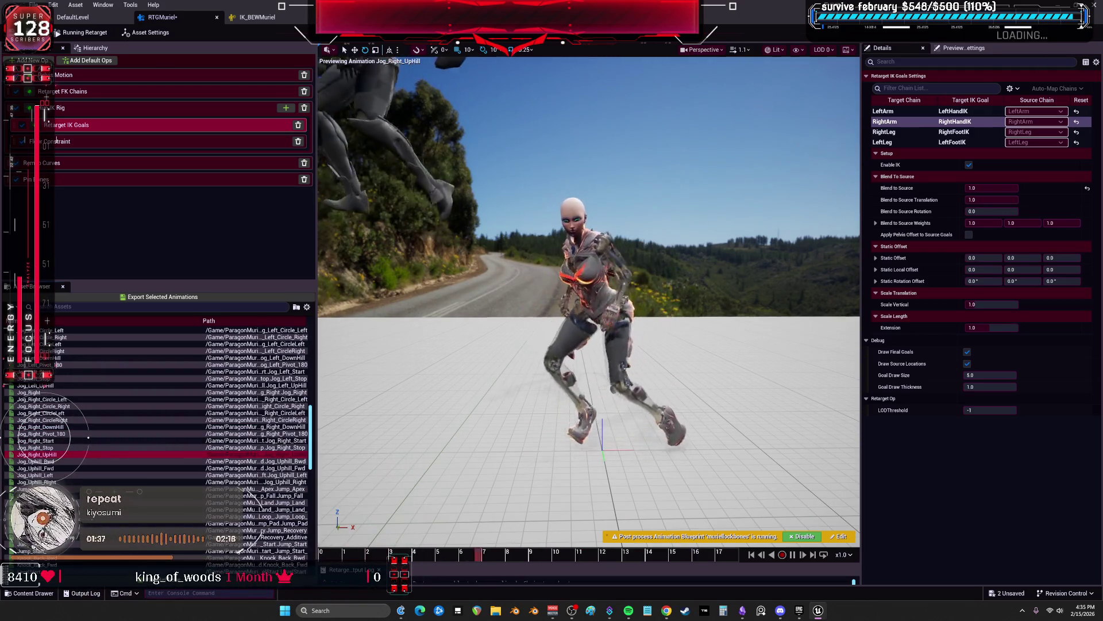
pyautogui.scroll(-2, 66, 466)
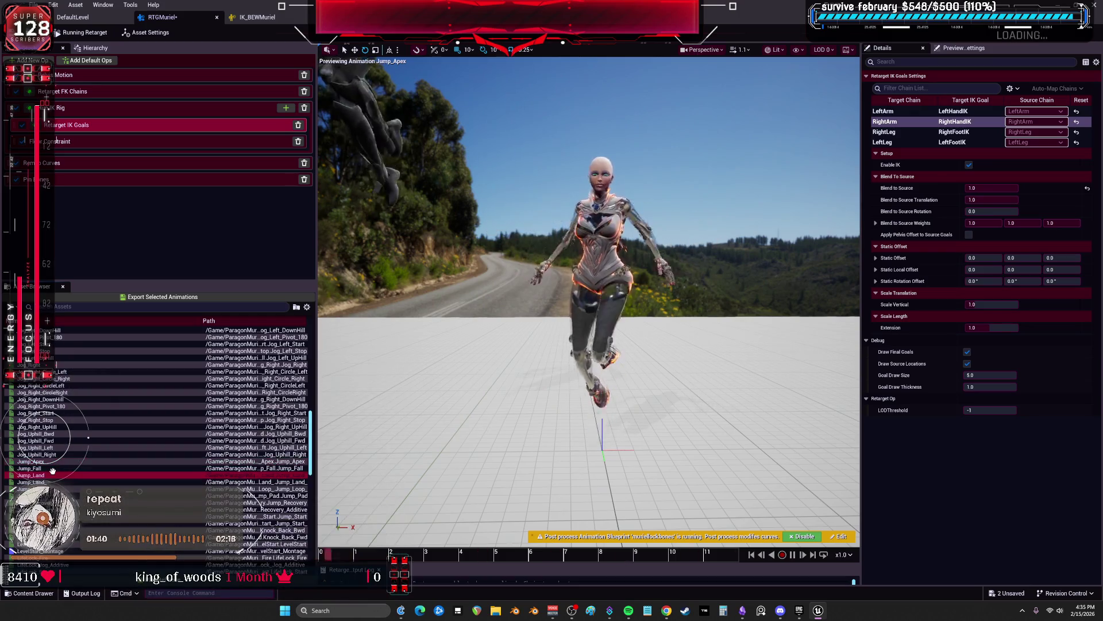
pyautogui.scroll(-3, 62, 461)
pyautogui.click(62, 461)
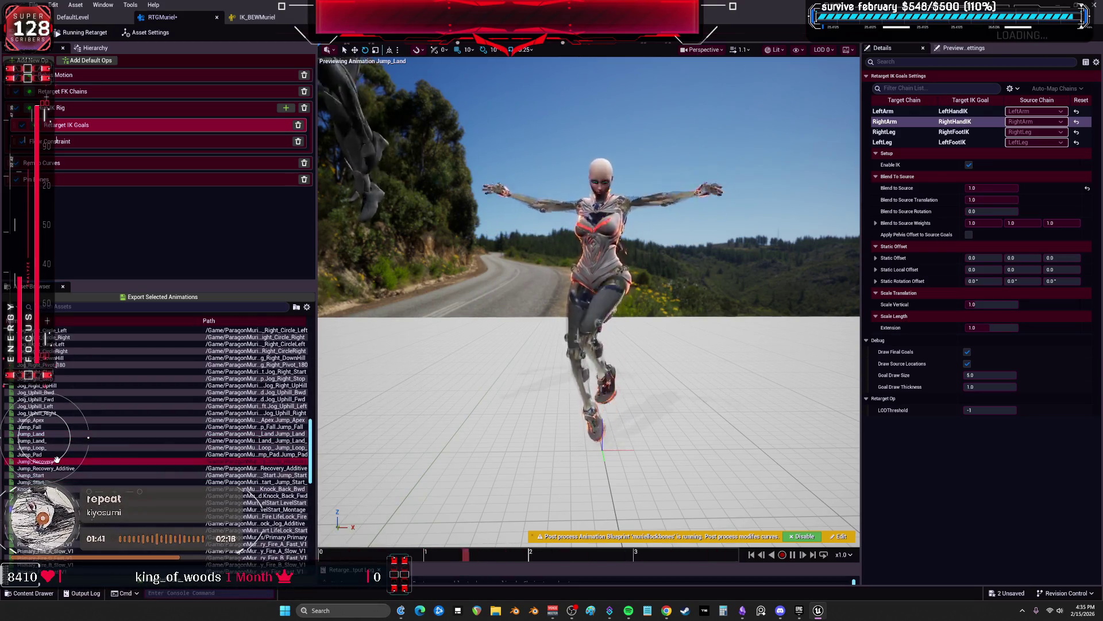
# Preview LevelStart, Primary_Fire_A_Slow_V1 and finally Travel_Bwd on the robot
pyautogui.scroll(-2, 72, 460)
pyautogui.click(66, 474)
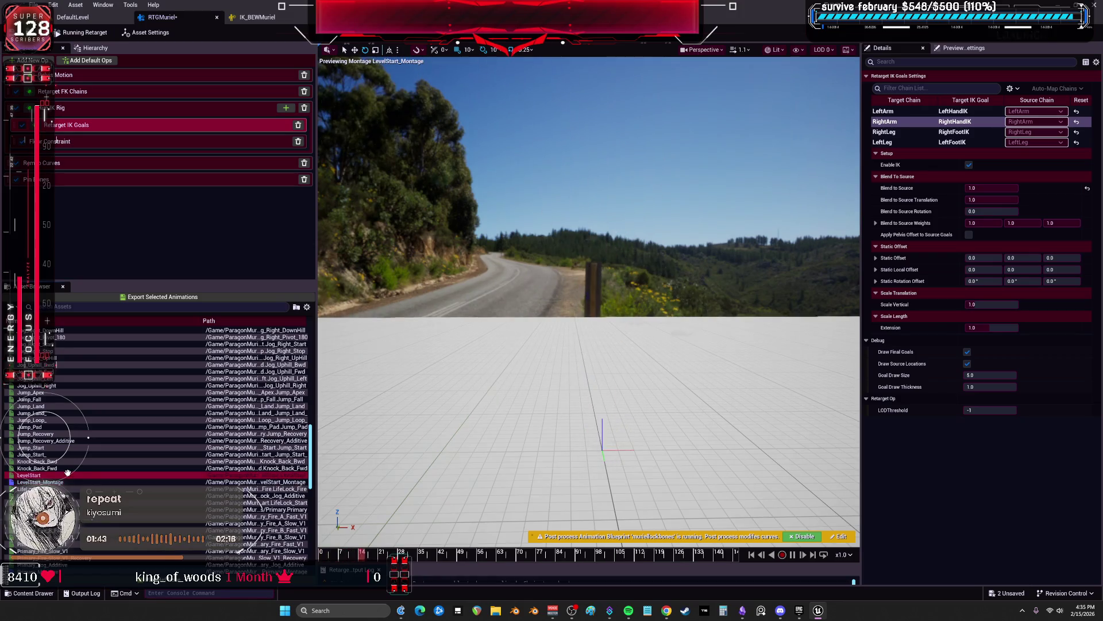
pyautogui.scroll(-2, 80, 466)
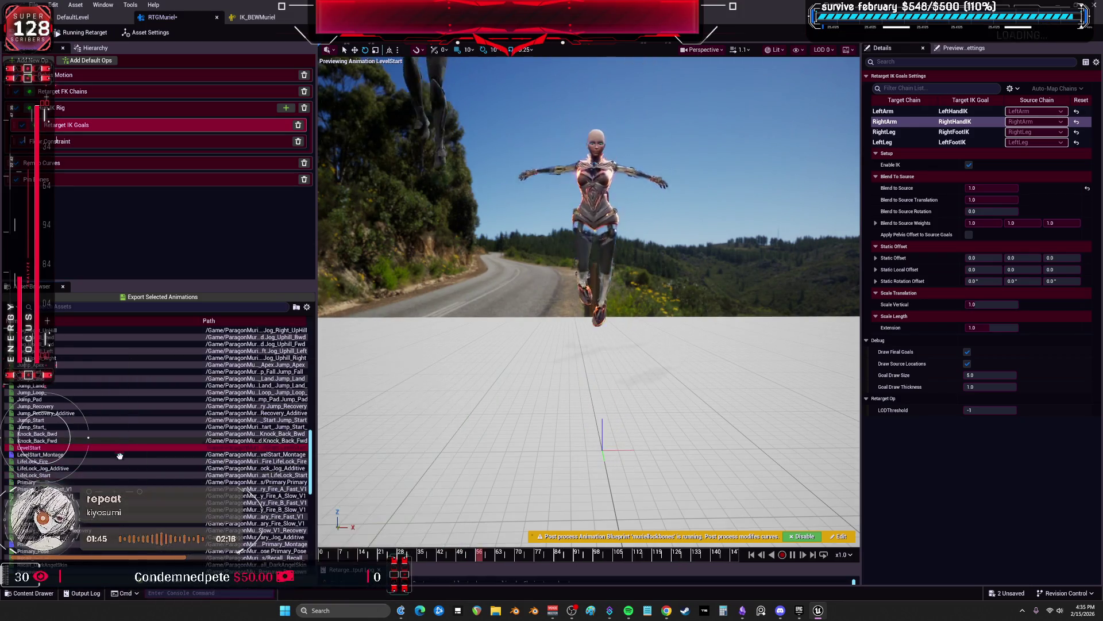
pyautogui.scroll(-3, 80, 454)
pyautogui.click(46, 454)
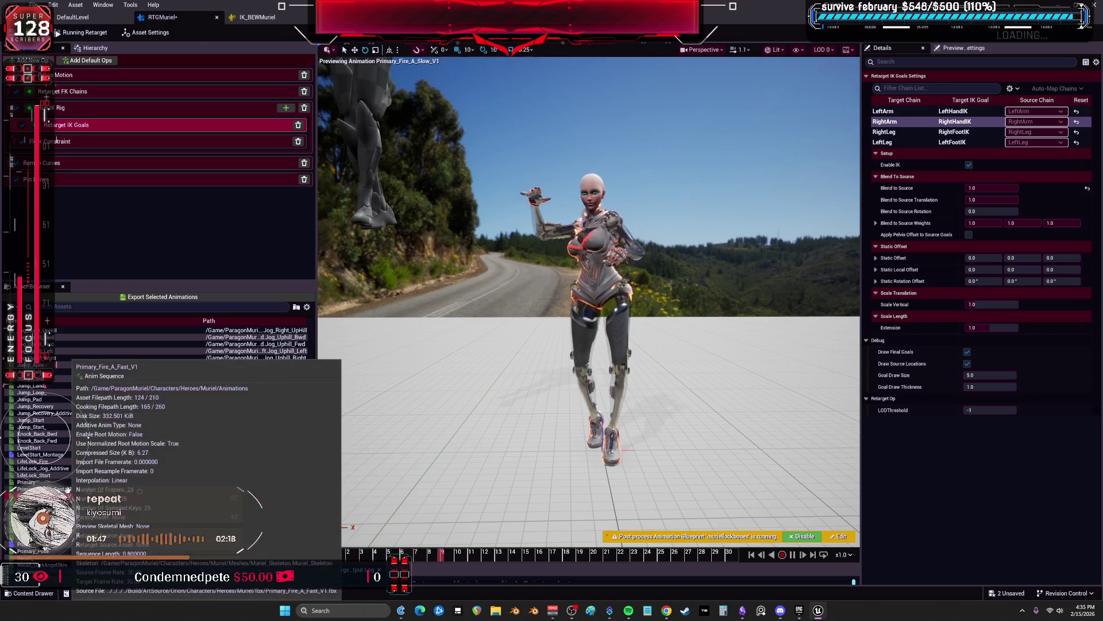
pyautogui.scroll(-3, 61, 474)
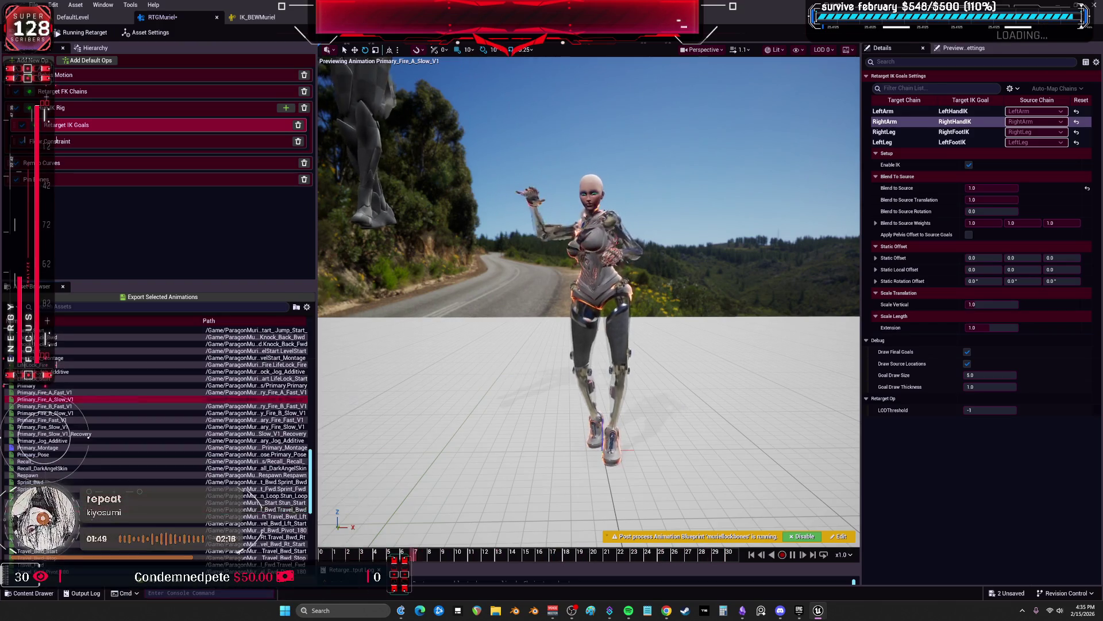
pyautogui.click(256, 509)
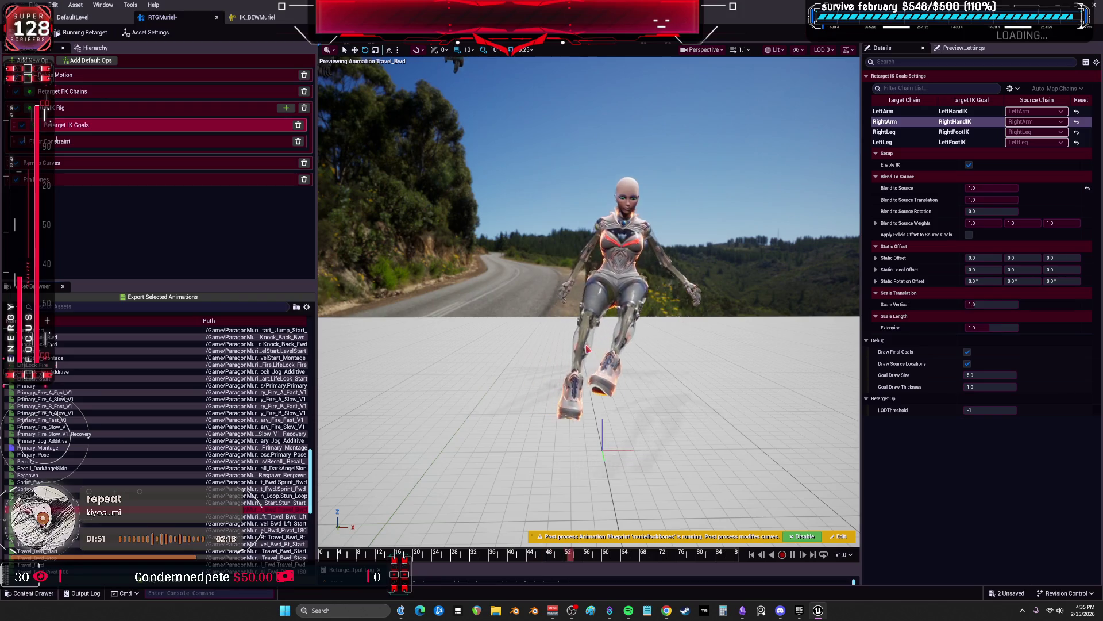
pyautogui.scroll(5, 589, 287)
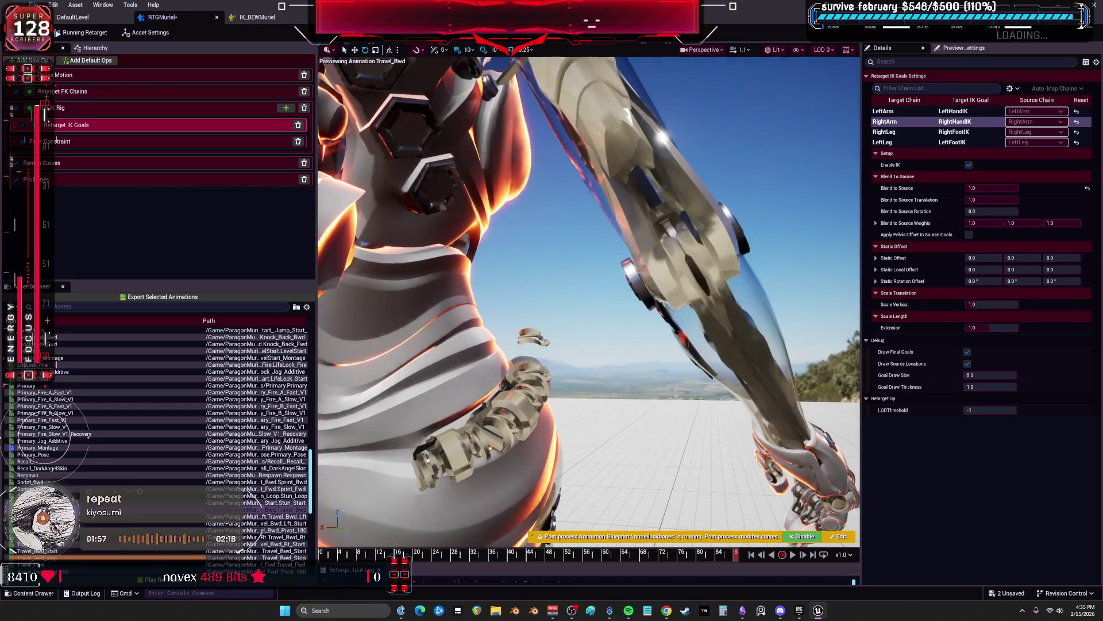
pyautogui.click(573, 549)
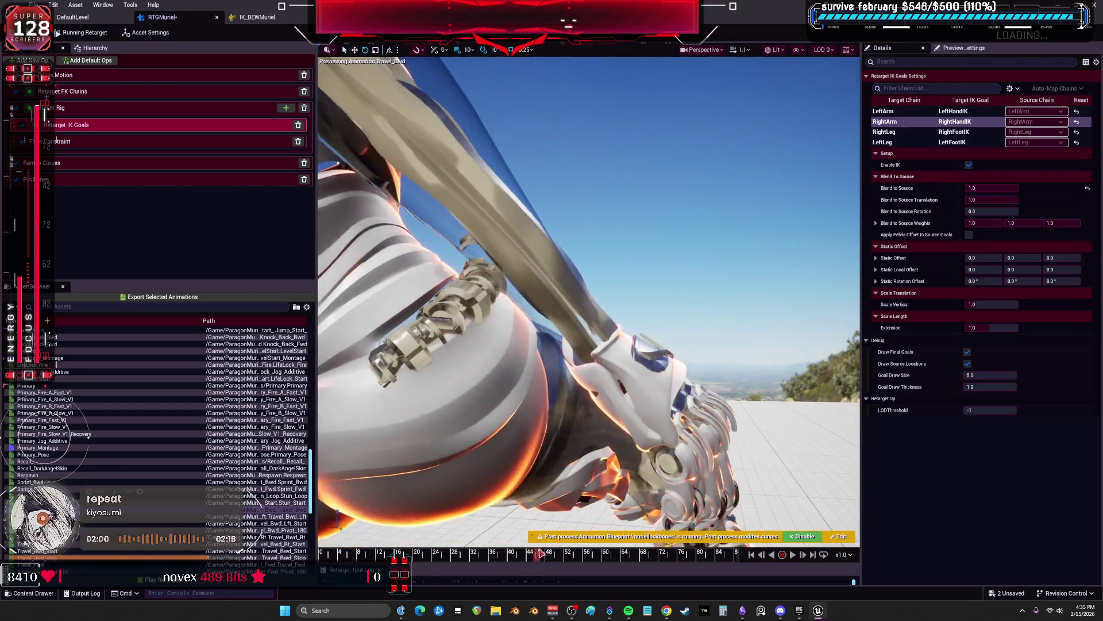
pyautogui.click(128, 530)
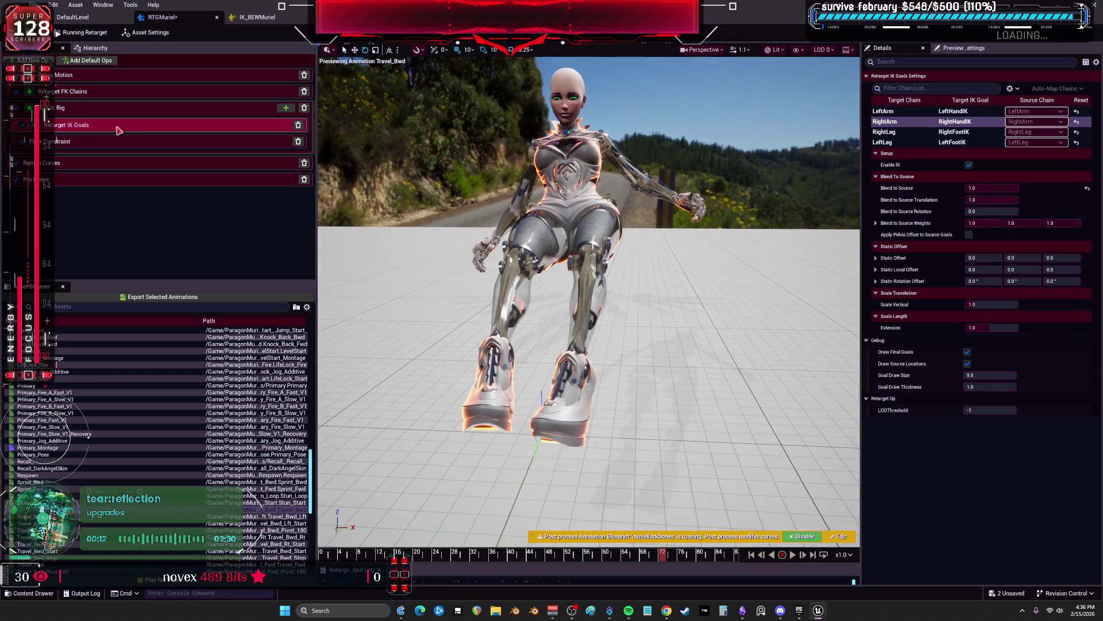
pyautogui.click(87, 92)
# Disable FK on the selected chain and set its Rotation Mode to One to One
pyautogui.scroll(-5, 923, 190)
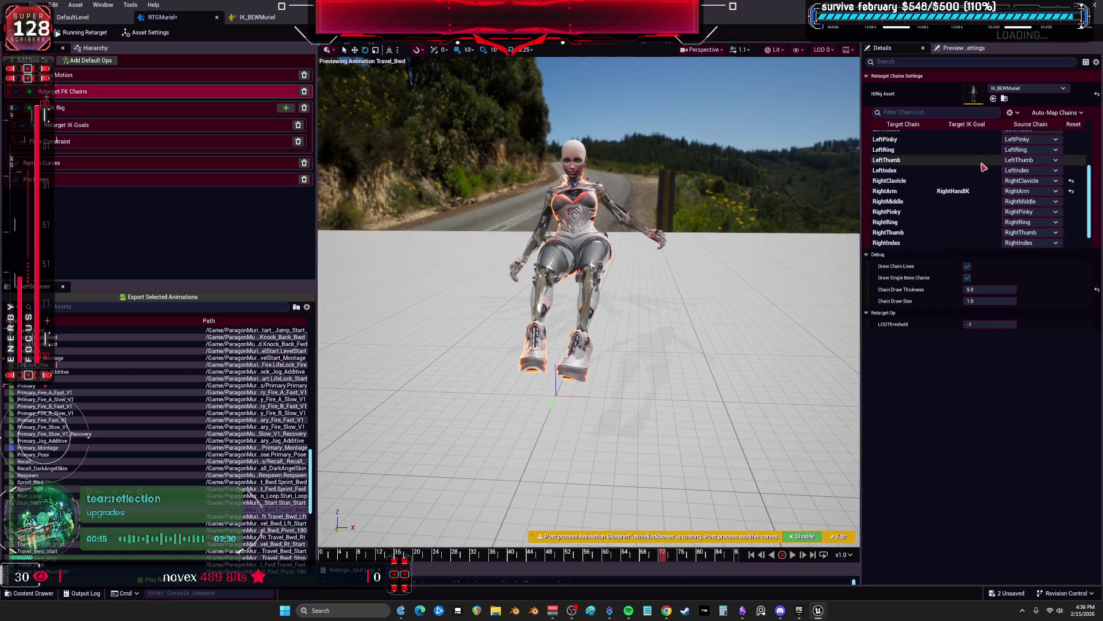
pyautogui.click(925, 172)
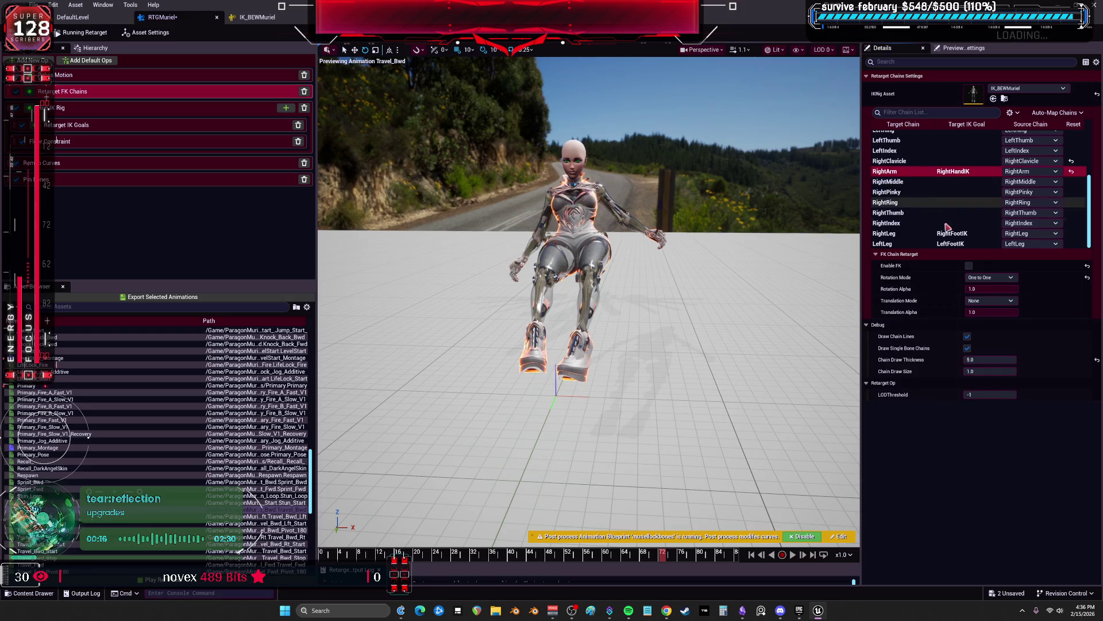
pyautogui.click(970, 266)
pyautogui.click(988, 277)
pyautogui.click(987, 278)
# Set the LeftLeg chain to One to One rotation, then select the RightLeg IK goal
pyautogui.click(987, 316)
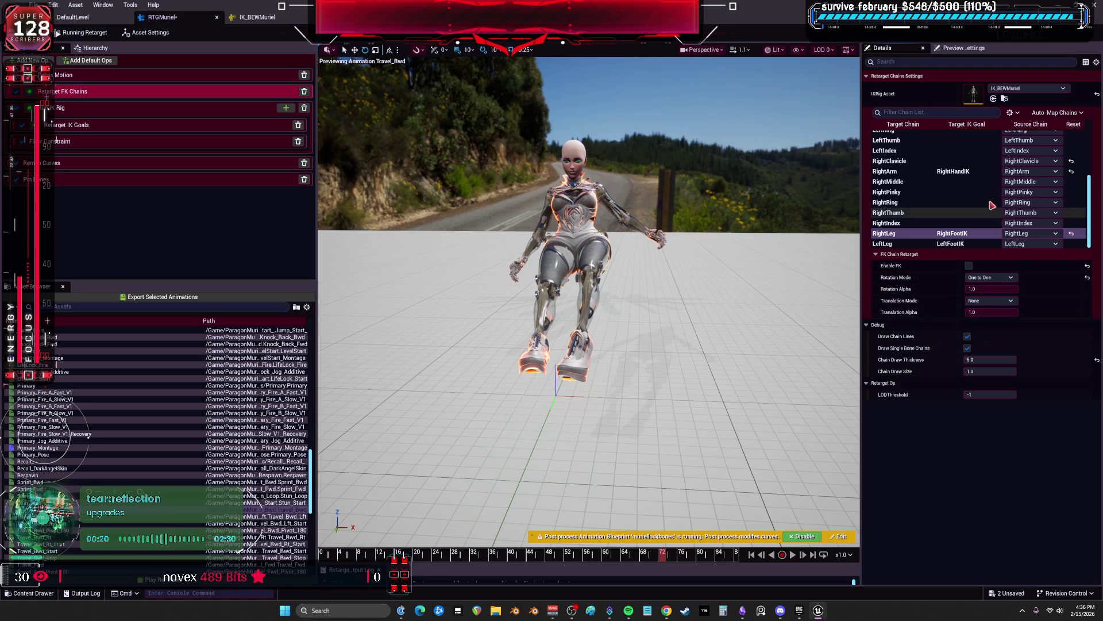
pyautogui.click(971, 244)
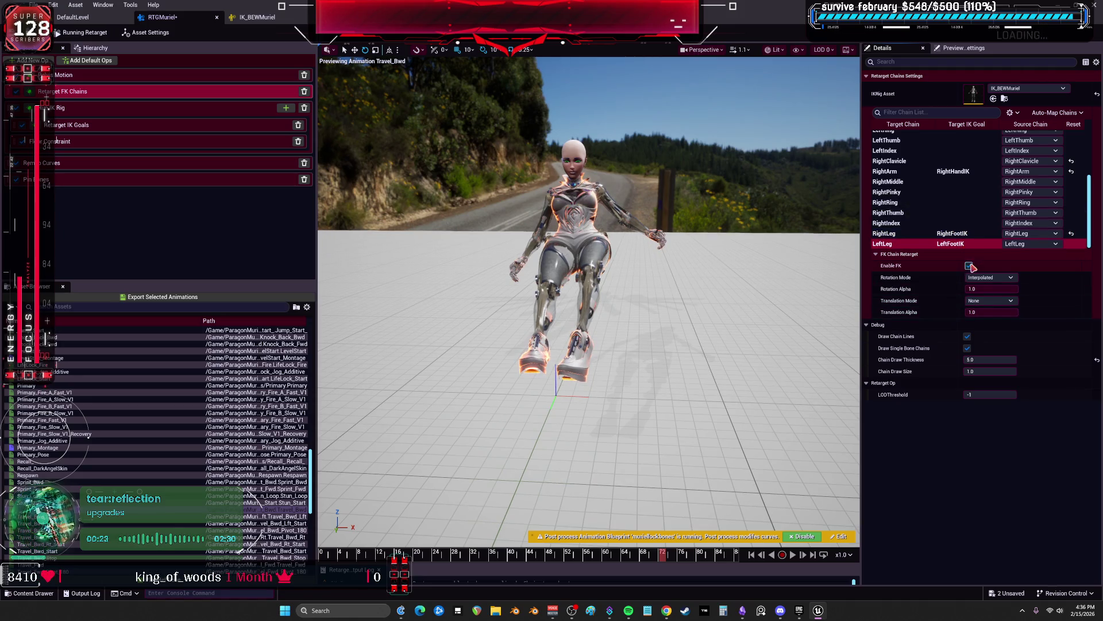
pyautogui.click(988, 278)
pyautogui.click(987, 303)
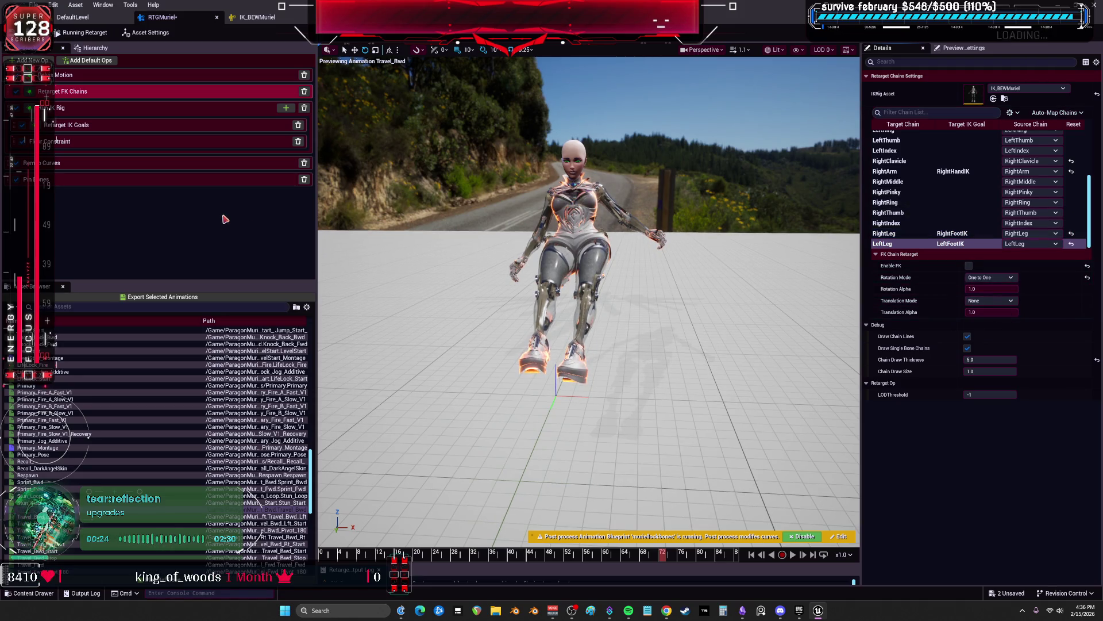
pyautogui.click(132, 121)
pyautogui.click(909, 133)
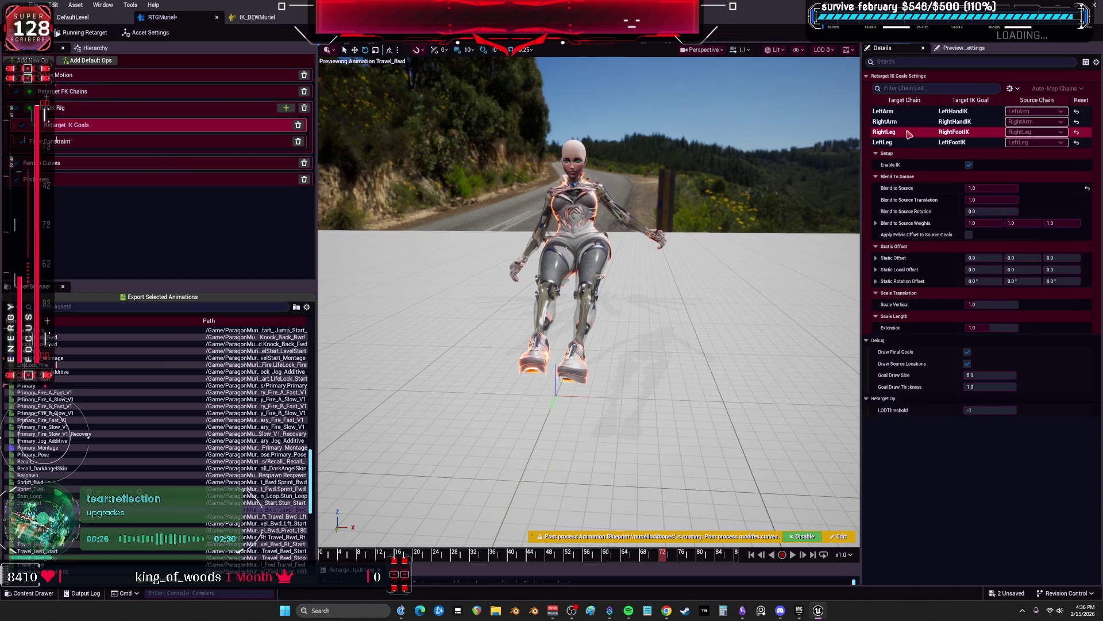
# Select the LeftLeg IK goal, then preview Travel_Bwd_Rt_Start and Travel_Idle with the source character in view
pyautogui.click(907, 132)
pyautogui.click(907, 143)
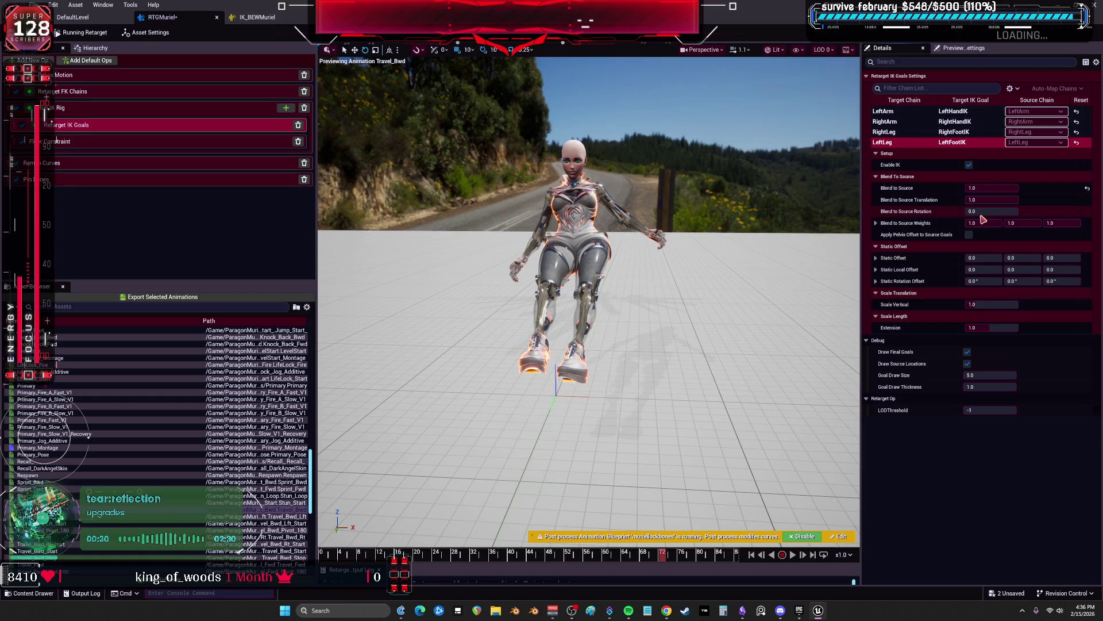
pyautogui.click(483, 575)
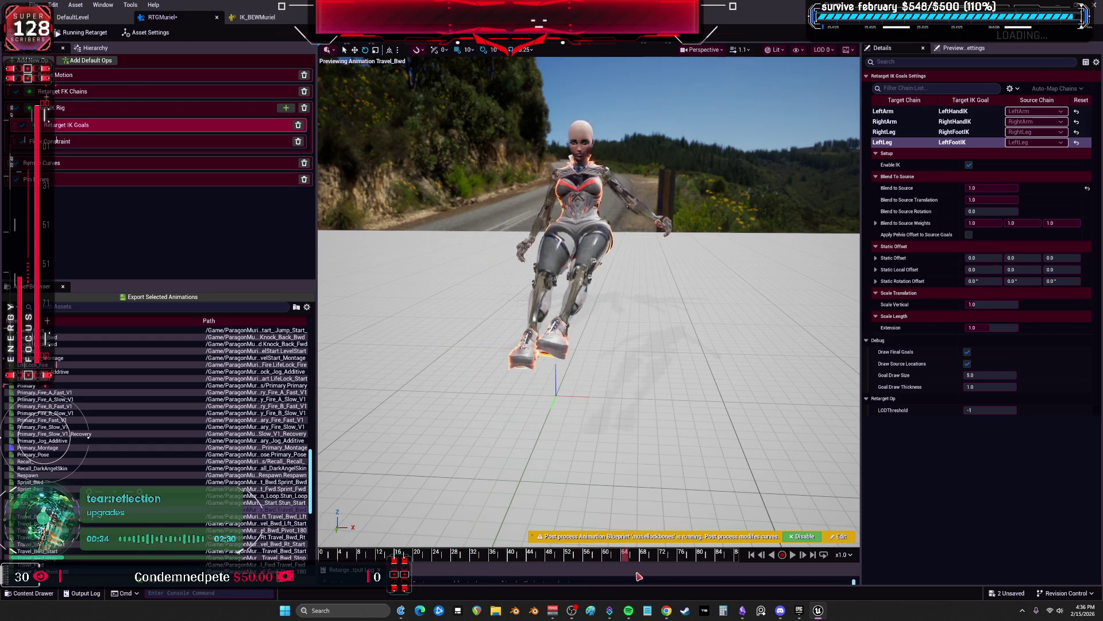
pyautogui.moveTo(741, 537); pyautogui.dragTo(144, 526)
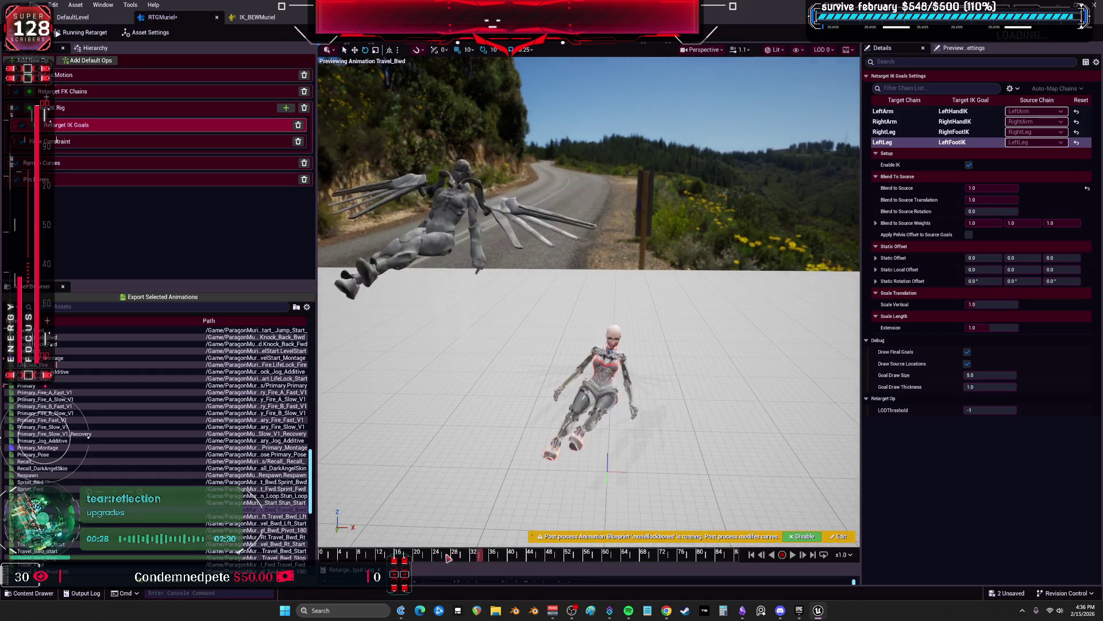
pyautogui.scroll(-3, 245, 499)
pyautogui.click(253, 488)
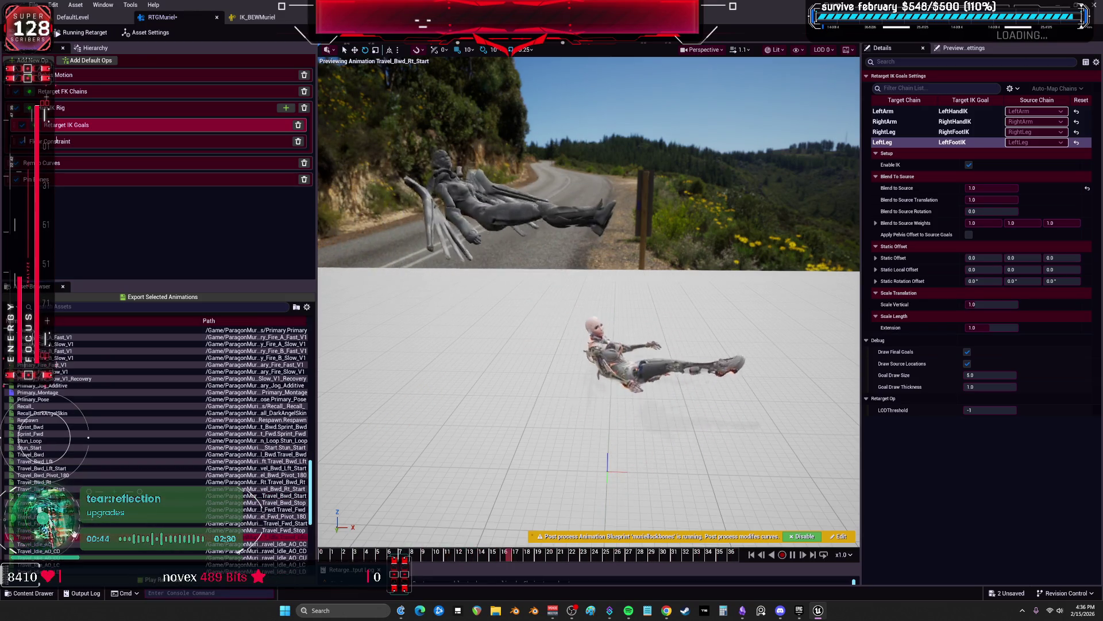
pyautogui.scroll(-1, 253, 517)
pyautogui.click(253, 523)
pyautogui.scroll(8, 589, 293)
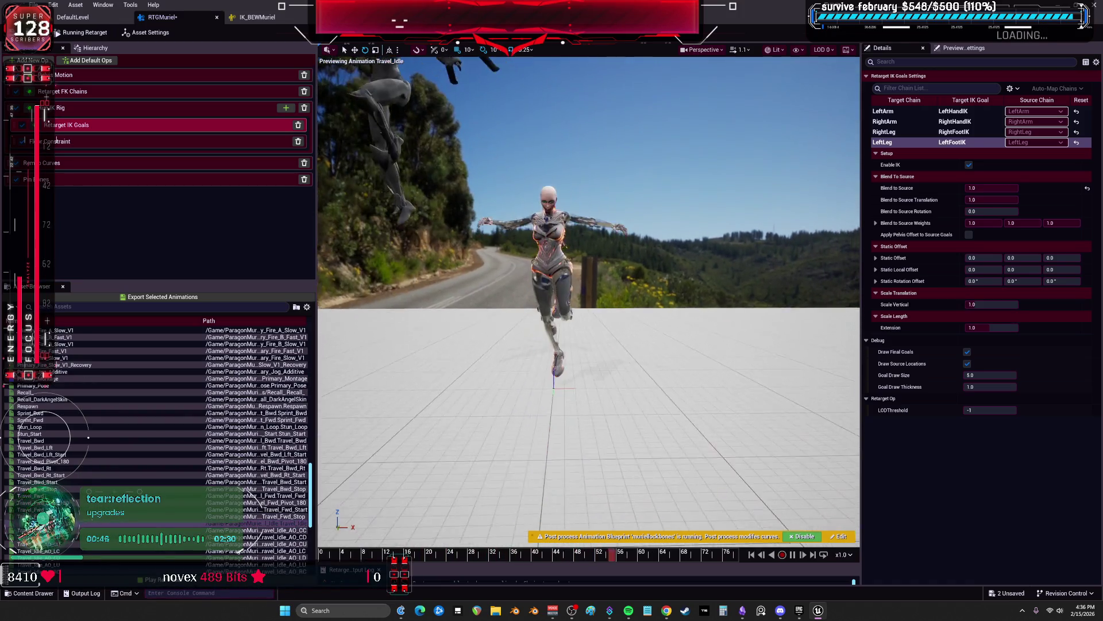
pyautogui.scroll(8, 589, 293)
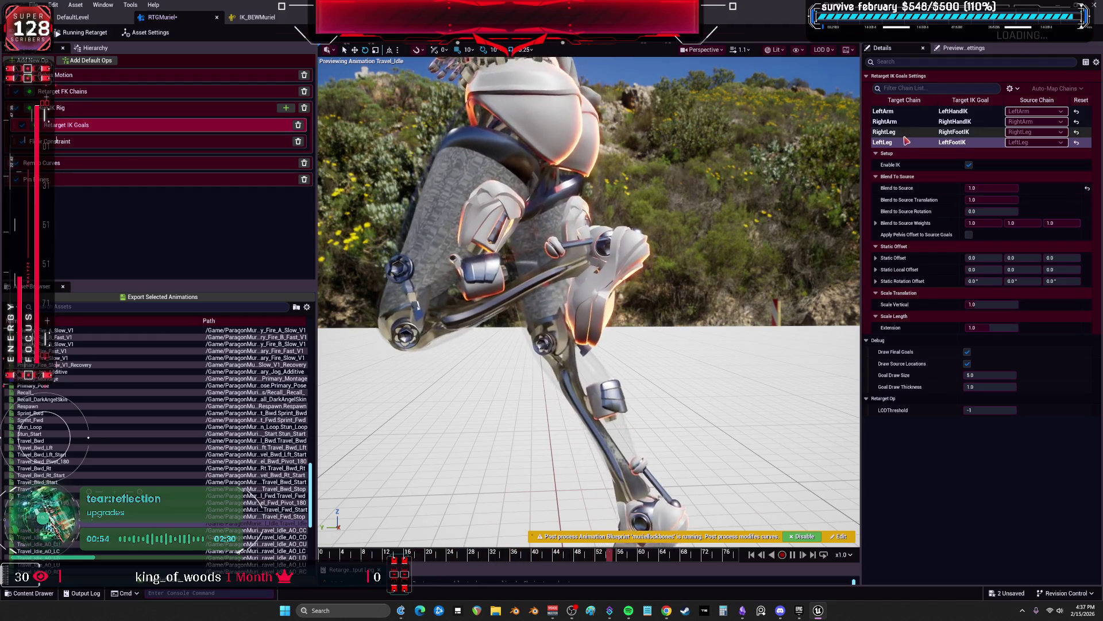
# Set leg goal blend to source to about 0.78 and 0.59, leg extension 0.64, vertical scale 1
pyautogui.moveTo(986, 202); pyautogui.dragTo(975, 202)
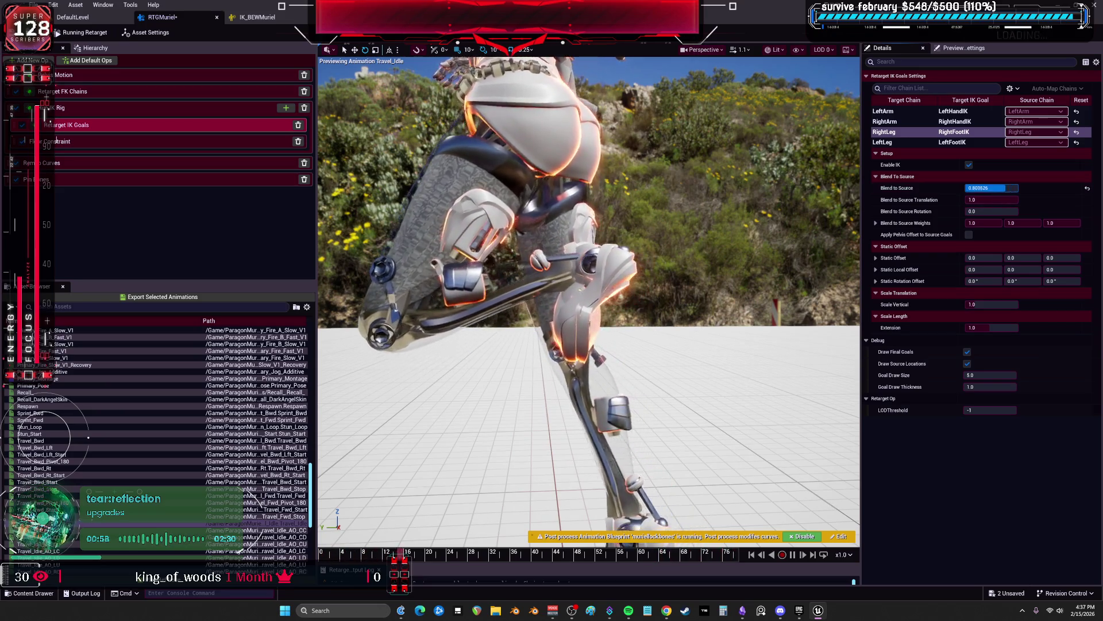
pyautogui.click(963, 143)
pyautogui.moveTo(1002, 189); pyautogui.dragTo(997, 200)
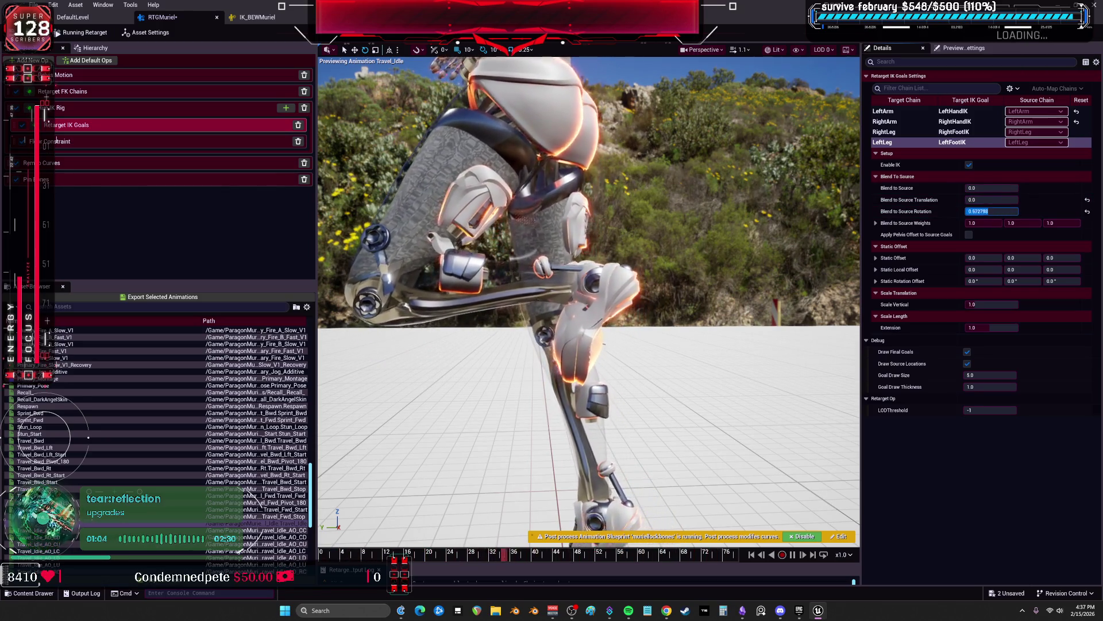
pyautogui.click(968, 363)
pyautogui.moveTo(1002, 328); pyautogui.dragTo(997, 328)
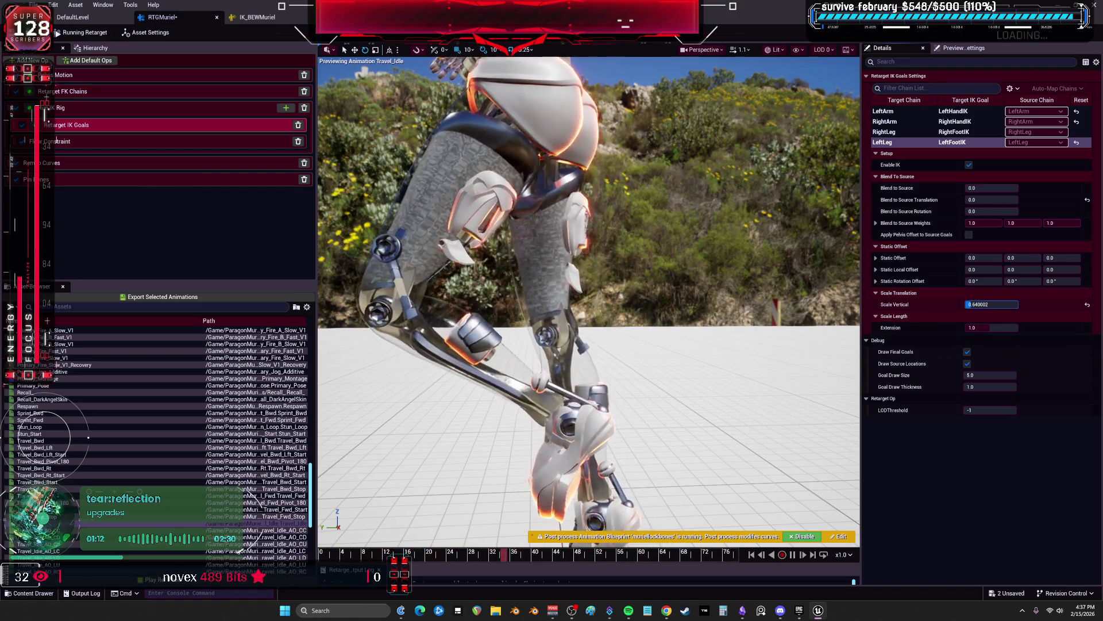
pyautogui.write('1')
pyautogui.press('Return')
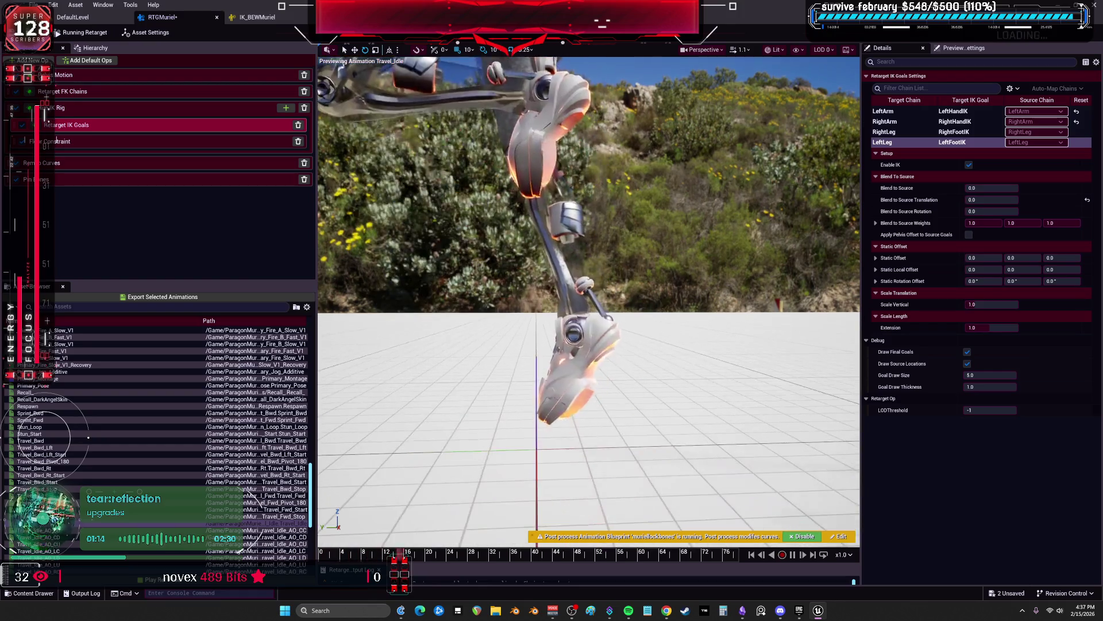
# Review the RightLeg IK goal settings, then switch to the IK_BEWMuriel rig
pyautogui.click(85, 112)
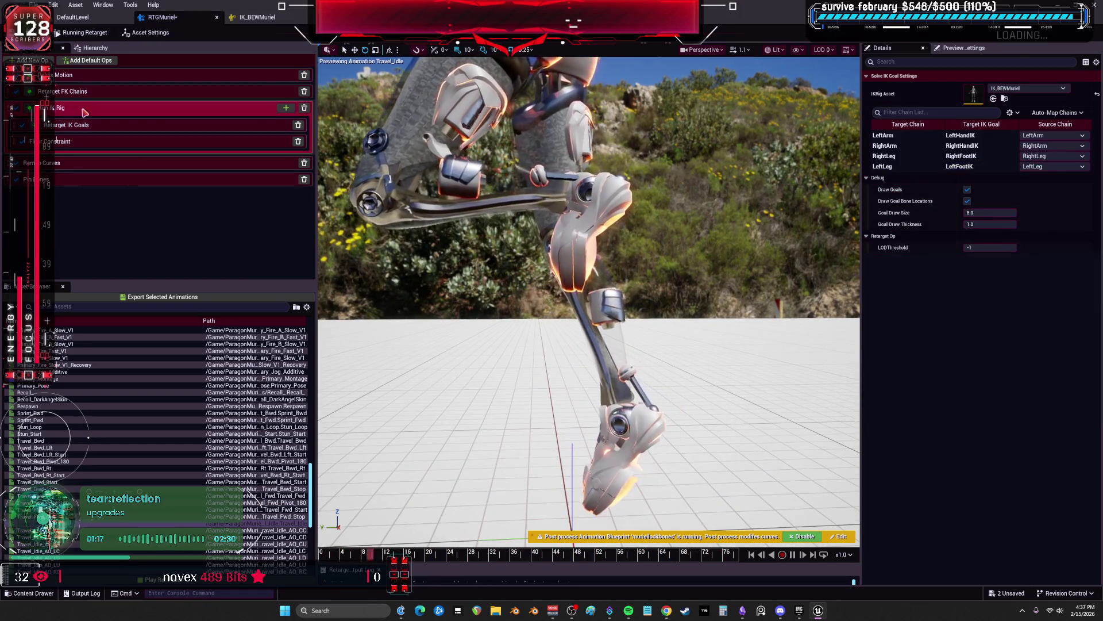
pyautogui.click(896, 156)
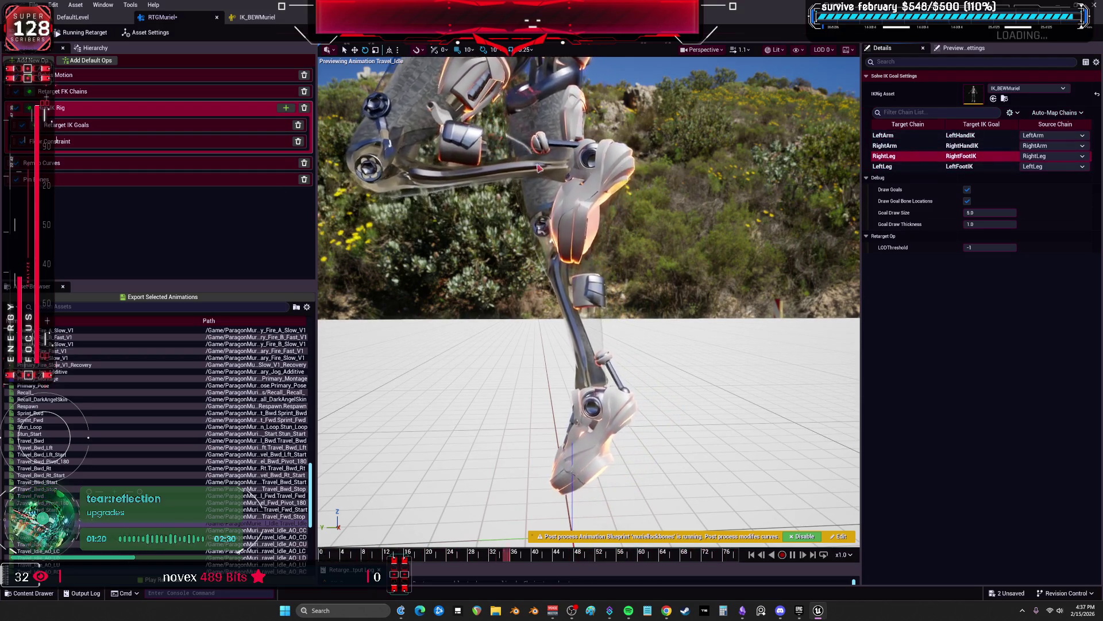
pyautogui.click(80, 126)
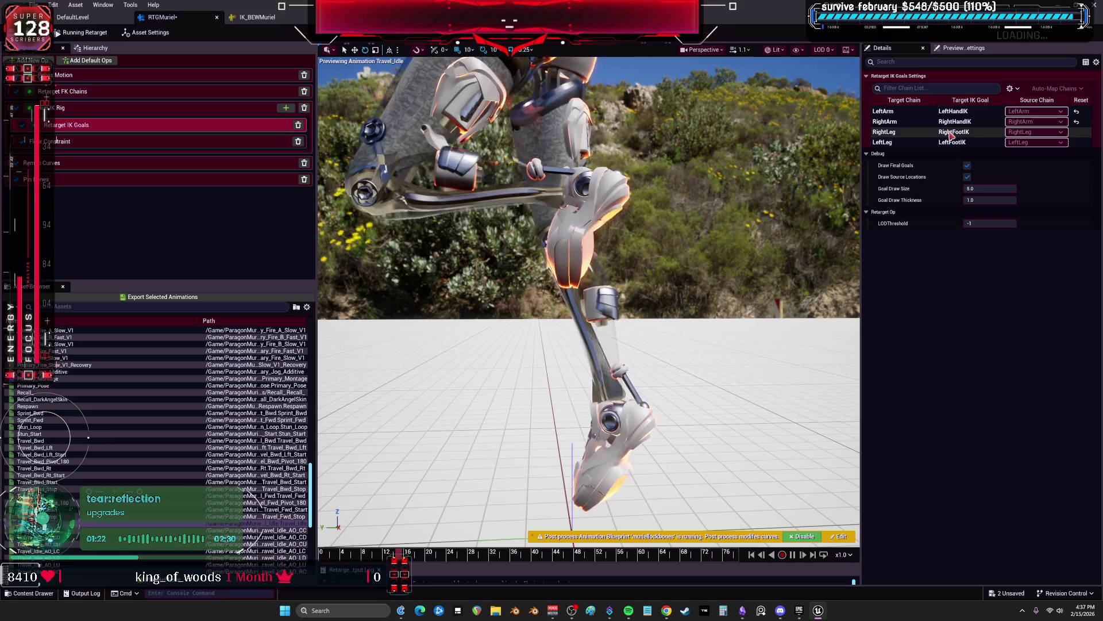
pyautogui.click(84, 107)
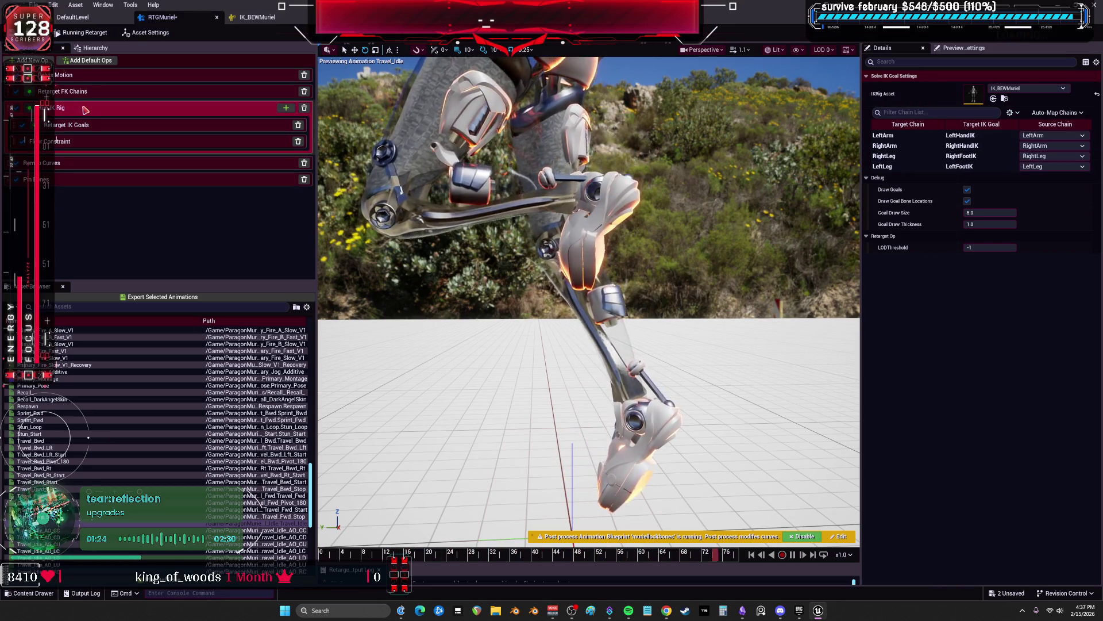
pyautogui.click(253, 19)
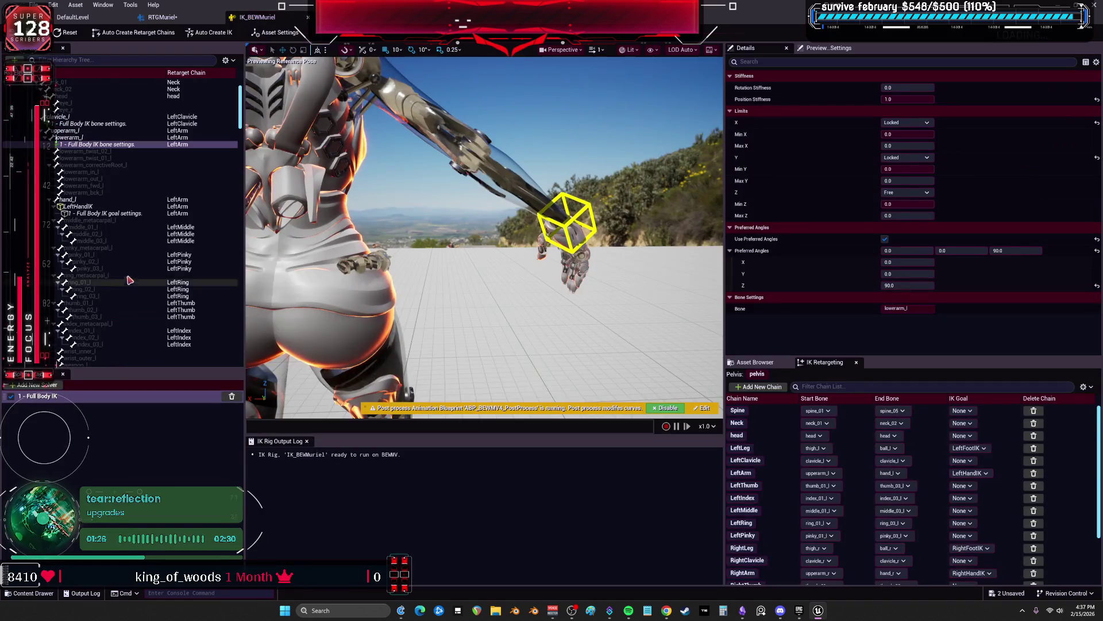
# Scroll to the left leg's Full Body IK bone settings and enter the Rotation Stiffness value
pyautogui.scroll(-15, 128, 283)
pyautogui.moveTo(239, 370); pyautogui.dragTo(236, 260)
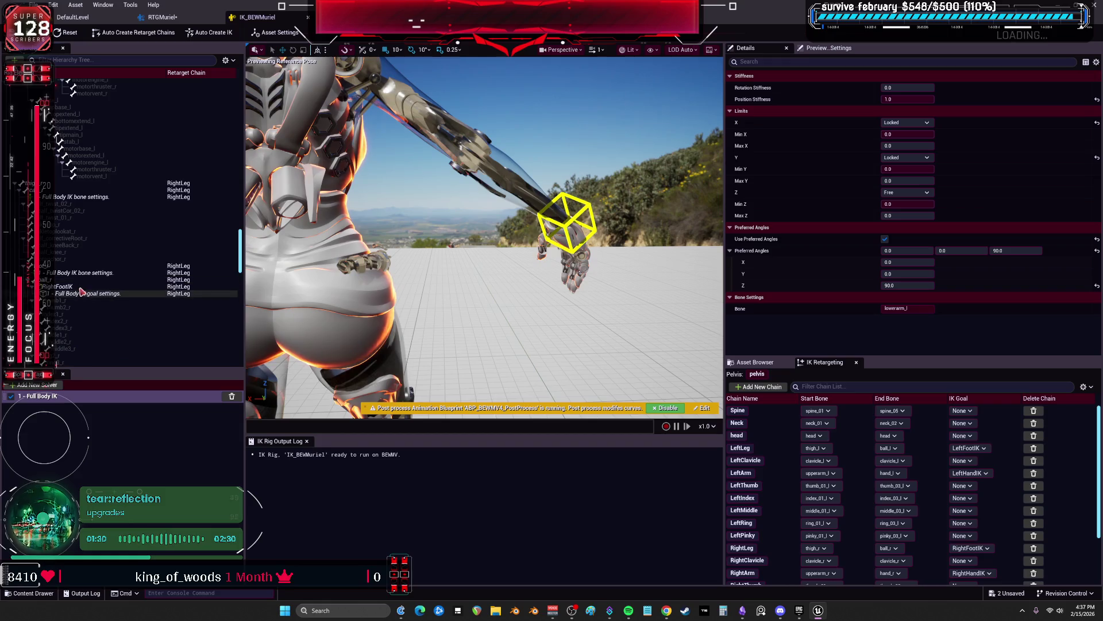
pyautogui.scroll(10, 128, 197)
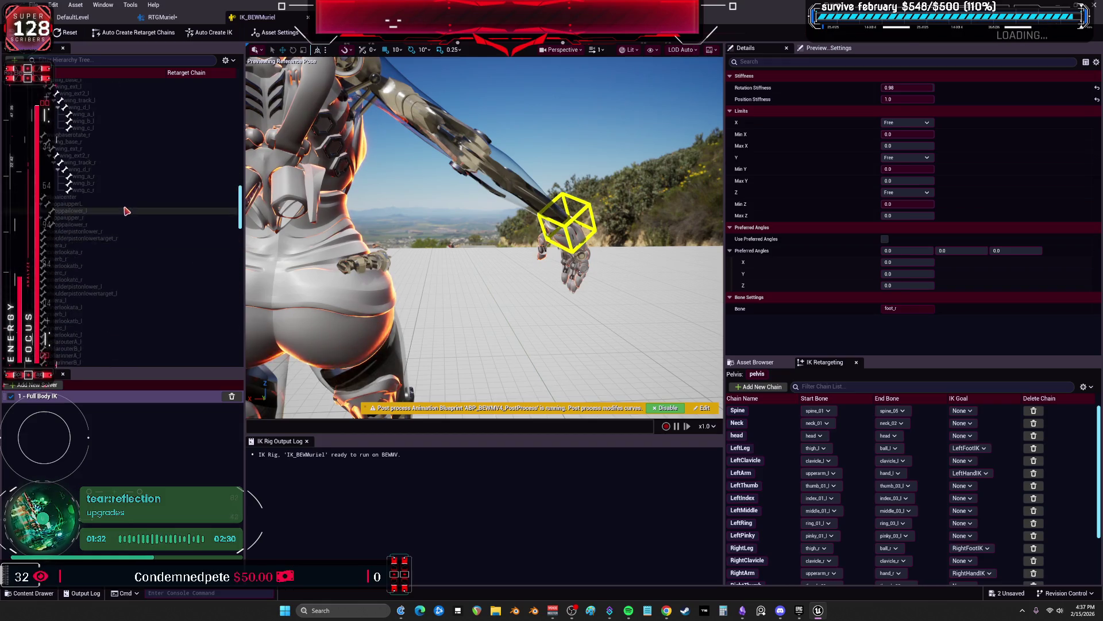
pyautogui.scroll(5, 128, 197)
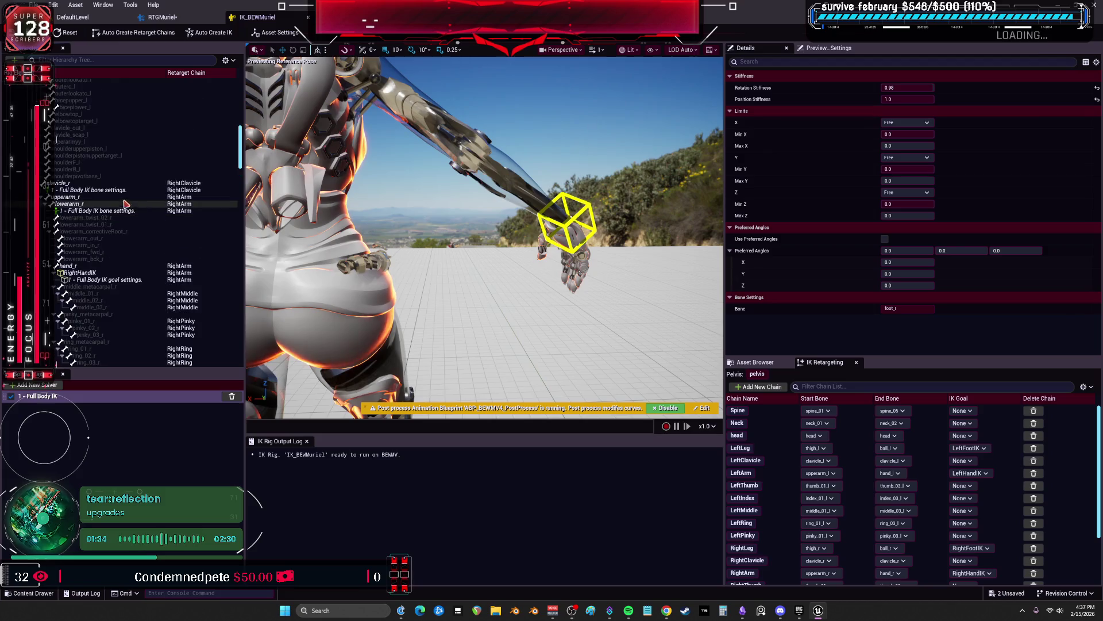
pyautogui.scroll(-8, 192, 242)
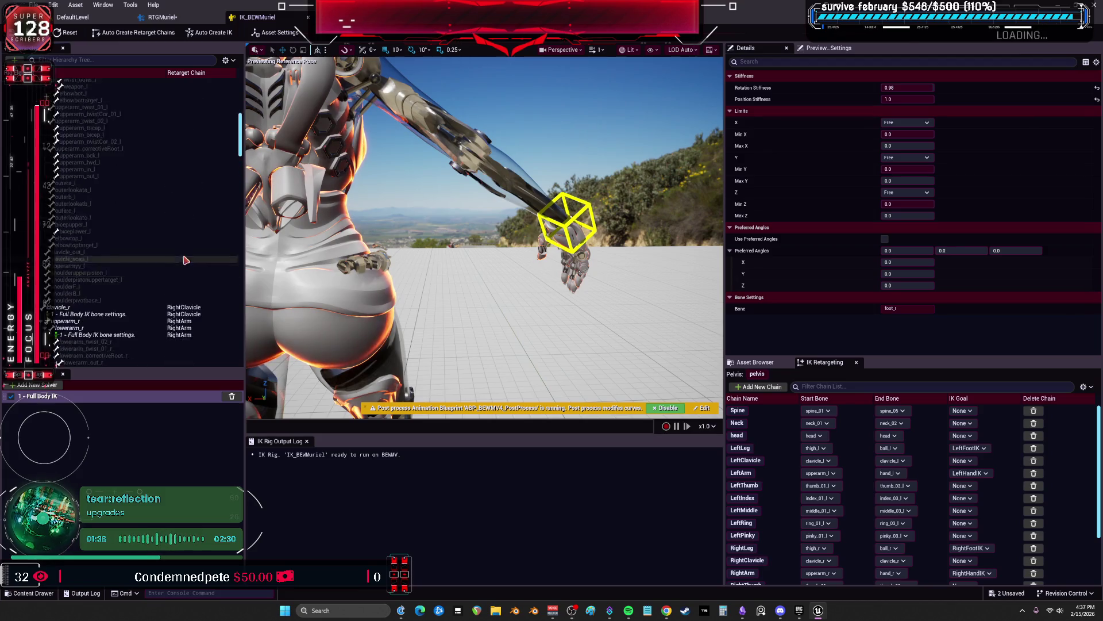
pyautogui.scroll(-5, 191, 242)
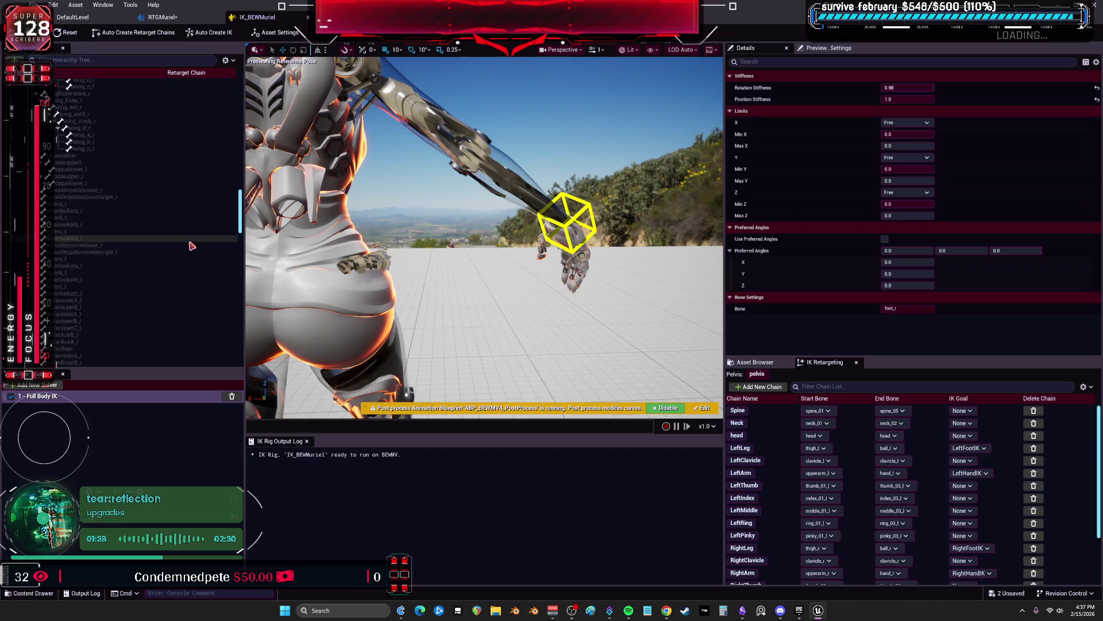
pyautogui.scroll(-5, 191, 251)
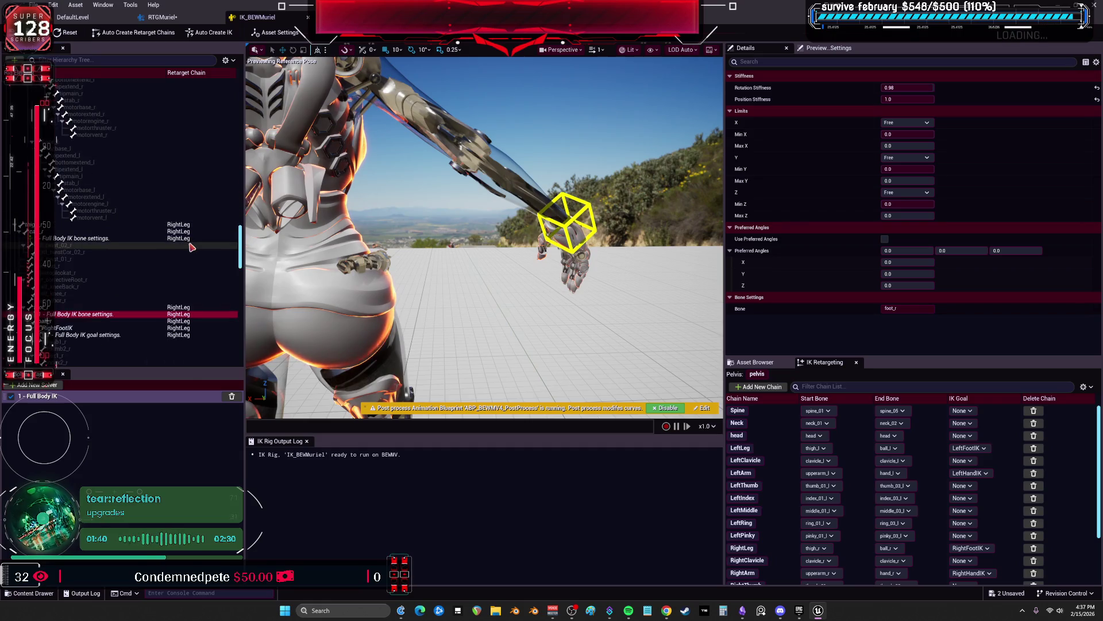
pyautogui.scroll(-10, 192, 248)
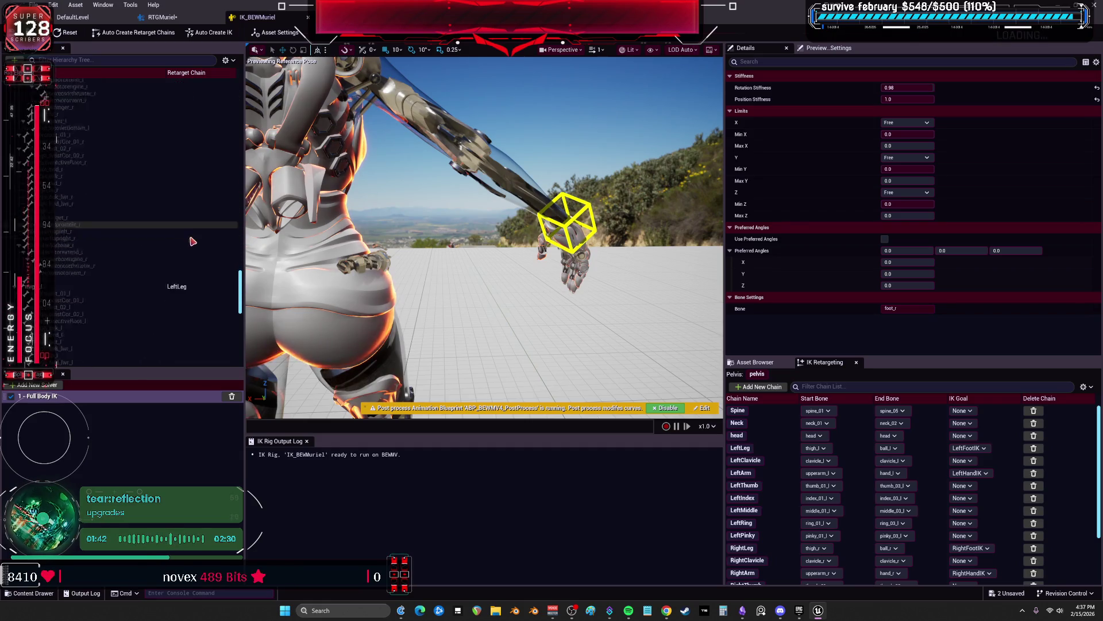
pyautogui.click(912, 88)
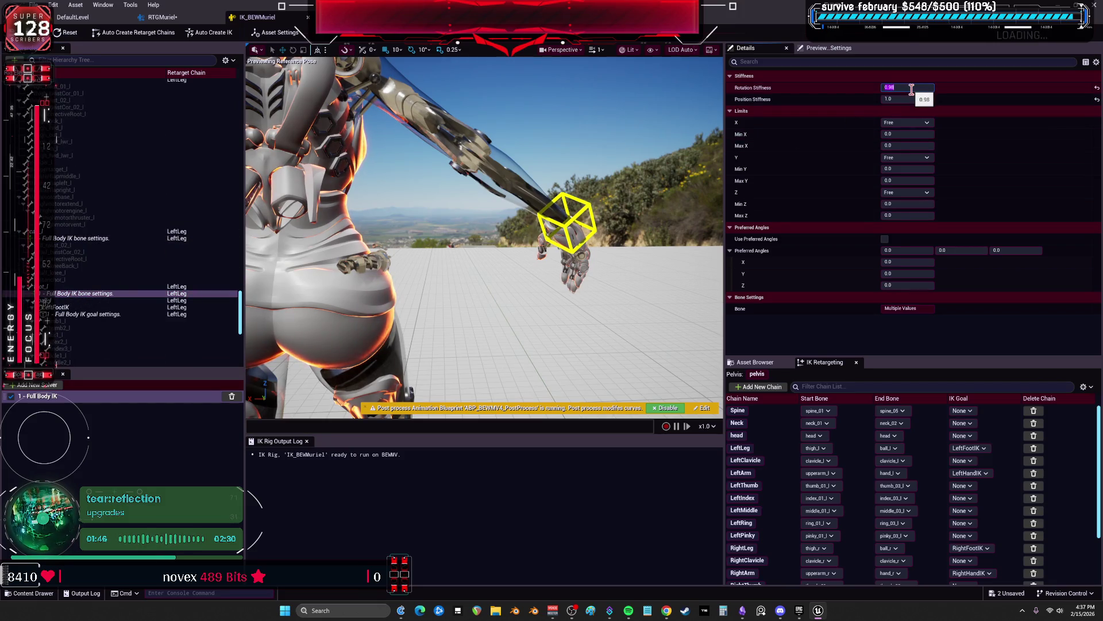
pyautogui.write('0.0')
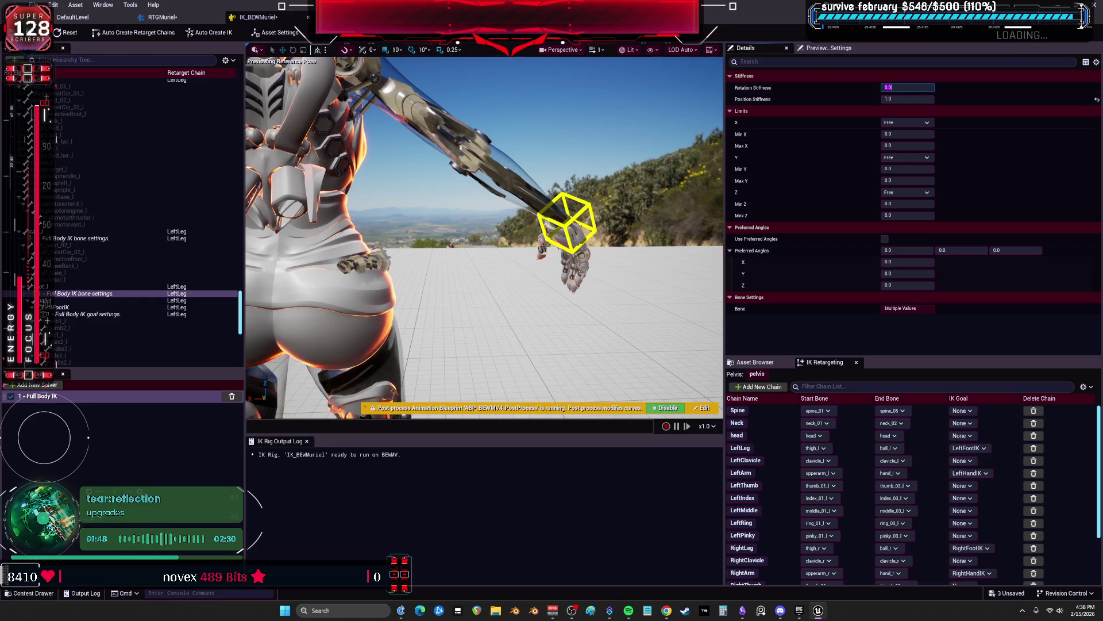
# Compare against the RTGMuriel preview, re-edit Rotation Stiffness, and select the foot_l bone
pyautogui.click(162, 17)
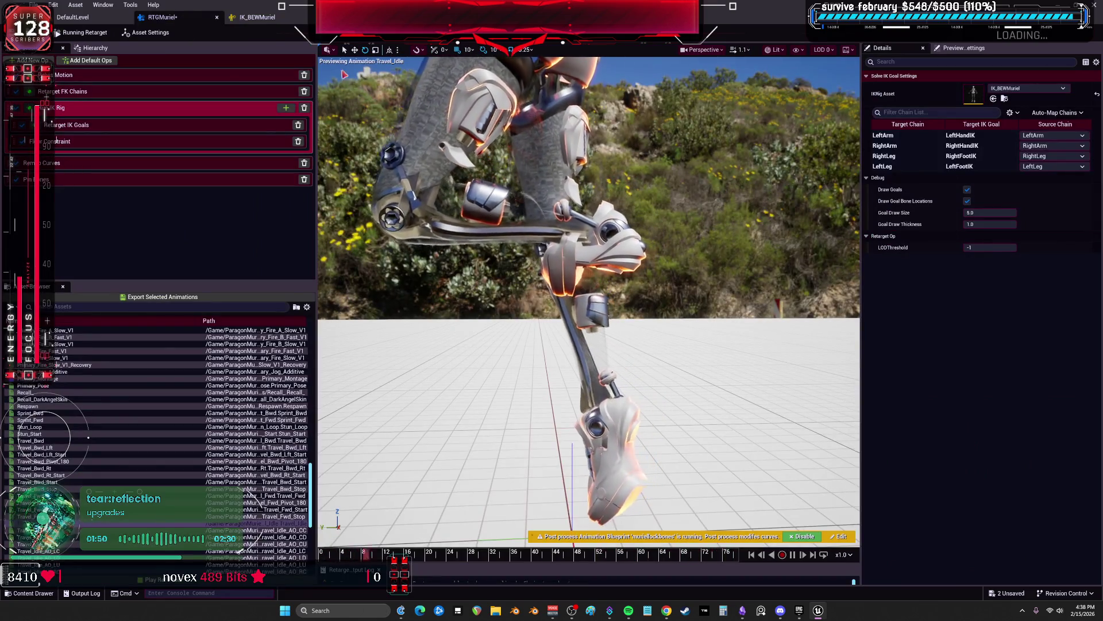
pyautogui.click(271, 20)
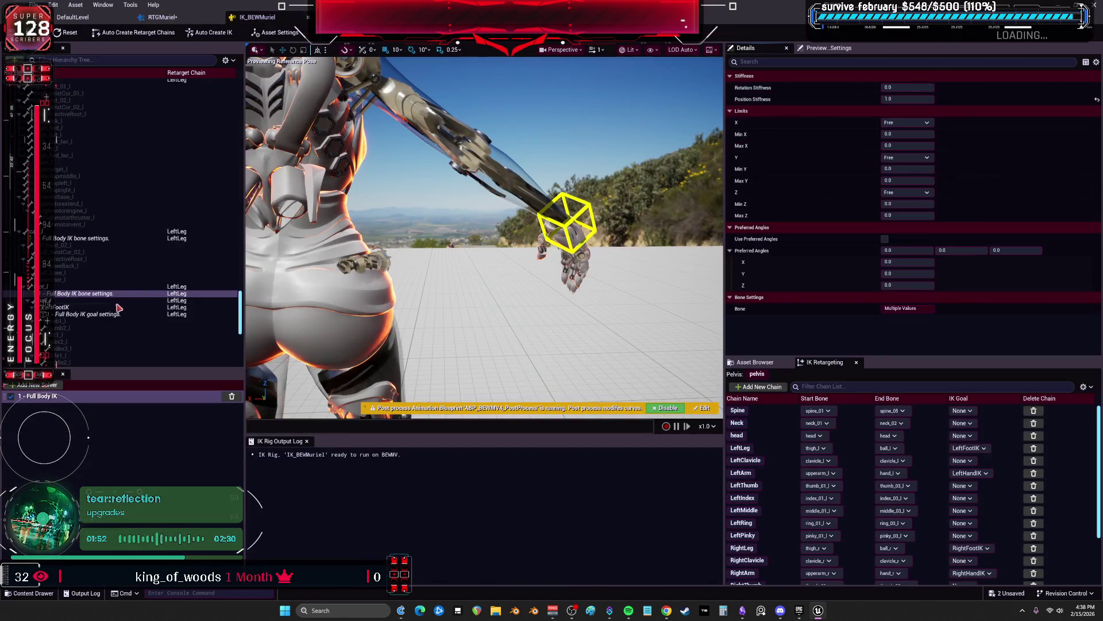
pyautogui.click(917, 87)
pyautogui.write('1')
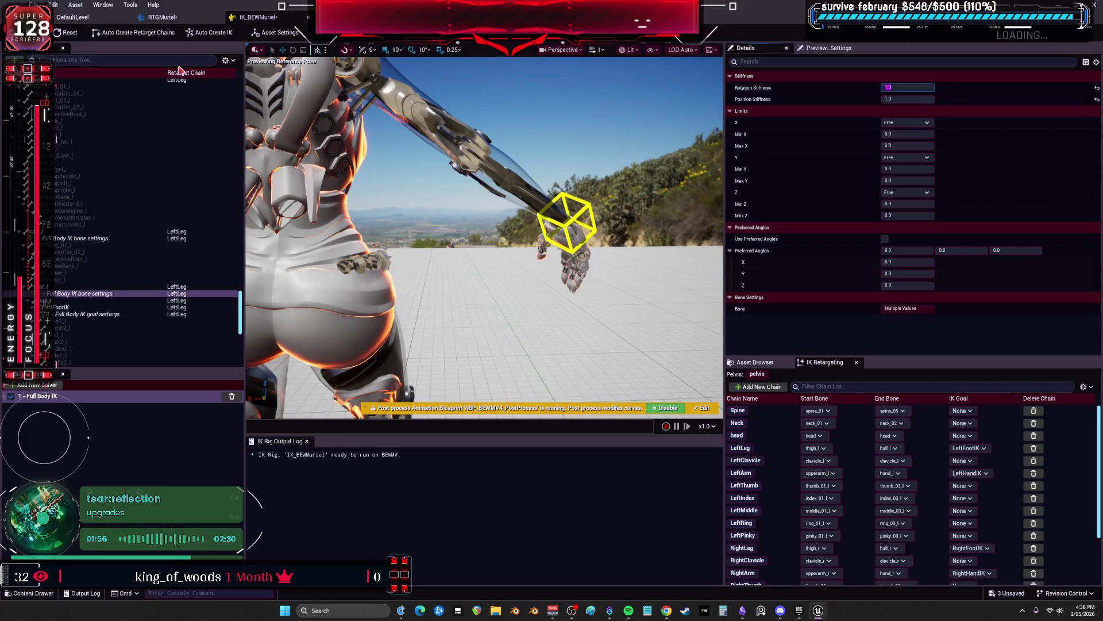
pyautogui.hotkey('ctrl', 'Tab')
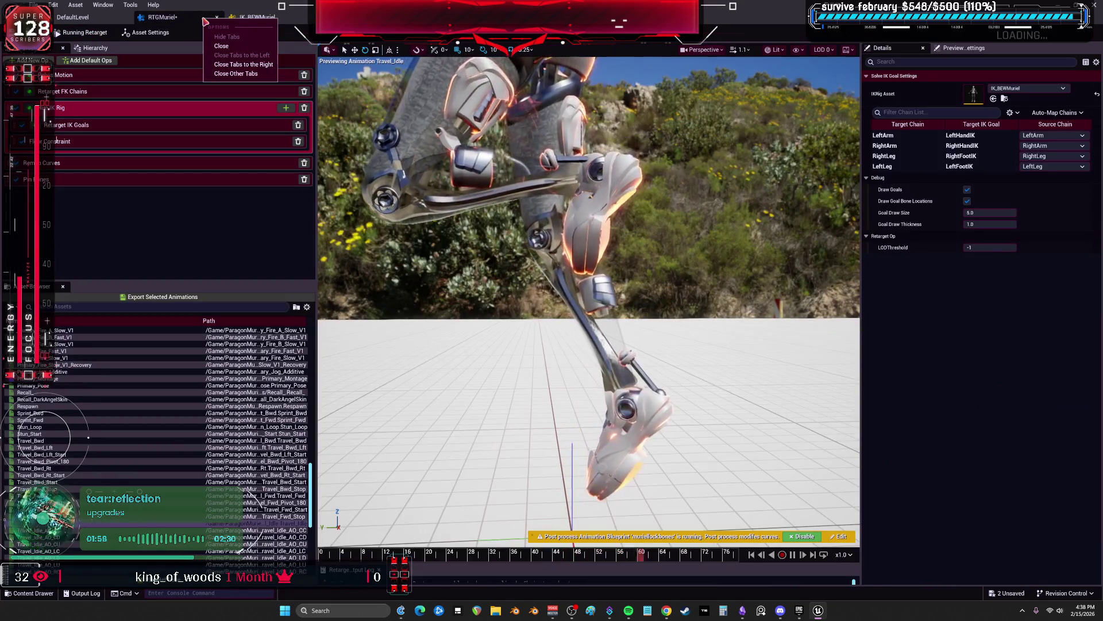
pyautogui.hotkey('ctrl', 'Tab')
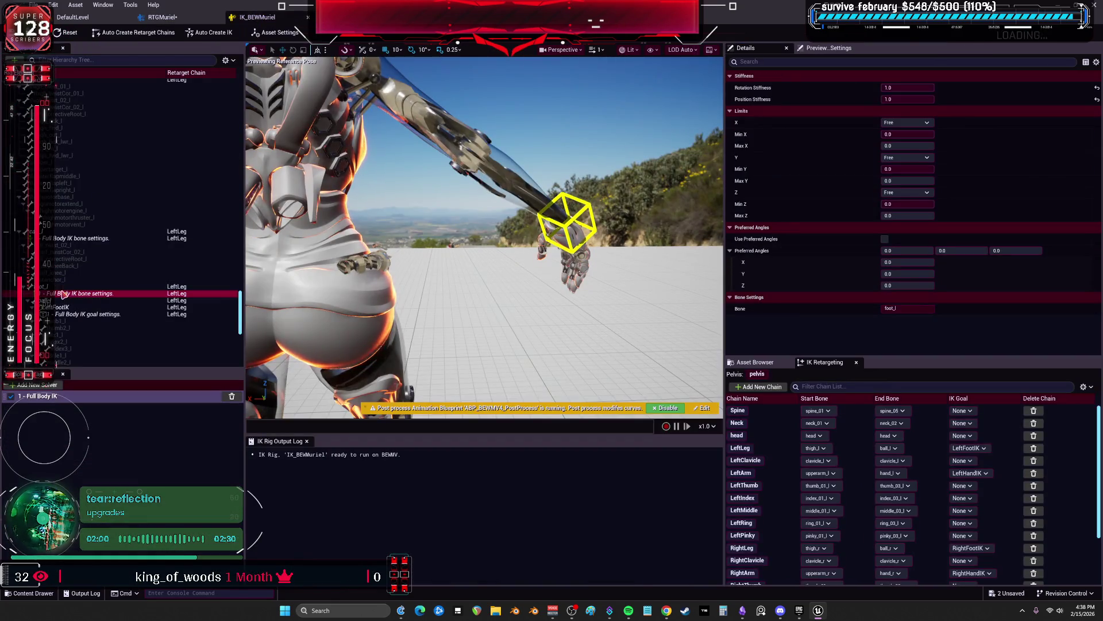
pyautogui.click(59, 287)
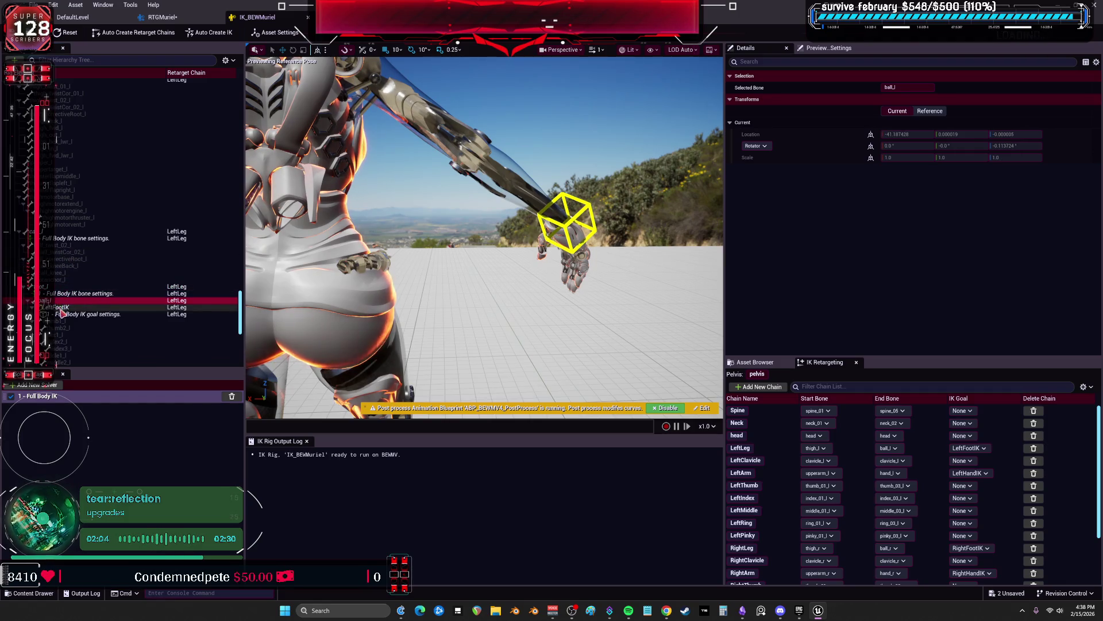
# Set Chain Depth to 4 on the LeftFootIK and RightFootIK goals and save the rig
pyautogui.click(61, 309)
pyautogui.click(69, 316)
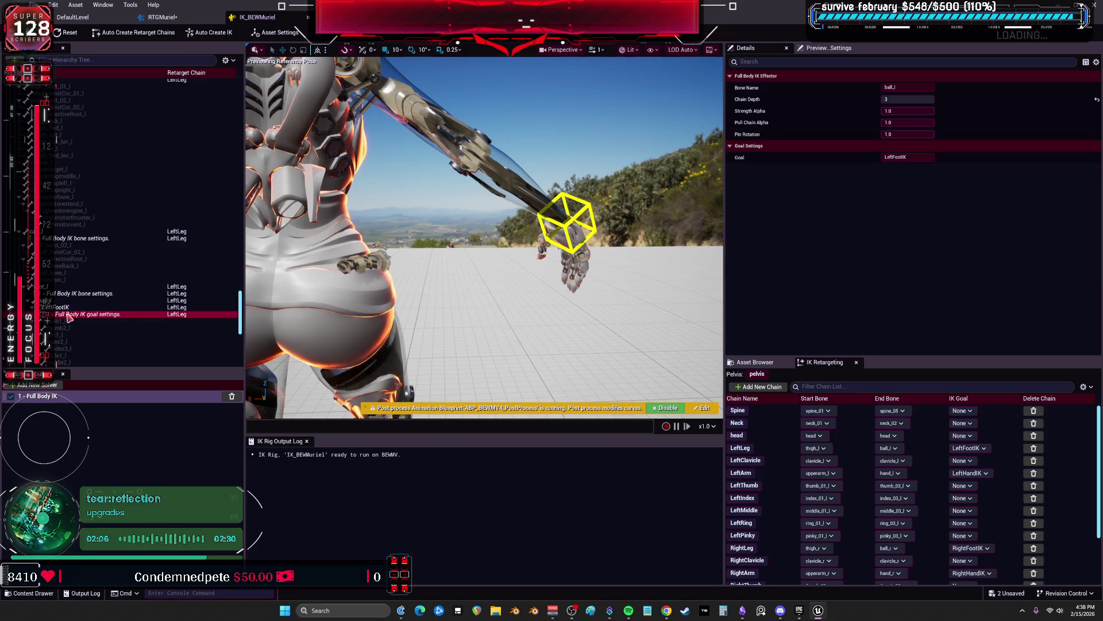
pyautogui.click(925, 100)
pyautogui.scroll(-5, 123, 278)
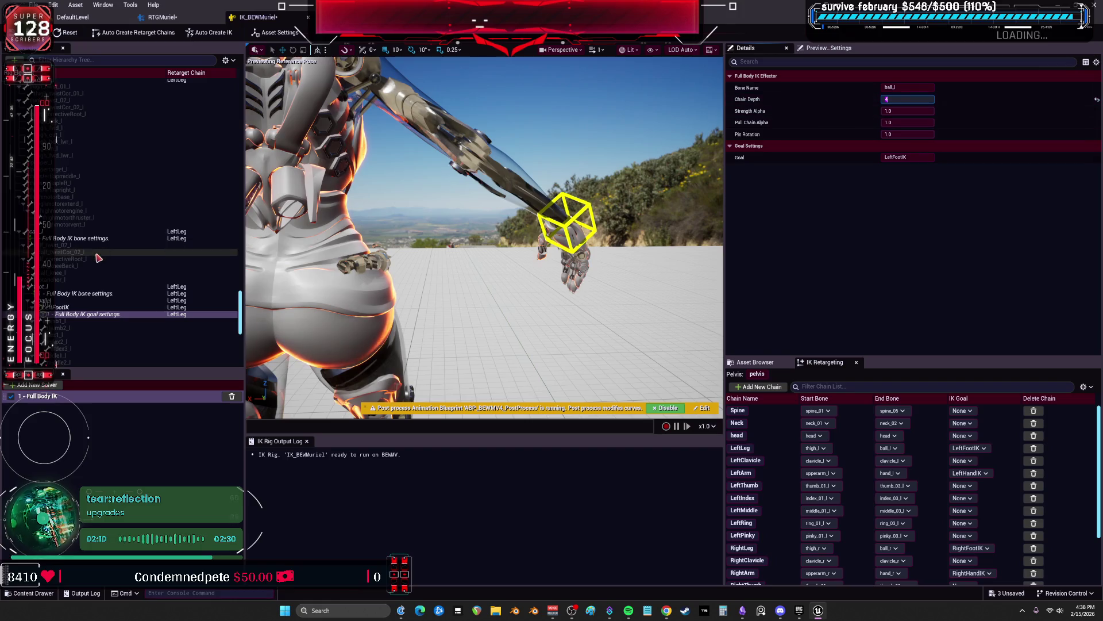
pyautogui.moveTo(242, 341)
pyautogui.mouseDown()
pyautogui.moveTo(242, 297)
pyautogui.moveTo(154, 256)
pyautogui.mouseUp()
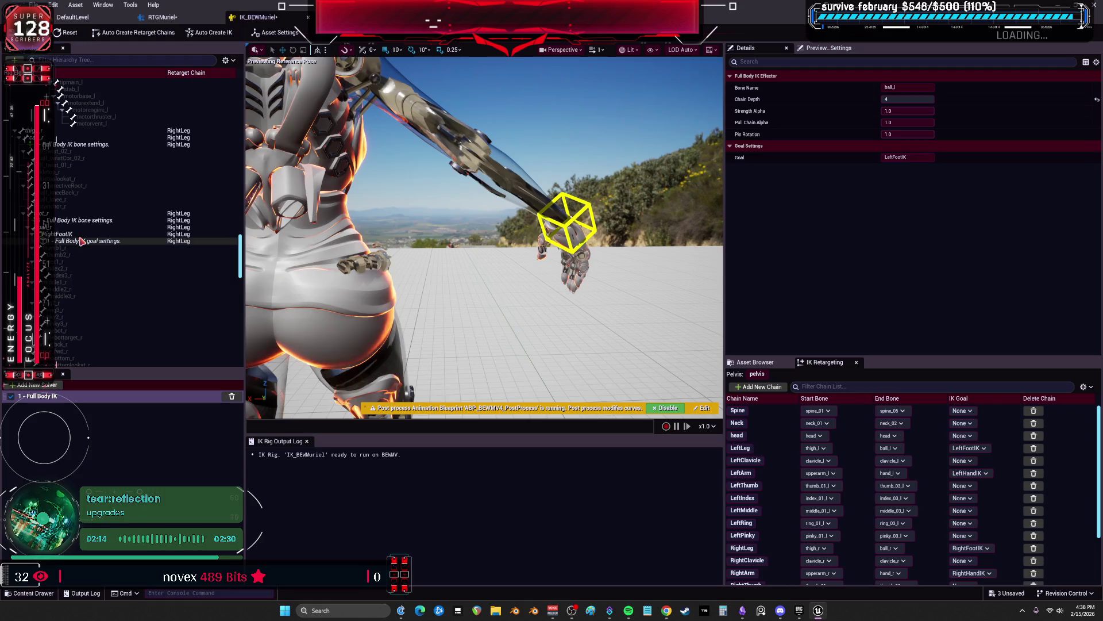
pyautogui.click(923, 98)
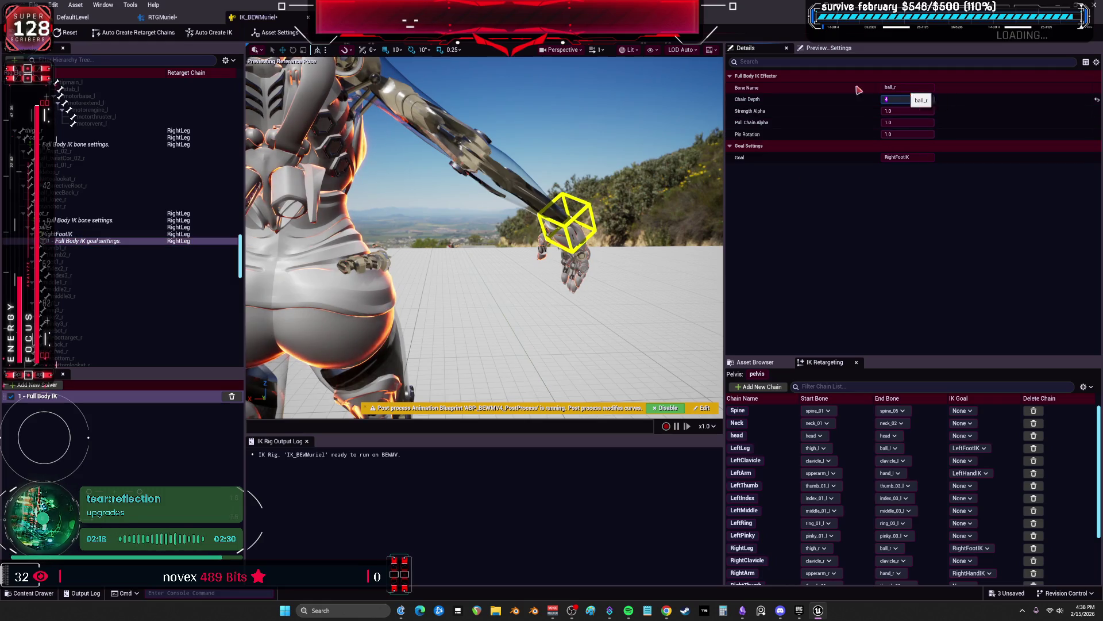
pyautogui.hotkey('ctrl', 's')
# Check the RTGMuriel preview, then select the right foot's IK bone settings in IK_BEWMuriel
pyautogui.click(164, 18)
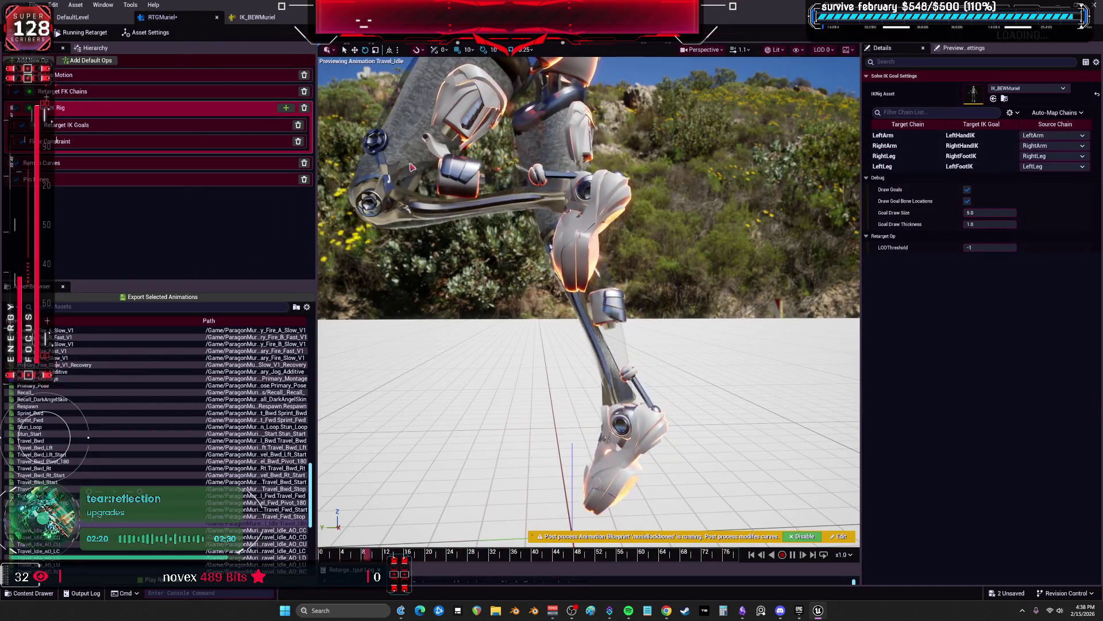
pyautogui.click(270, 22)
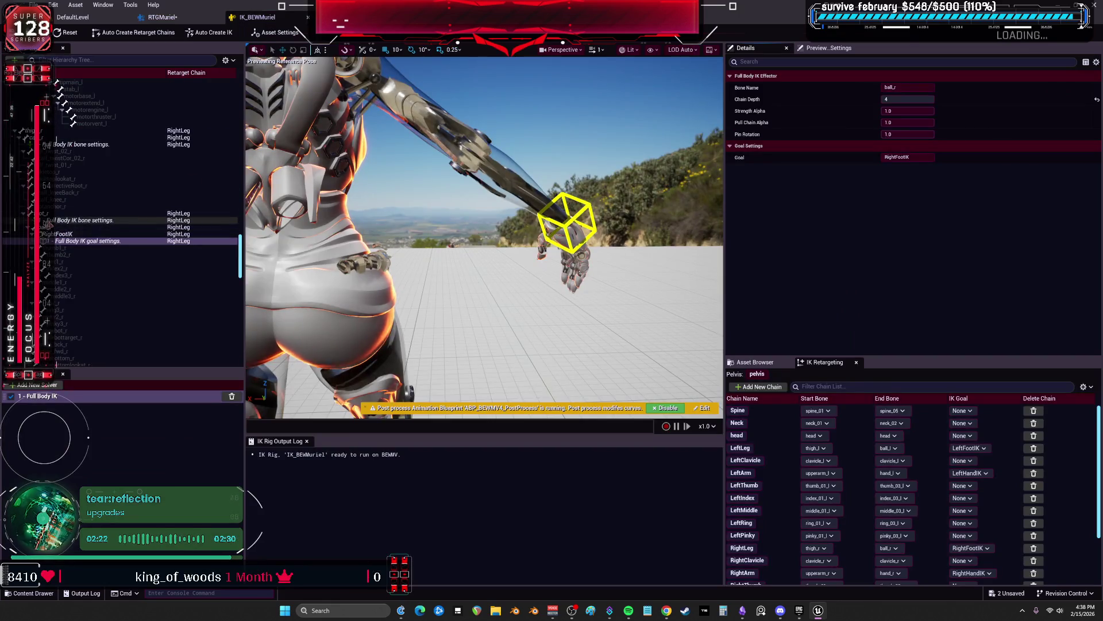
pyautogui.click(64, 220)
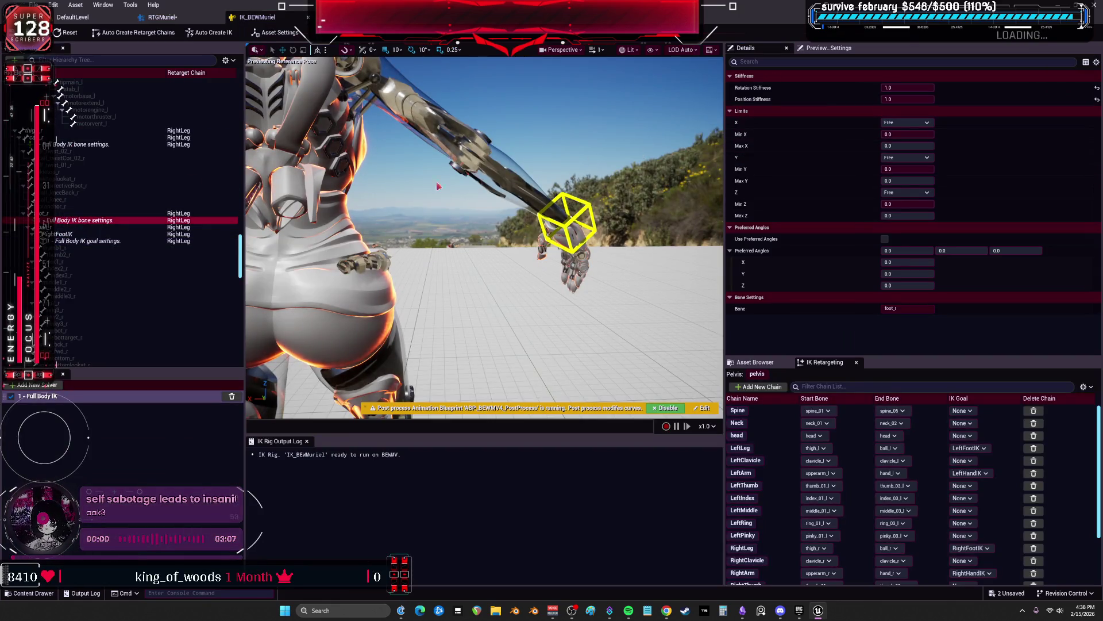
# Set Rotation Stiffness to 0 on another right-leg bone's IK settings in IK_BEWMuriel
pyautogui.moveTo(242, 264); pyautogui.dragTo(241, 268)
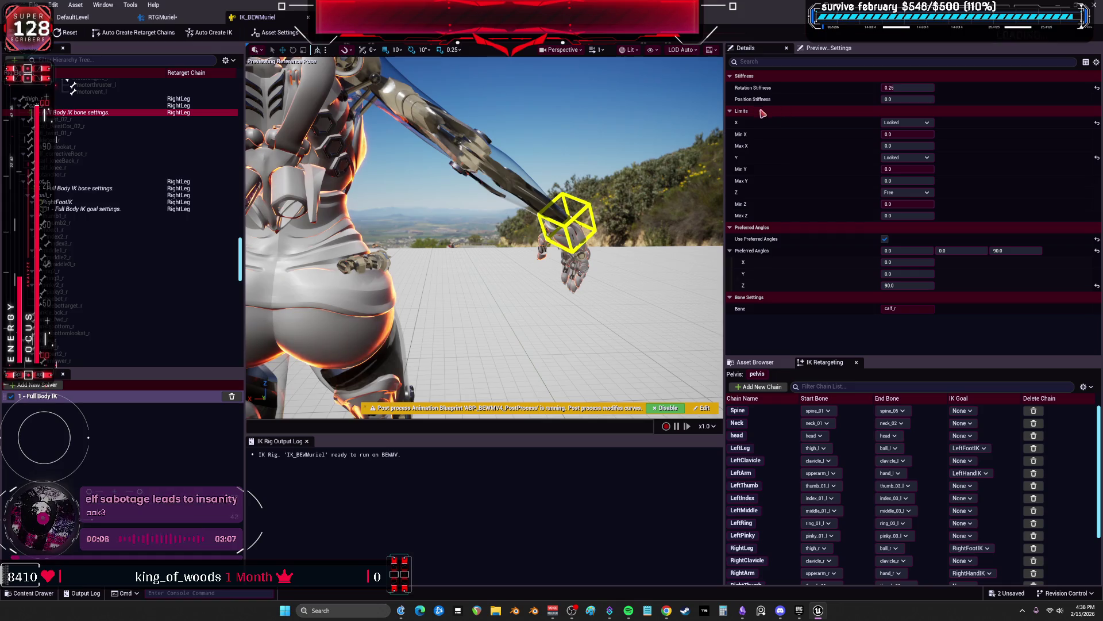
pyautogui.click(142, 188)
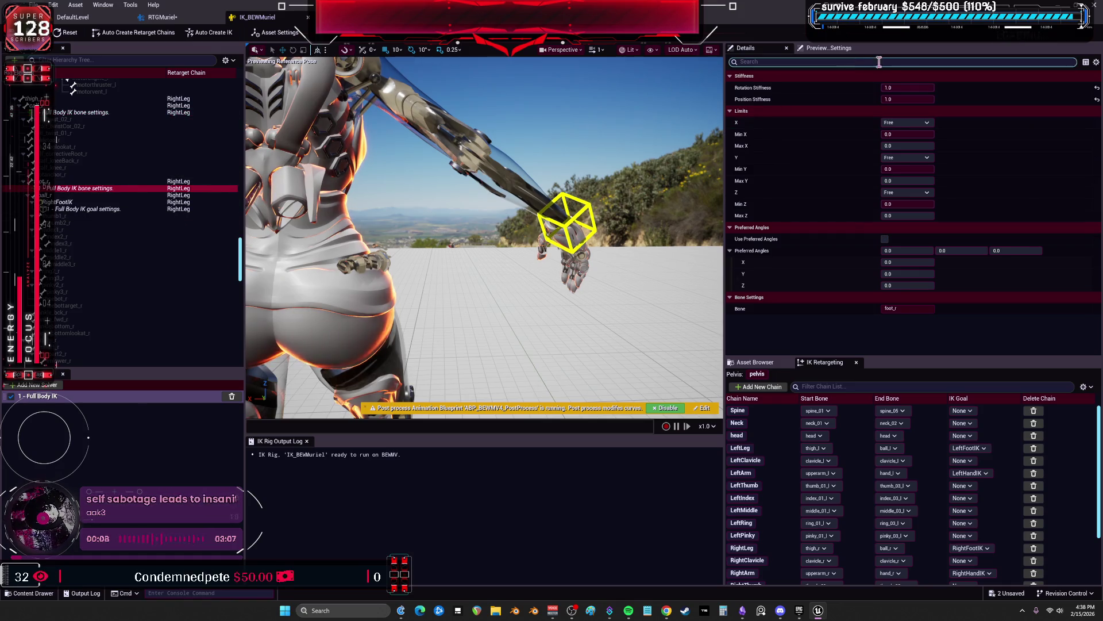
pyautogui.click(913, 88)
pyautogui.write('0')
pyautogui.press('Return')
pyautogui.click(161, 17)
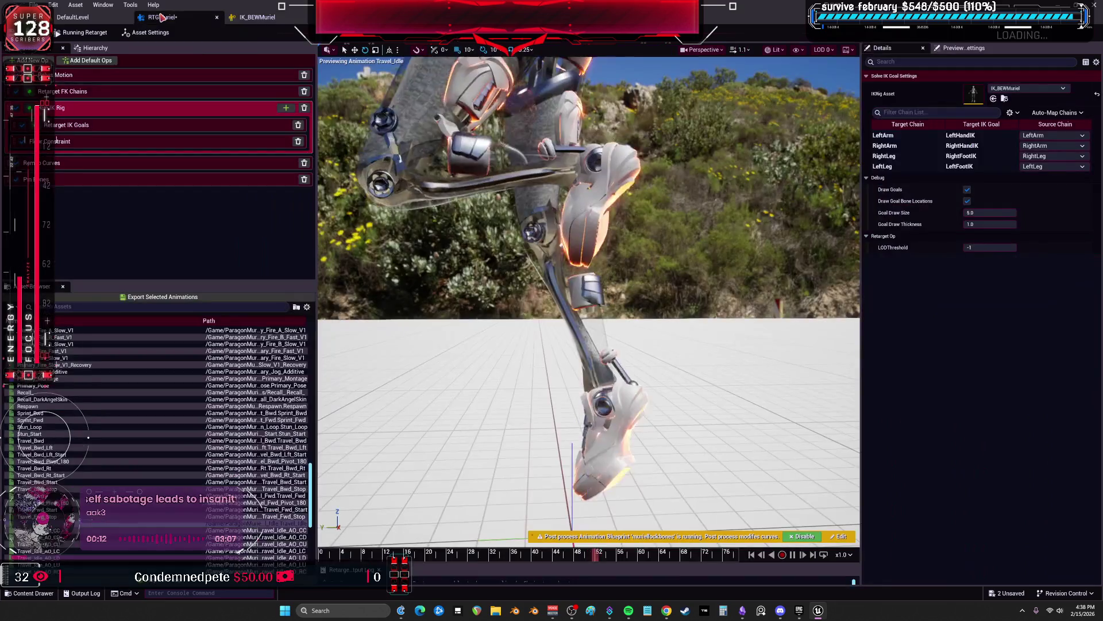
# Adjust that bone's rotation stiffness again and recheck the RTGMuriel preview
pyautogui.click(257, 18)
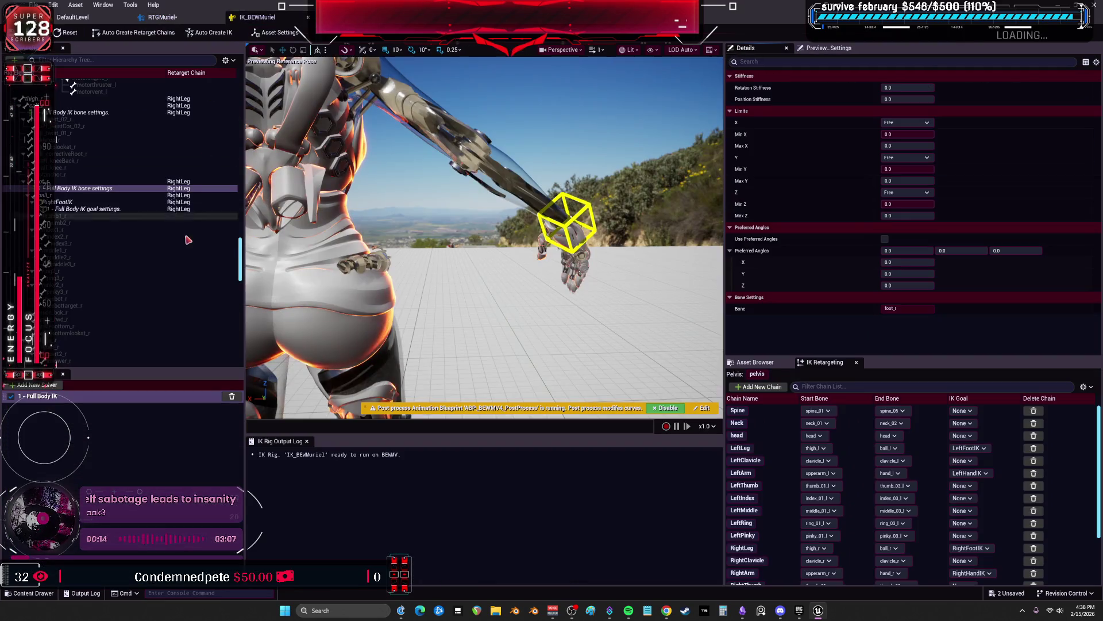
pyautogui.moveTo(241, 250); pyautogui.dragTo(240, 320)
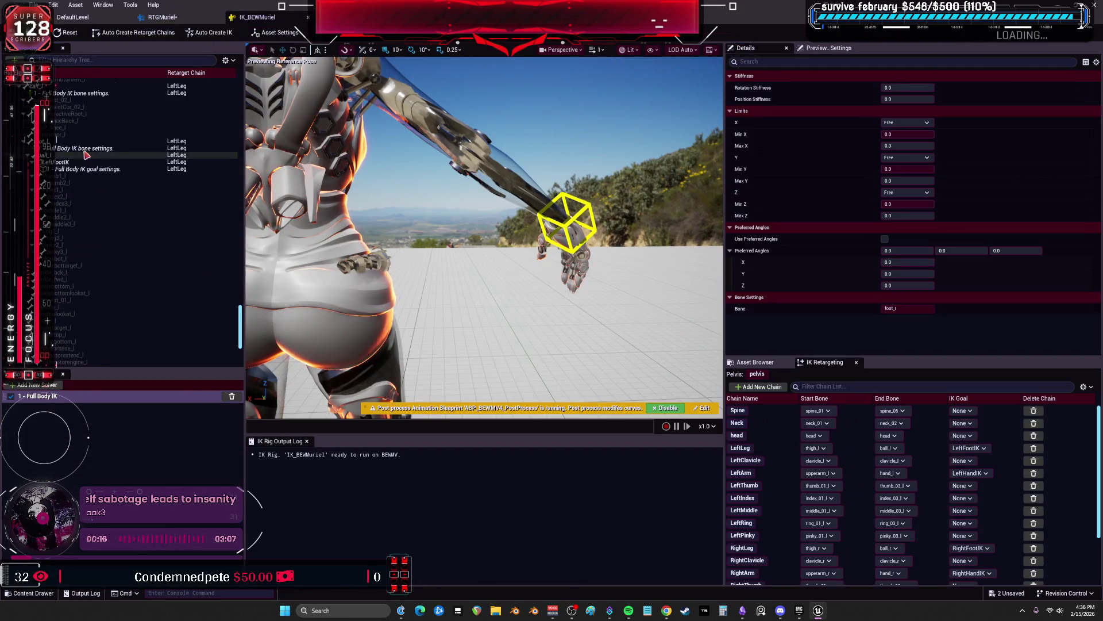
pyautogui.click(927, 87)
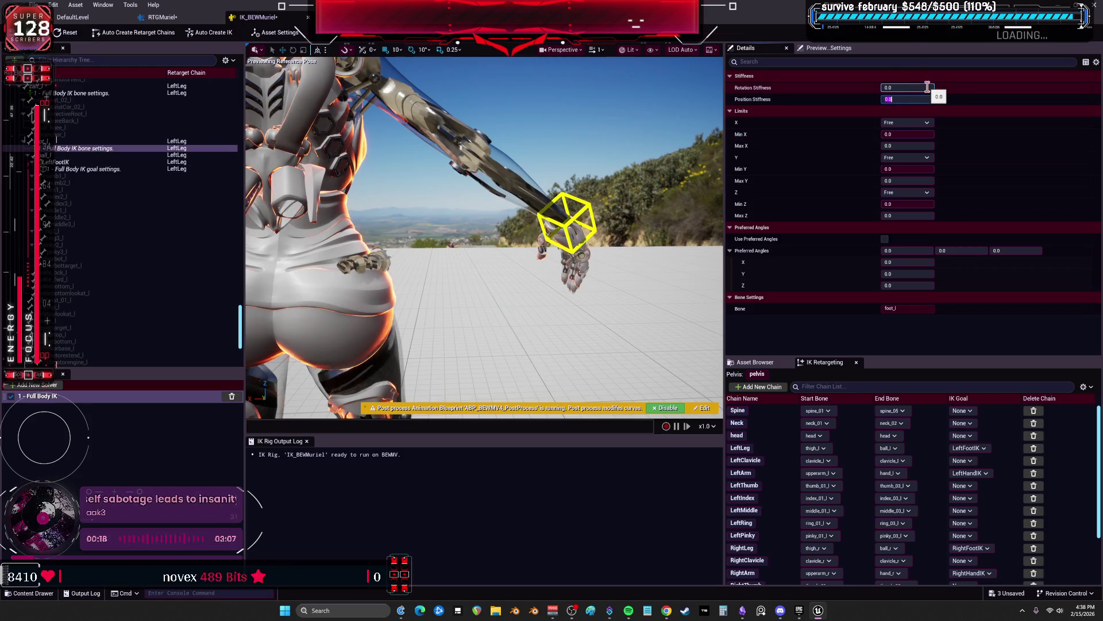
pyautogui.click(162, 17)
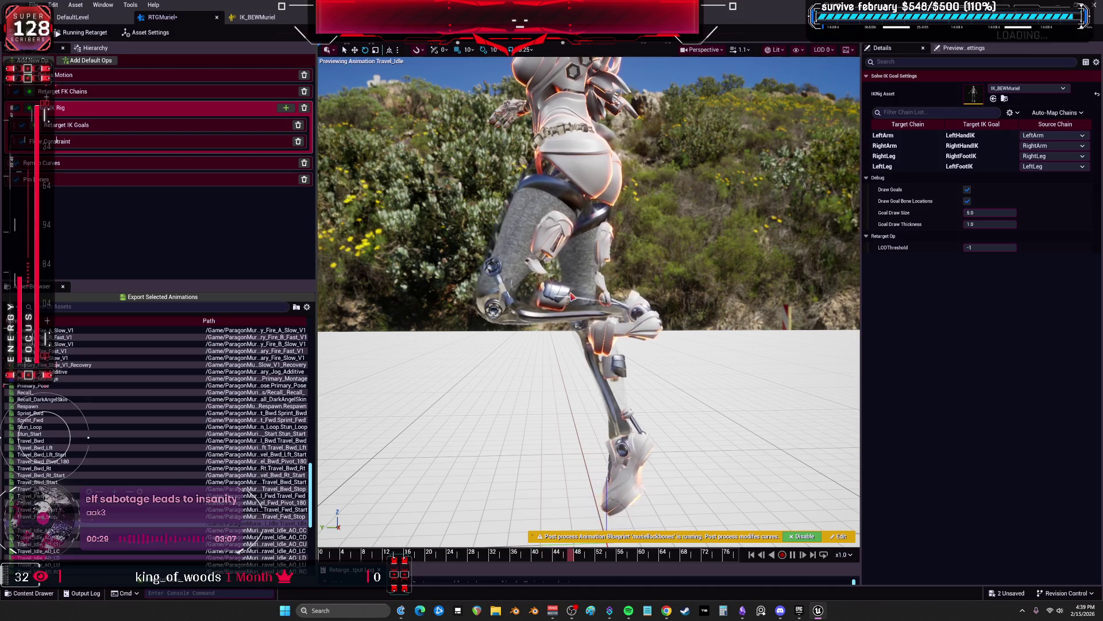
# Inspect the LeftFootIK goal settings and compare them against the RTGMuriel preview
pyautogui.click(257, 17)
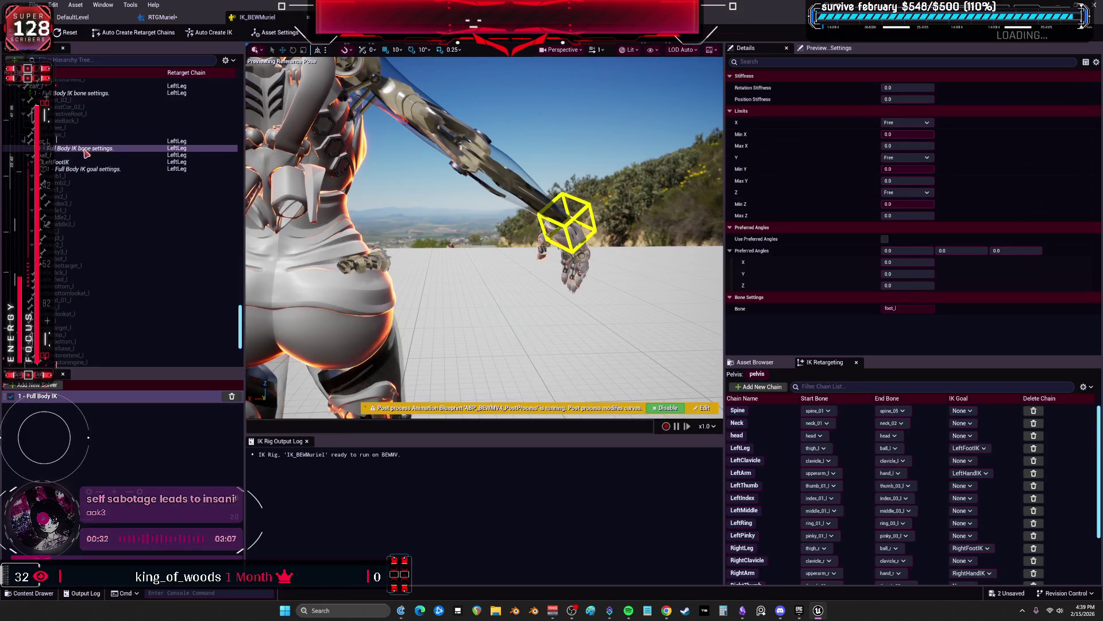
pyautogui.rightClick(241, 259)
pyautogui.scroll(-5, 144, 230)
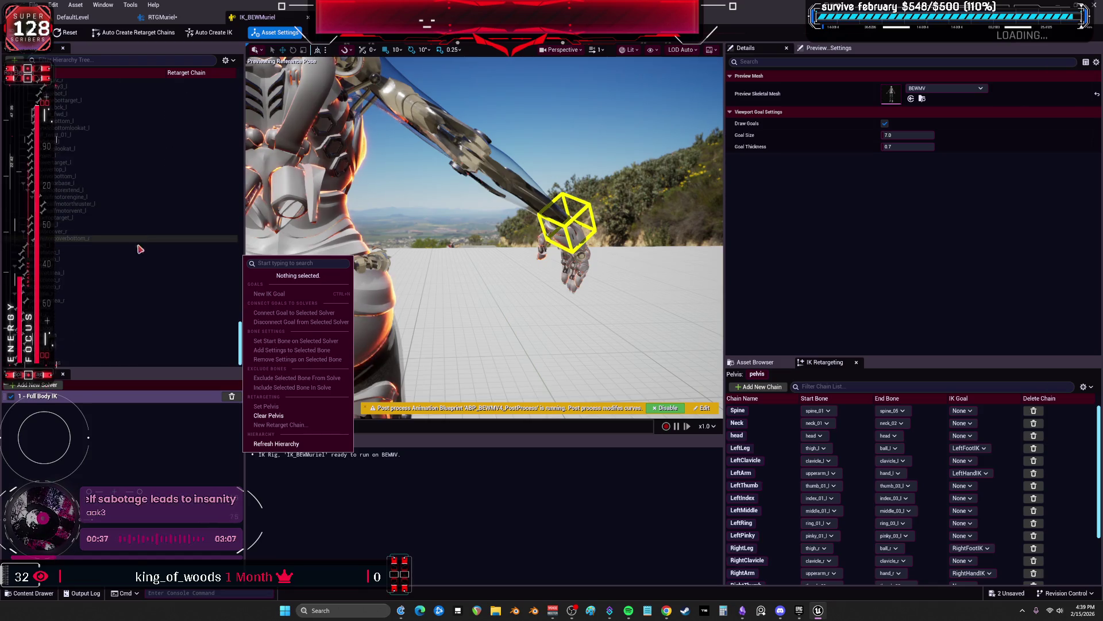
pyautogui.click(143, 272)
pyautogui.click(86, 209)
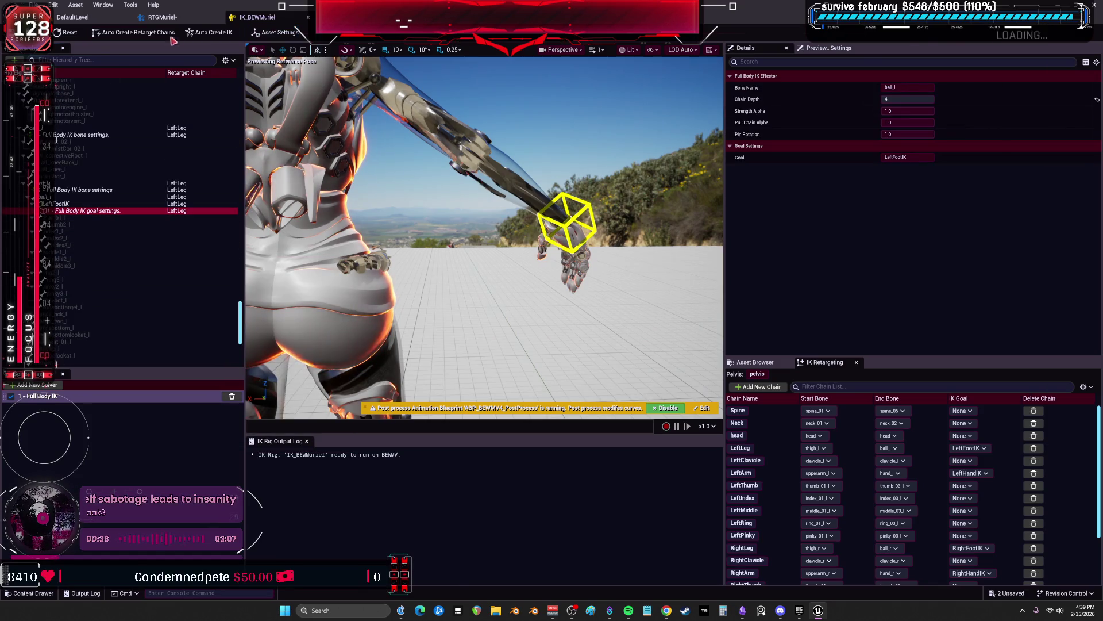
pyautogui.click(199, 17)
# Set foot_l's Position Stiffness to 0.95, then view the result in RTGMuriel
pyautogui.click(255, 21)
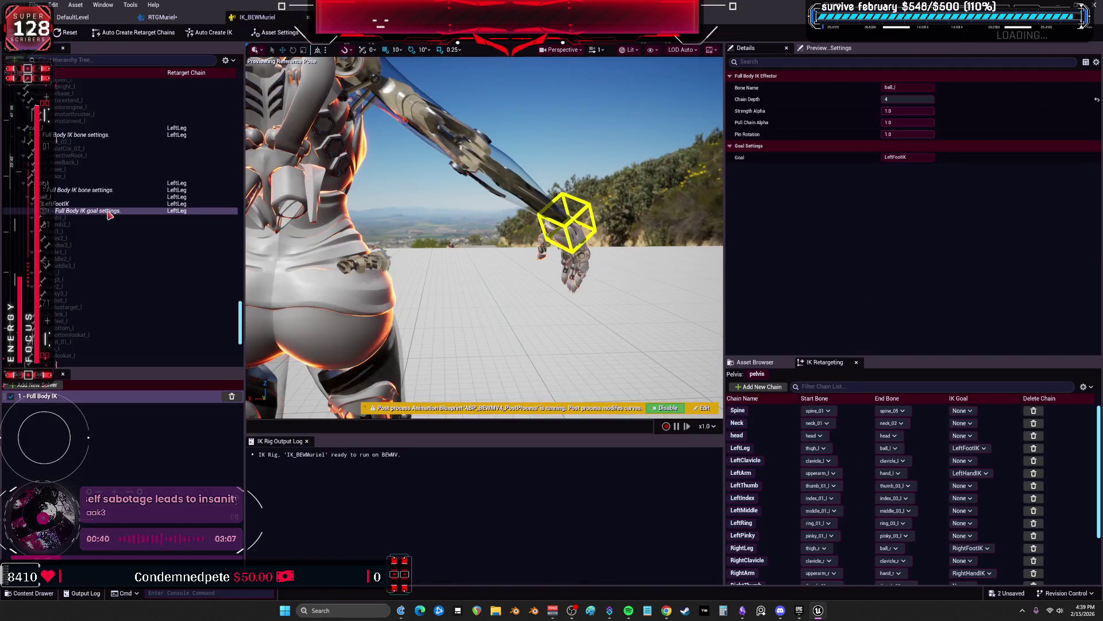
pyautogui.click(86, 193)
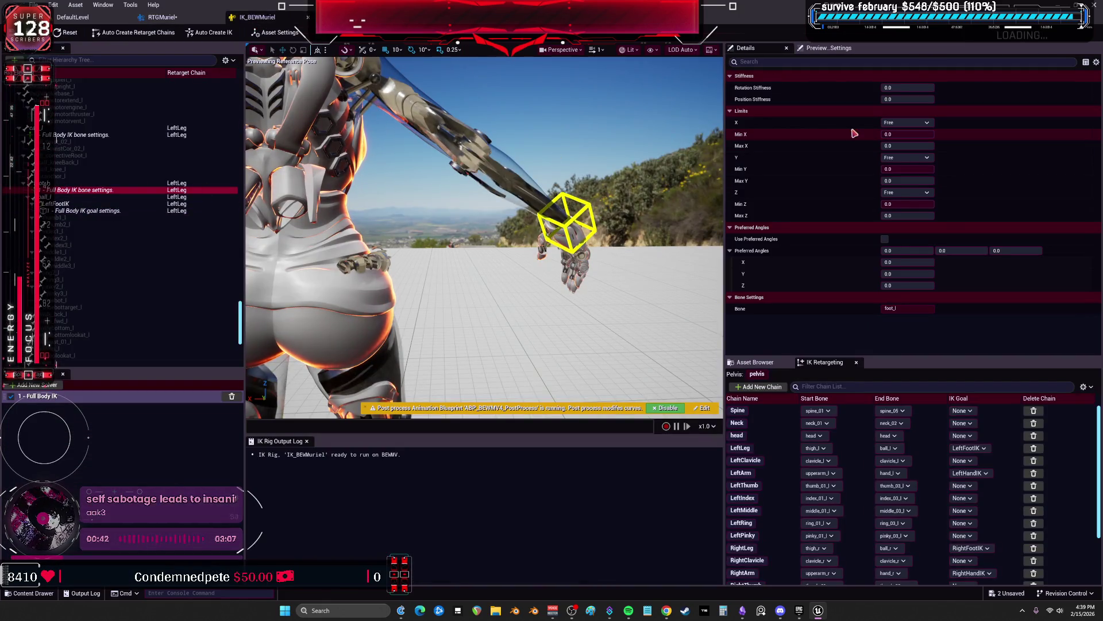
pyautogui.click(920, 96)
pyautogui.write('0.95')
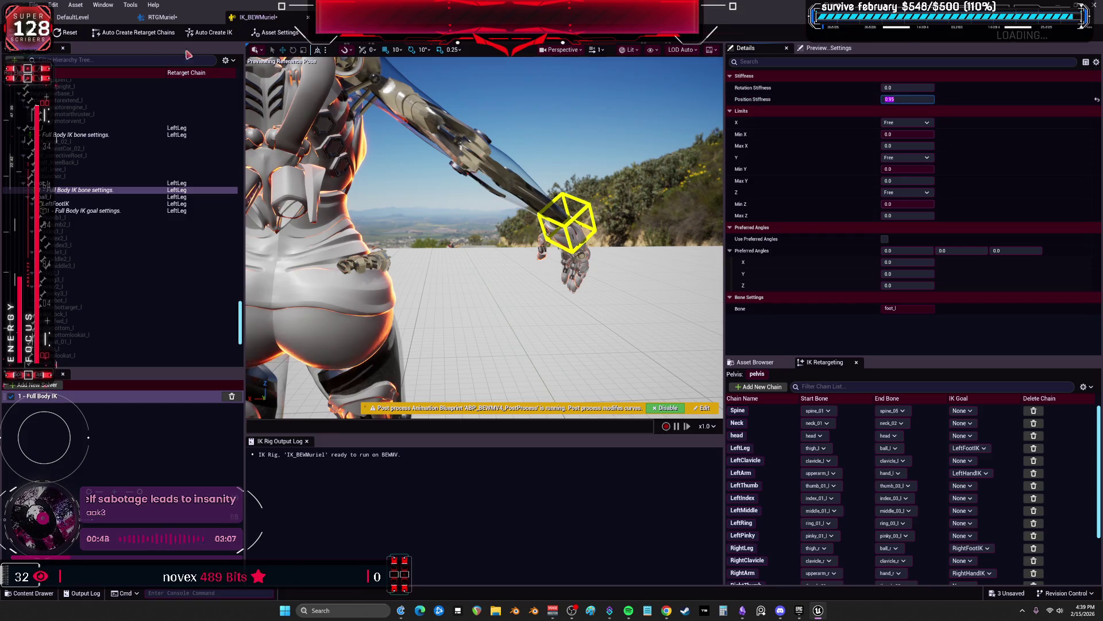
pyautogui.click(159, 18)
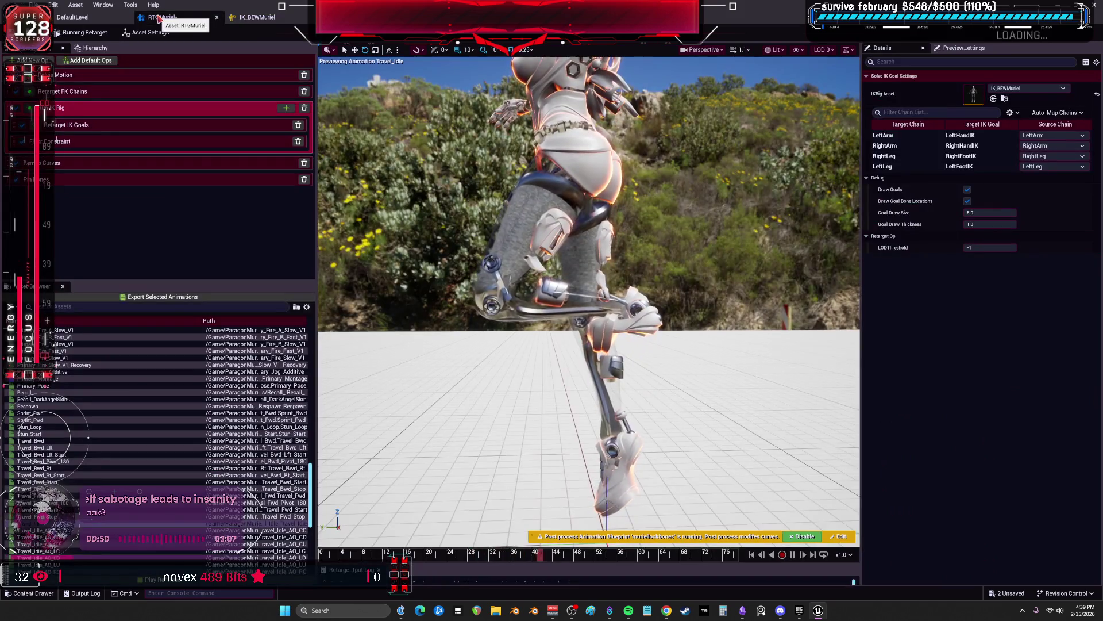
pyautogui.rightClick(268, 19)
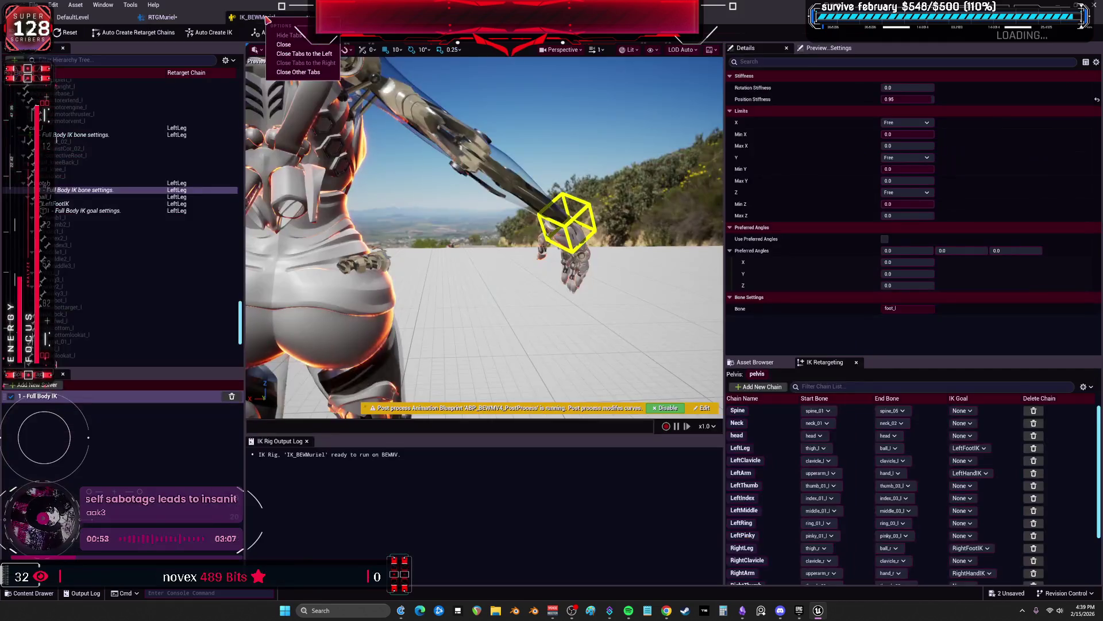
pyautogui.click(142, 20)
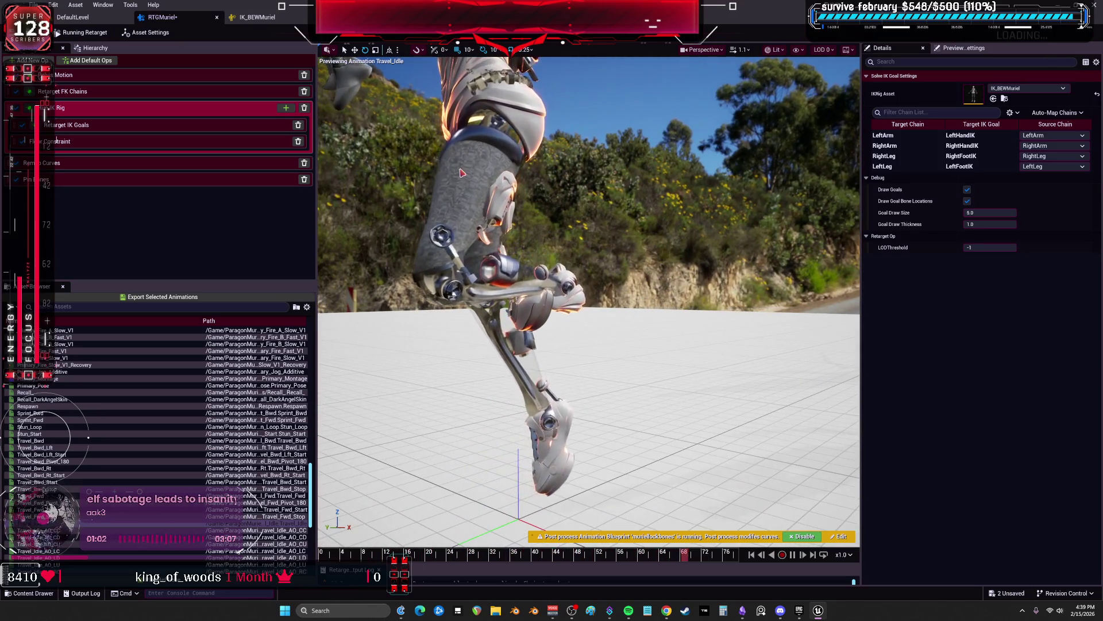
# Enable FK on the LeftLeg chain with Interpolated rotation mode
pyautogui.click(85, 90)
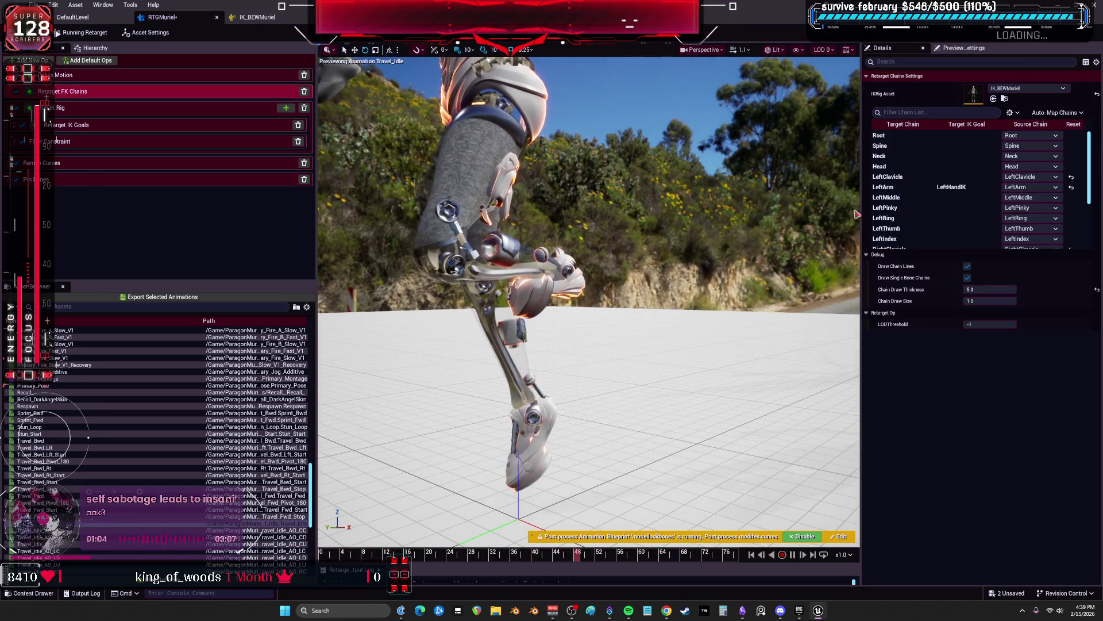
pyautogui.scroll(-3, 934, 228)
pyautogui.click(902, 245)
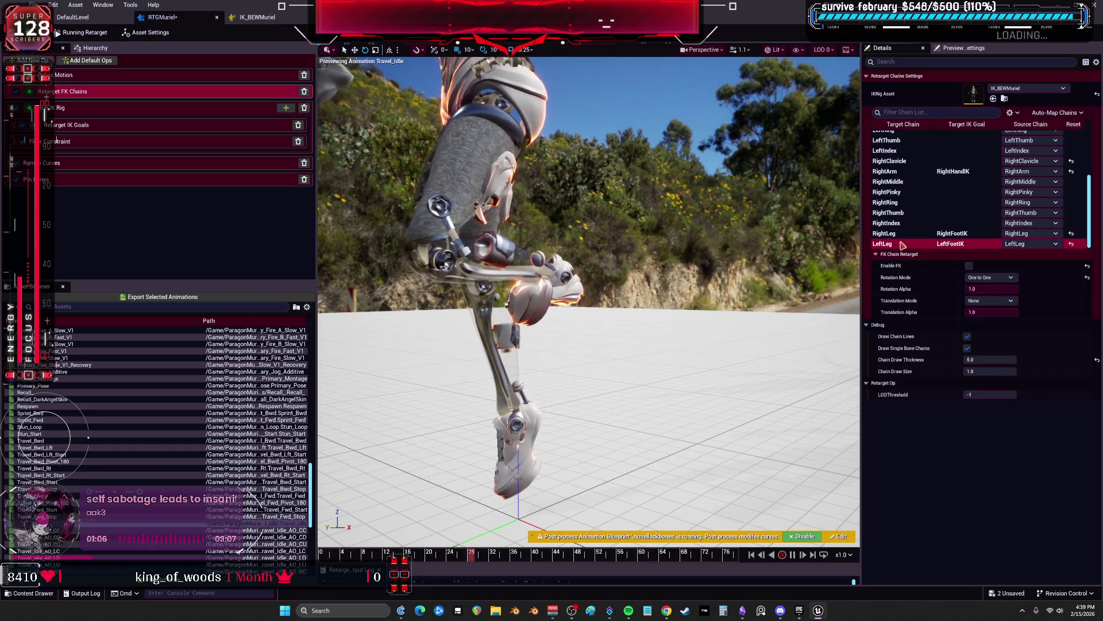
pyautogui.click(1014, 296)
pyautogui.click(1001, 289)
pyautogui.click(969, 265)
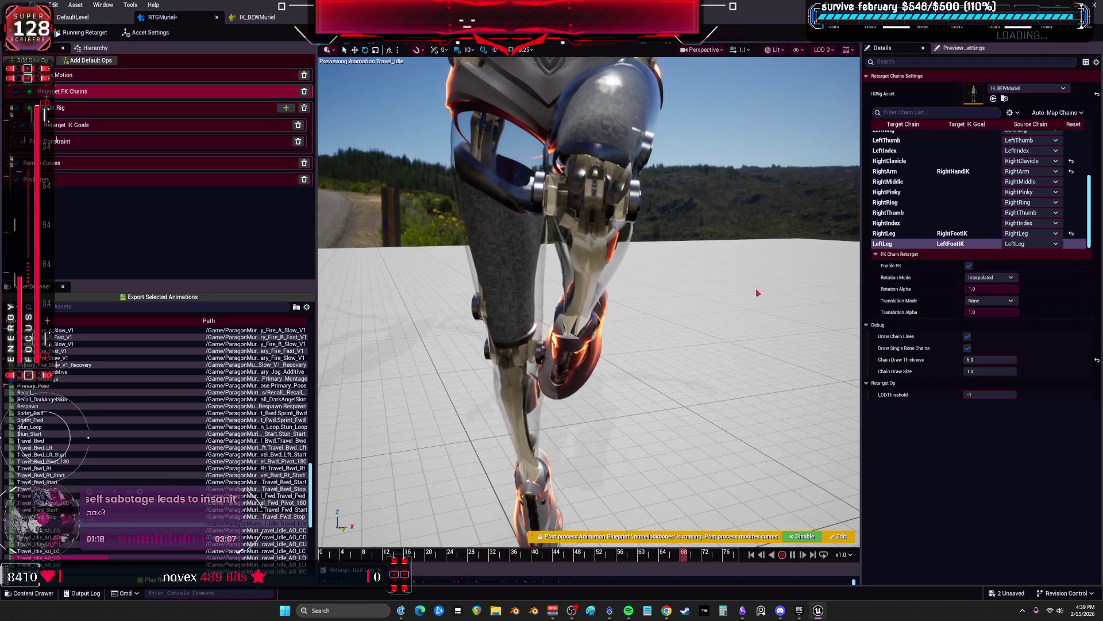
# Set the RightLeg chain's rotation mode to Interpolated and view the character from the front
pyautogui.click(952, 235)
pyautogui.click(983, 278)
pyautogui.click(983, 287)
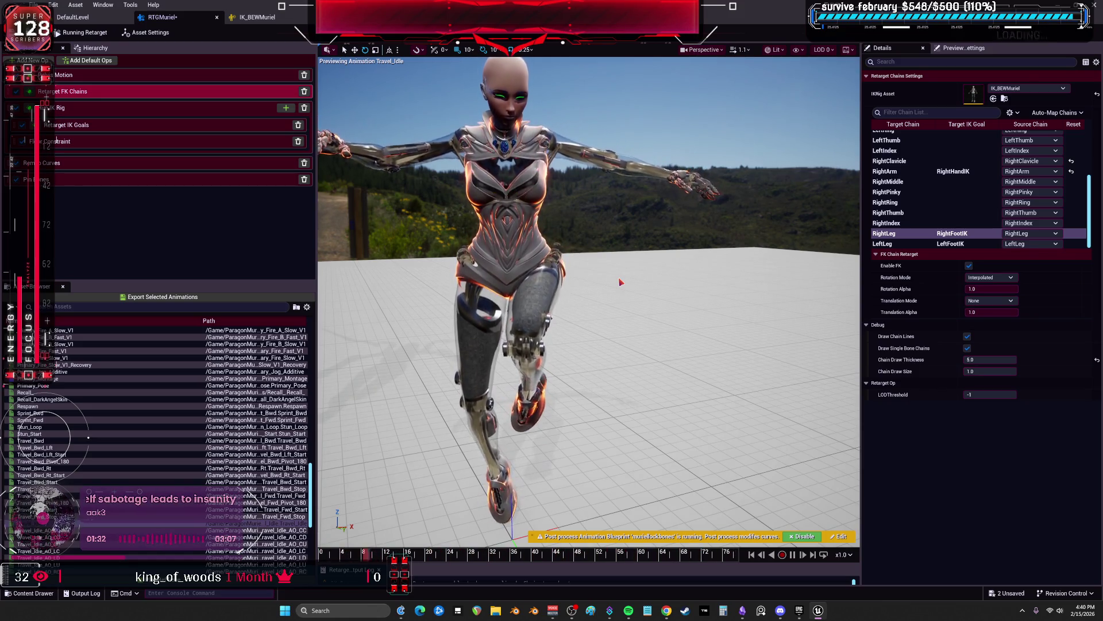
pyautogui.moveTo(621, 281)
pyautogui.mouseDown()
pyautogui.moveTo(557, 296)
pyautogui.moveTo(504, 281)
pyautogui.mouseUp()
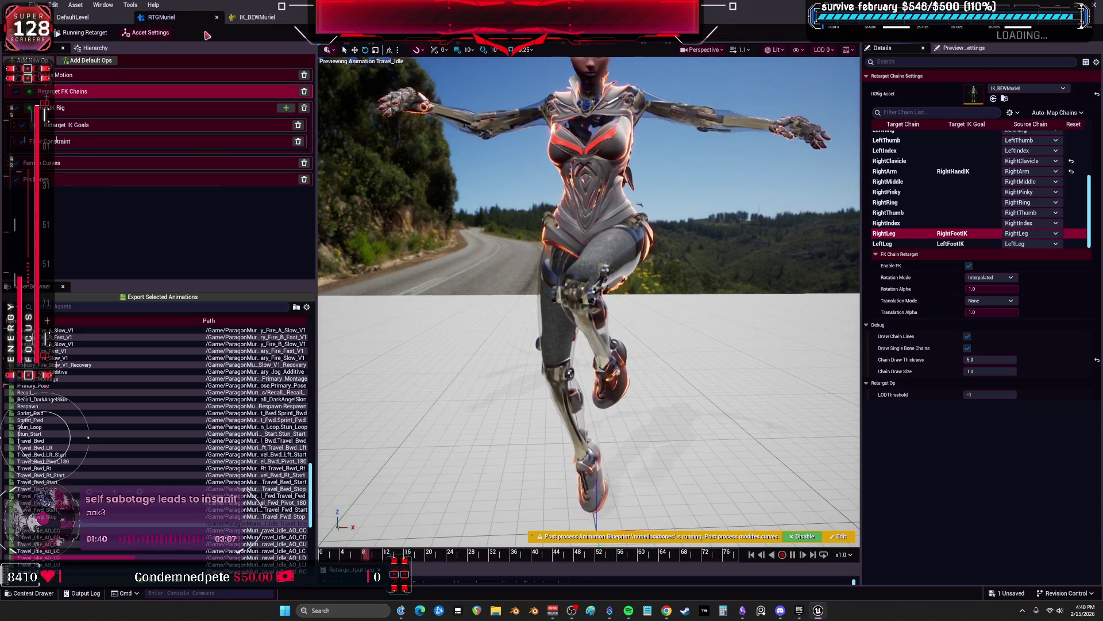
pyautogui.click(251, 21)
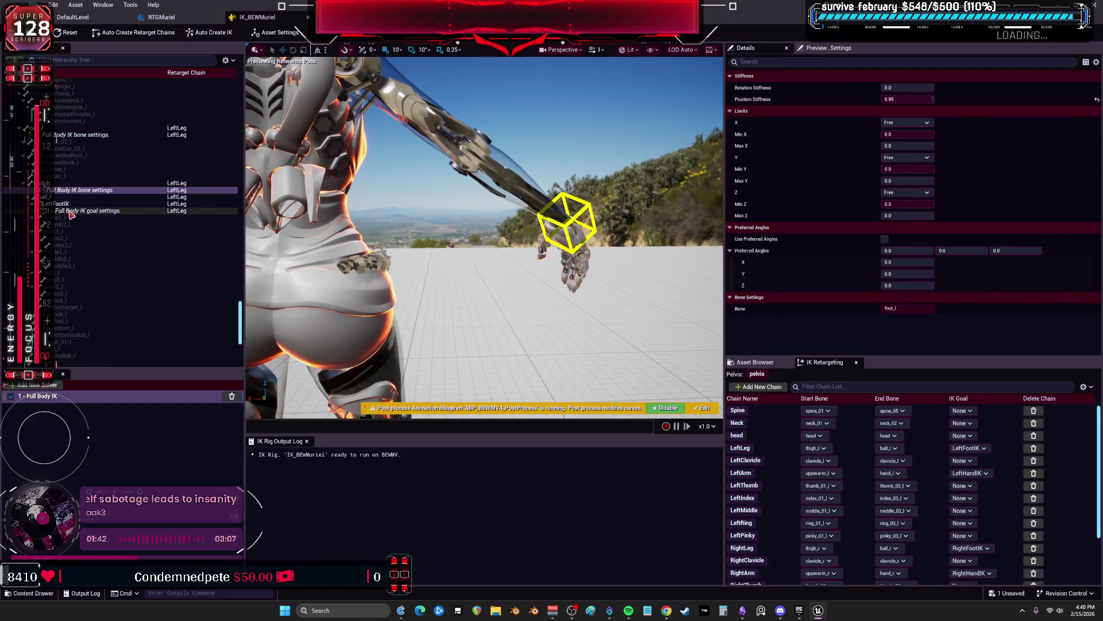
# Preview Travel_Bwd_Lft, Travel_Bwd and Travel_Bwd_Lft_Start, then show Asset Settings with the source skeleton displayed
pyautogui.press('f')
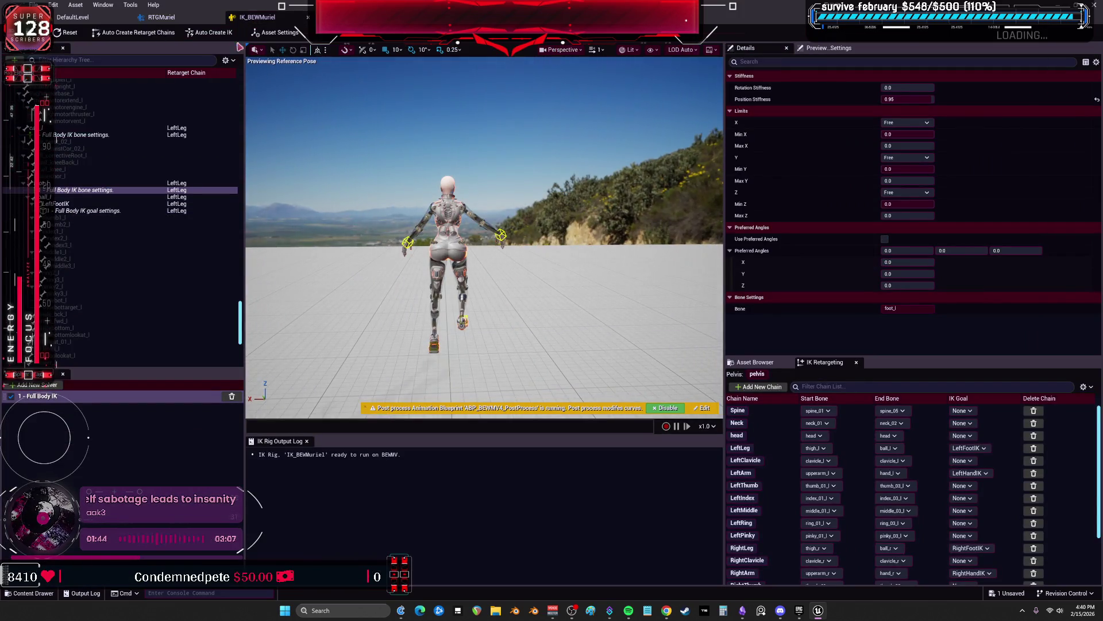
pyautogui.click(166, 17)
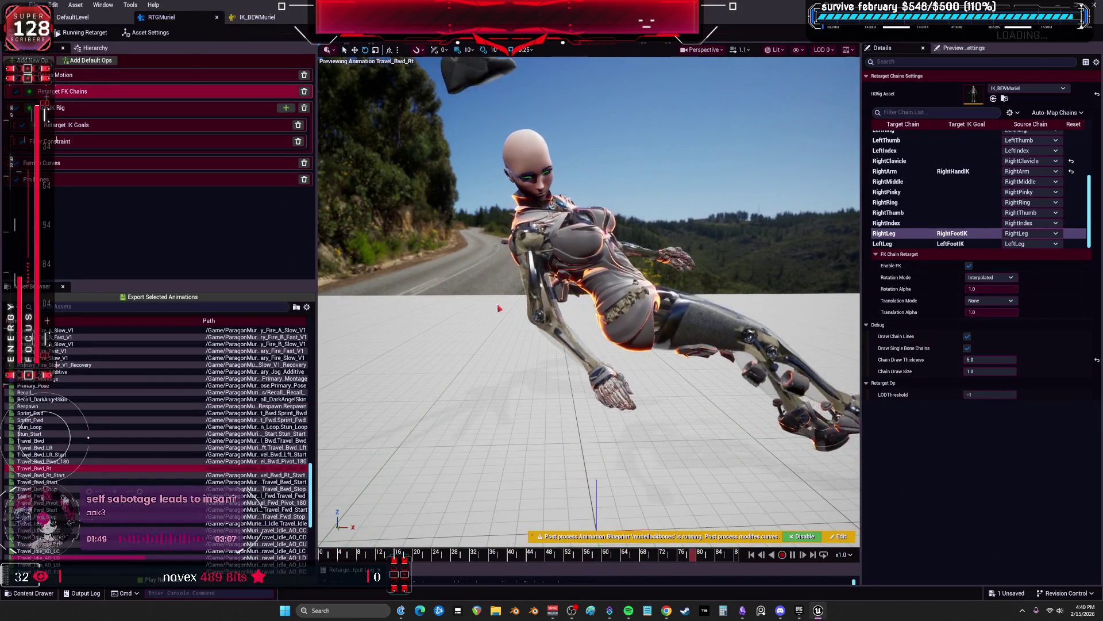
pyautogui.click(35, 447)
pyautogui.click(41, 439)
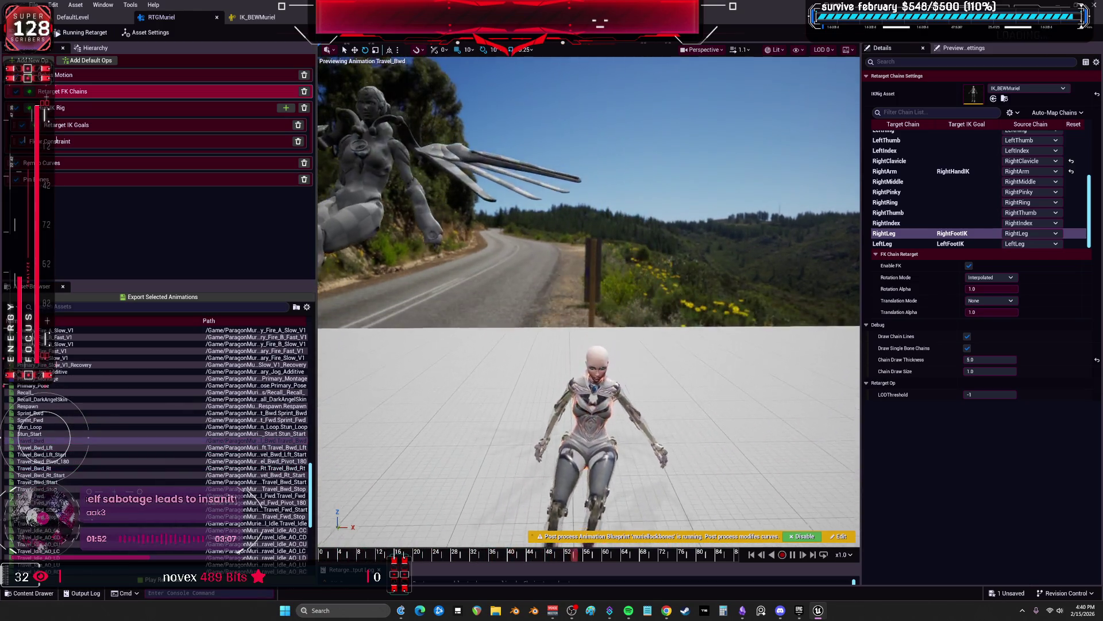
pyautogui.click(34, 454)
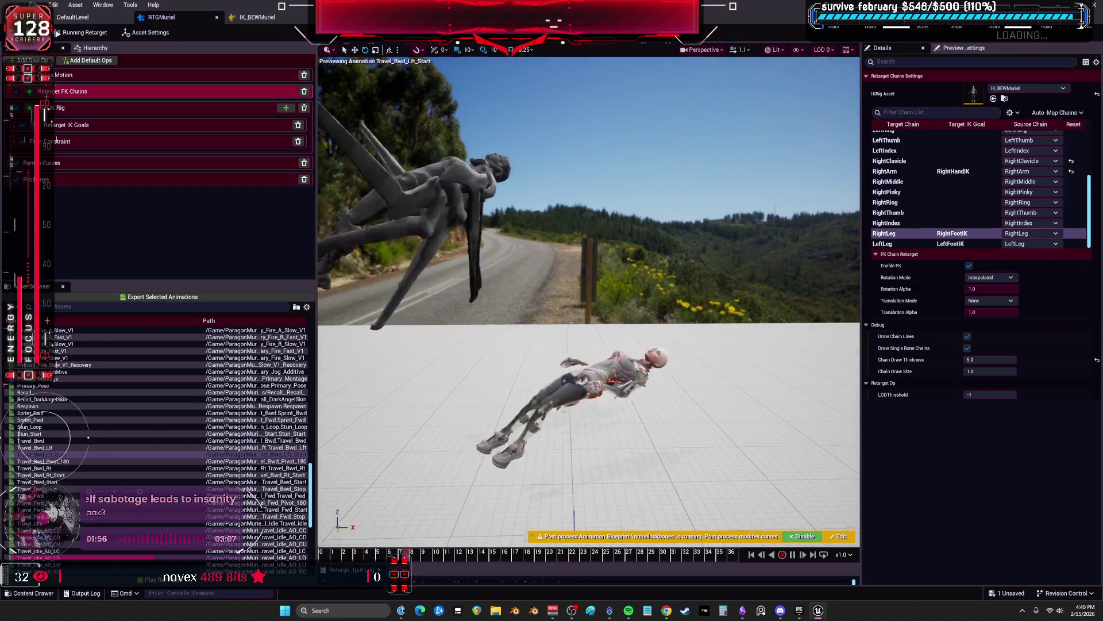
pyautogui.click(145, 33)
pyautogui.click(967, 278)
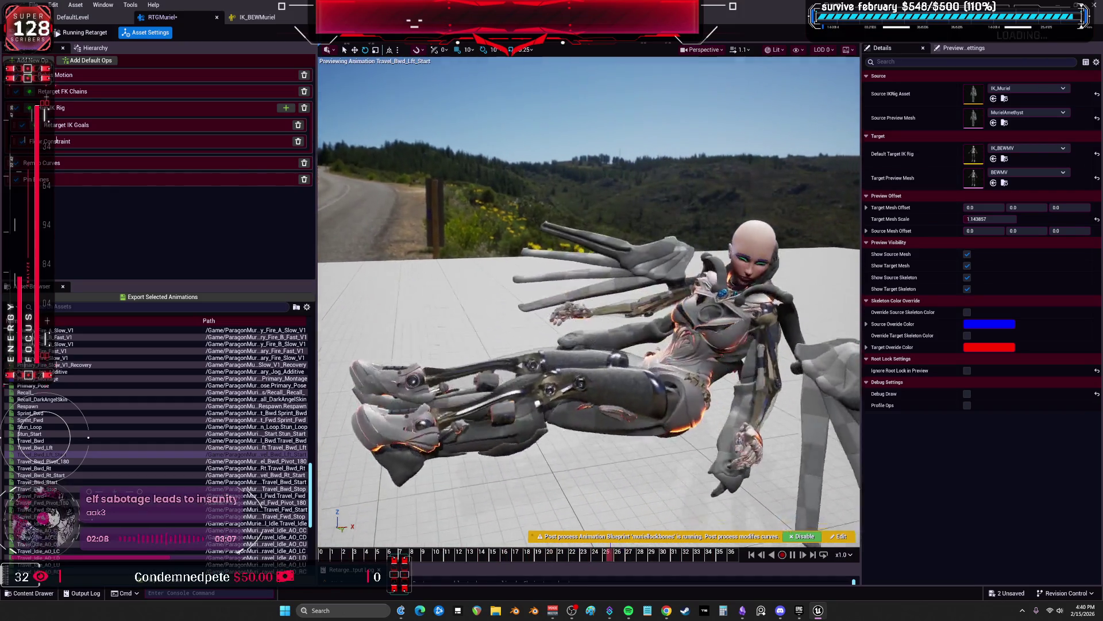
# Play Travel_Bwd_Pivot_180 at x0.25 speed and set Target Mesh Offset X to about 244.51
pyautogui.click(49, 462)
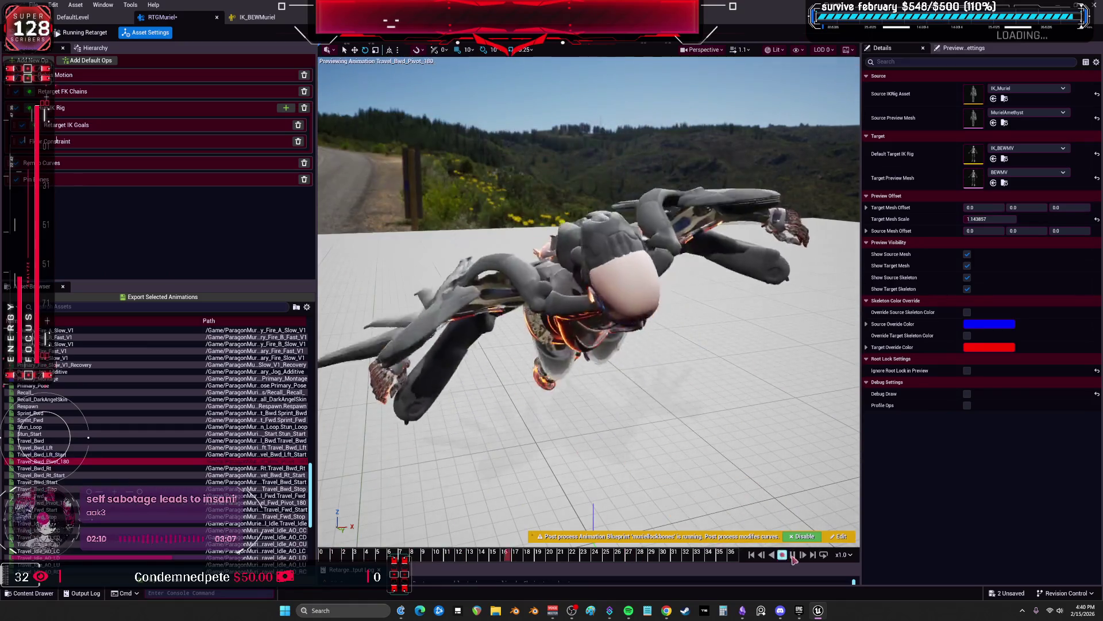
pyautogui.click(843, 554)
pyautogui.click(857, 466)
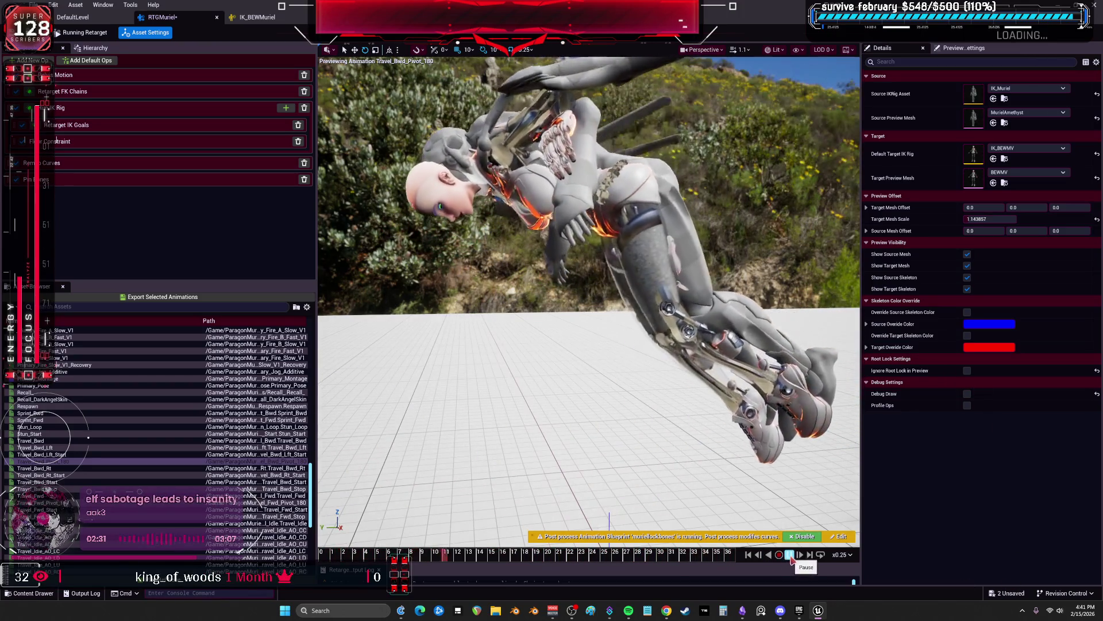
pyautogui.moveTo(642, 311)
pyautogui.mouseDown()
pyautogui.moveTo(574, 345)
pyautogui.moveTo(828, 223)
pyautogui.mouseUp()
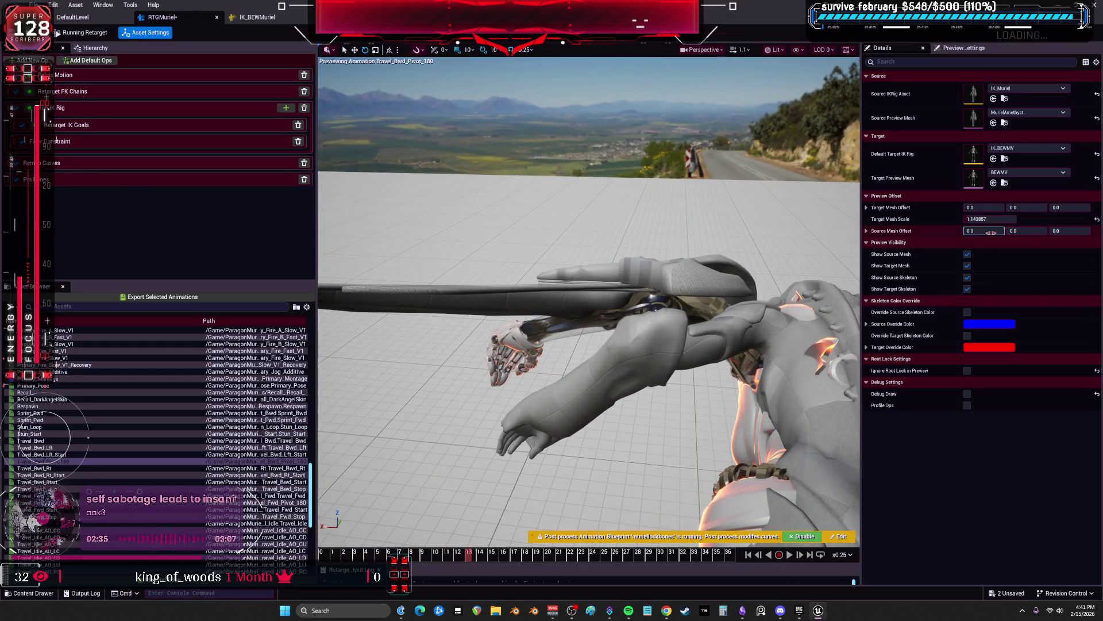
pyautogui.moveTo(984, 208); pyautogui.dragTo(1051, 208)
pyautogui.moveTo(588, 299)
pyautogui.mouseDown()
pyautogui.moveTo(546, 339)
pyautogui.moveTo(627, 296)
pyautogui.mouseUp()
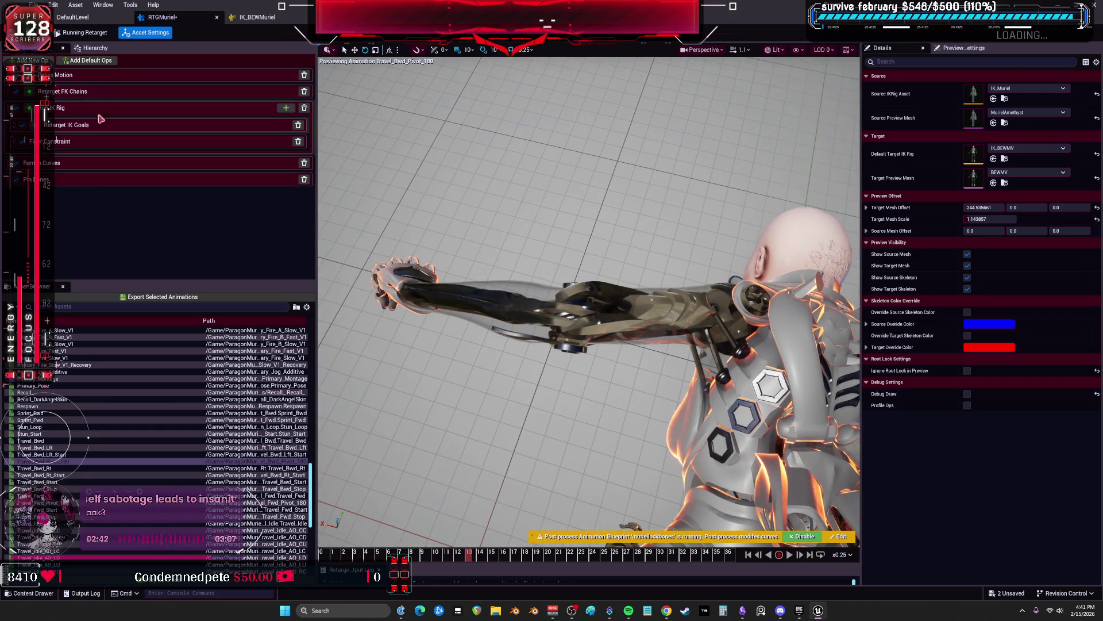
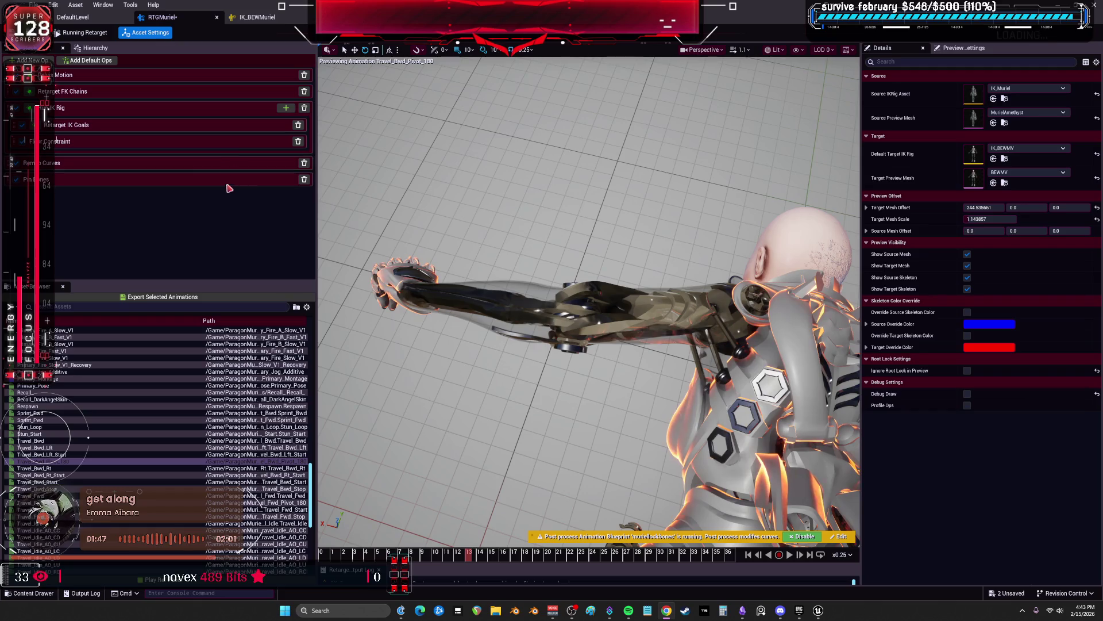
# Check the LeftArm, RightLeg and LeftLeg IK goal settings, then open the IK_BEWMuriel rig
pyautogui.click(99, 125)
pyautogui.click(918, 114)
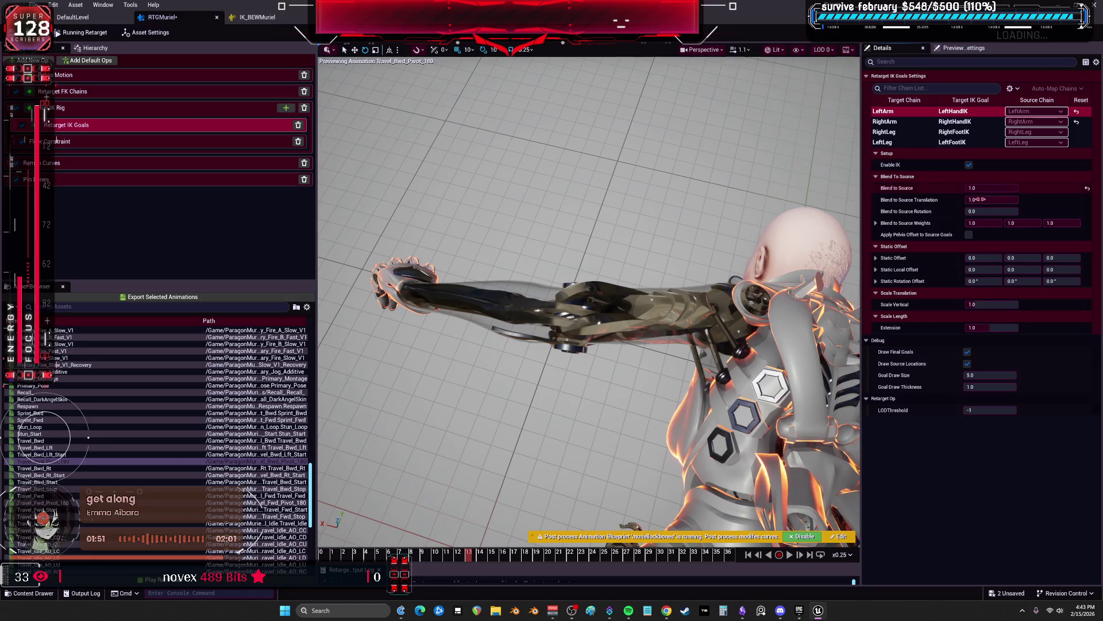
pyautogui.click(897, 132)
pyautogui.click(901, 142)
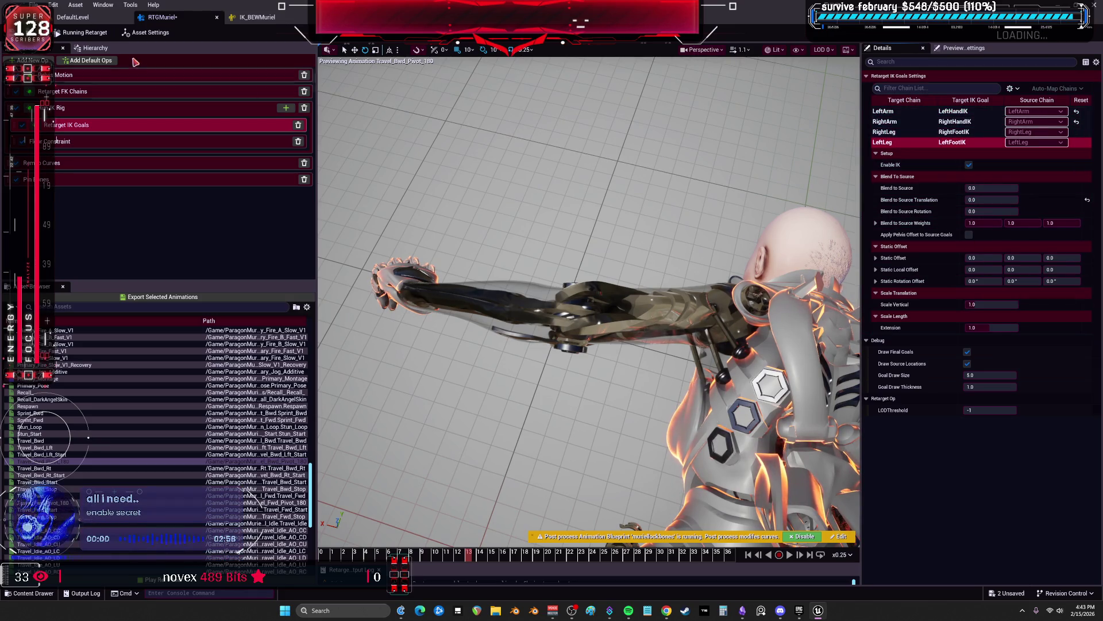
pyautogui.click(97, 19)
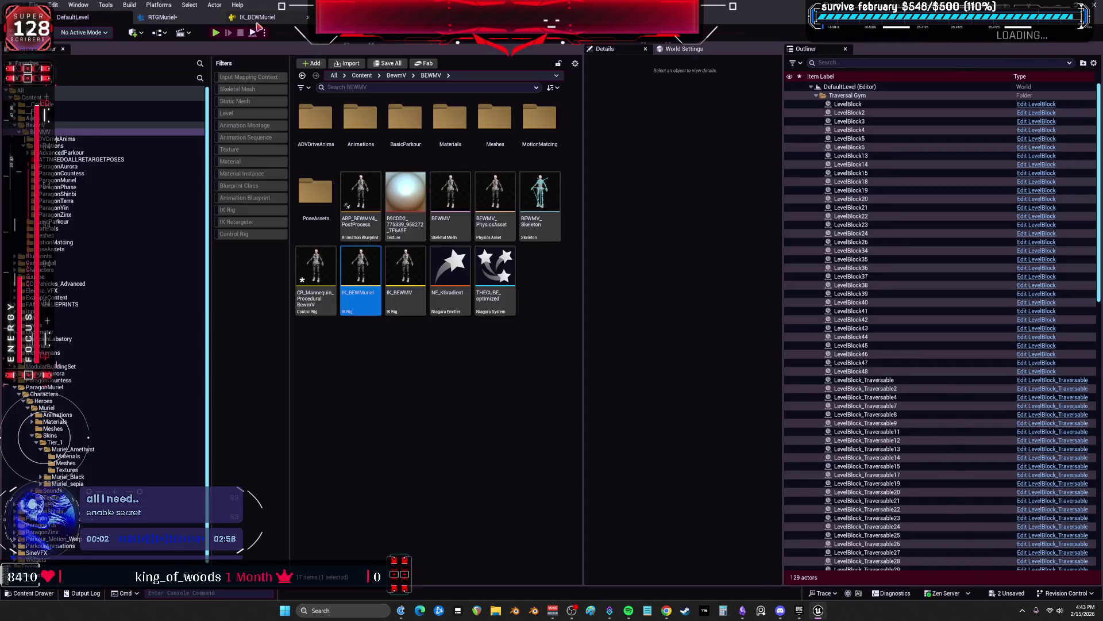
pyautogui.click(257, 18)
# Check the Full Body IK settings on lowerarm_r and clavicle_r, then go back to RTGMuriel
pyautogui.scroll(10, 105, 159)
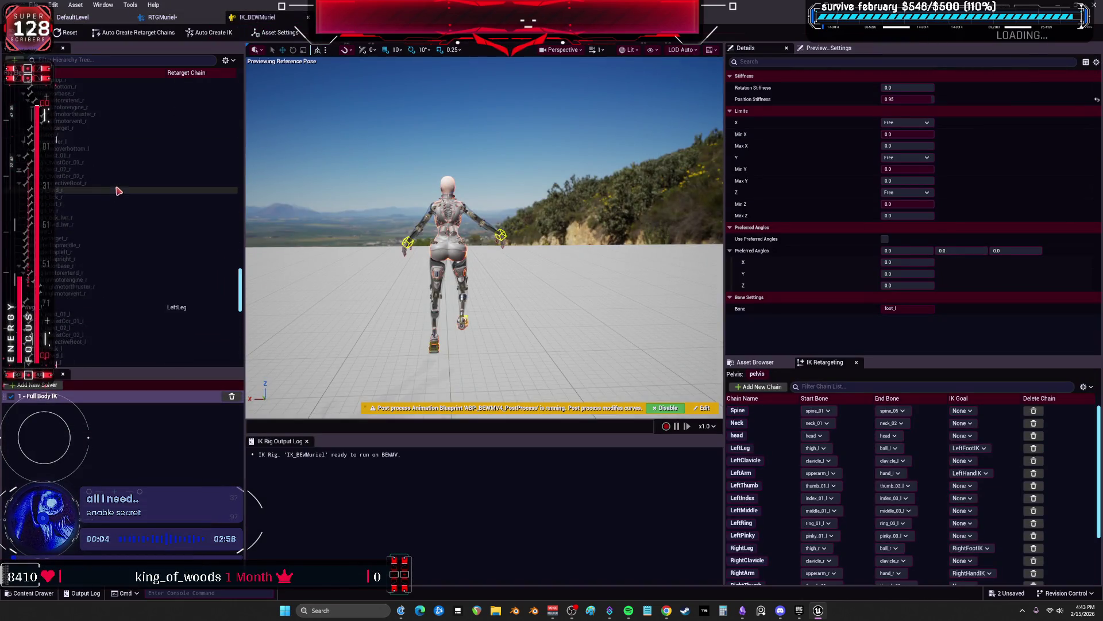
pyautogui.scroll(10, 109, 187)
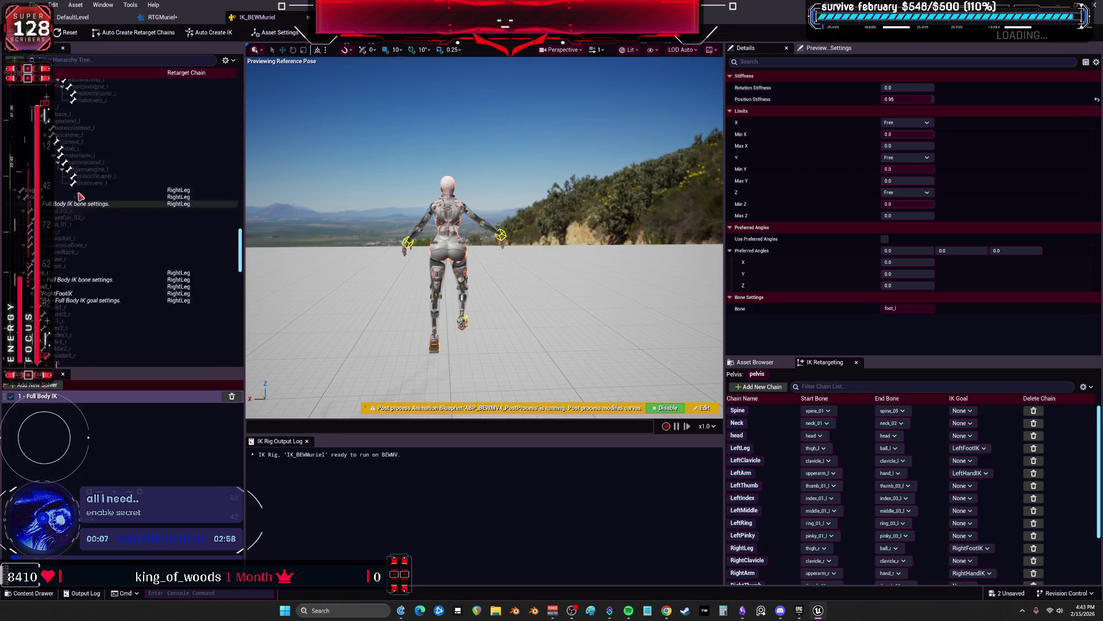
pyautogui.scroll(10, 134, 197)
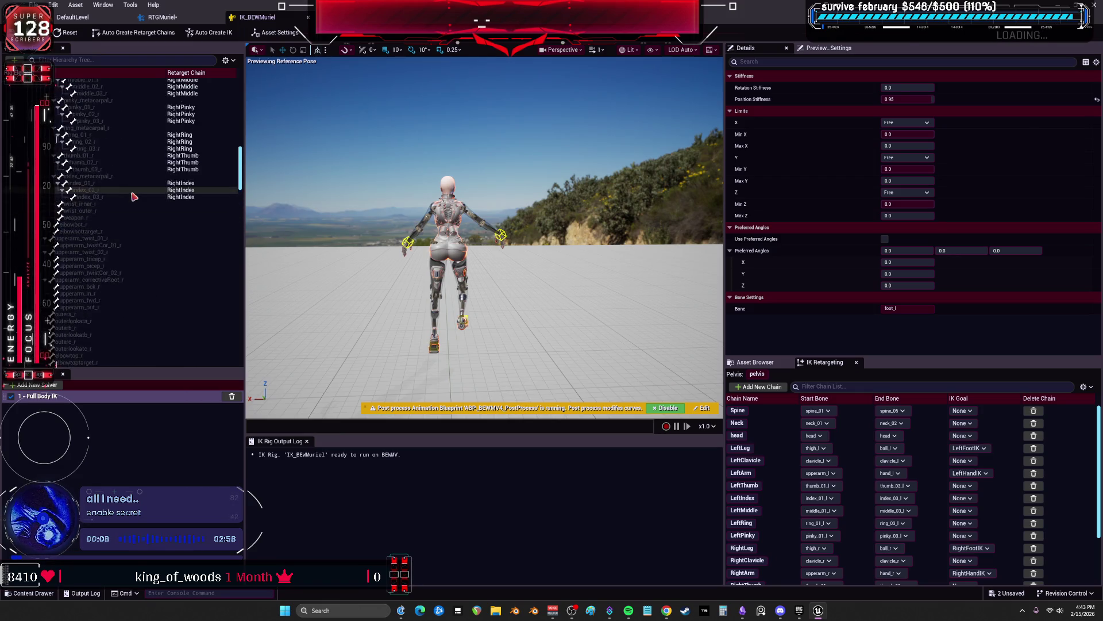
pyautogui.click(106, 246)
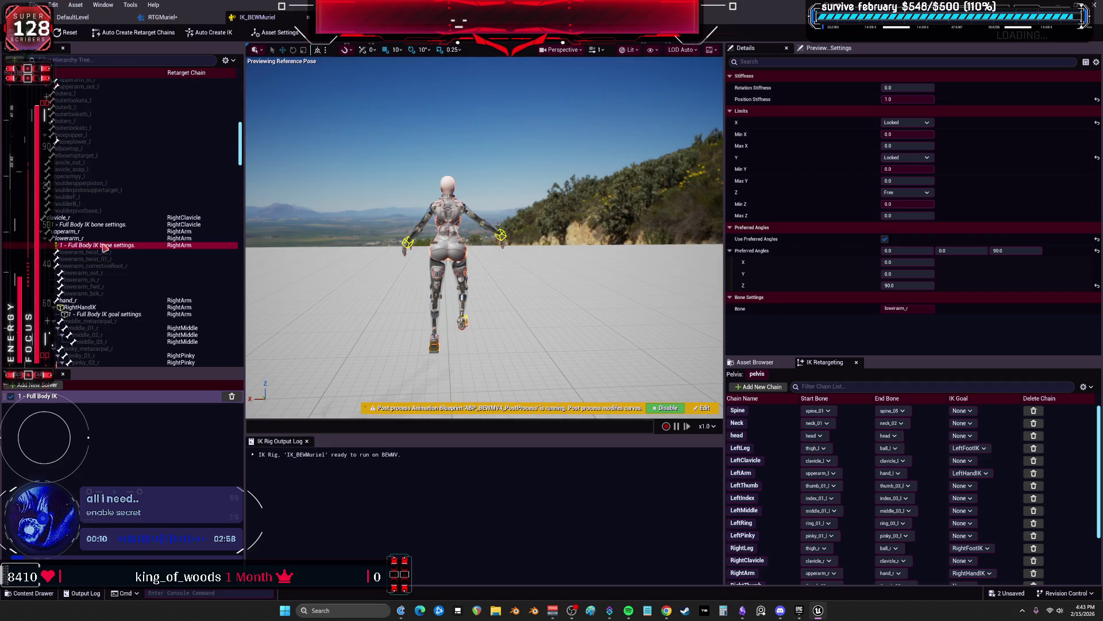
pyautogui.click(94, 225)
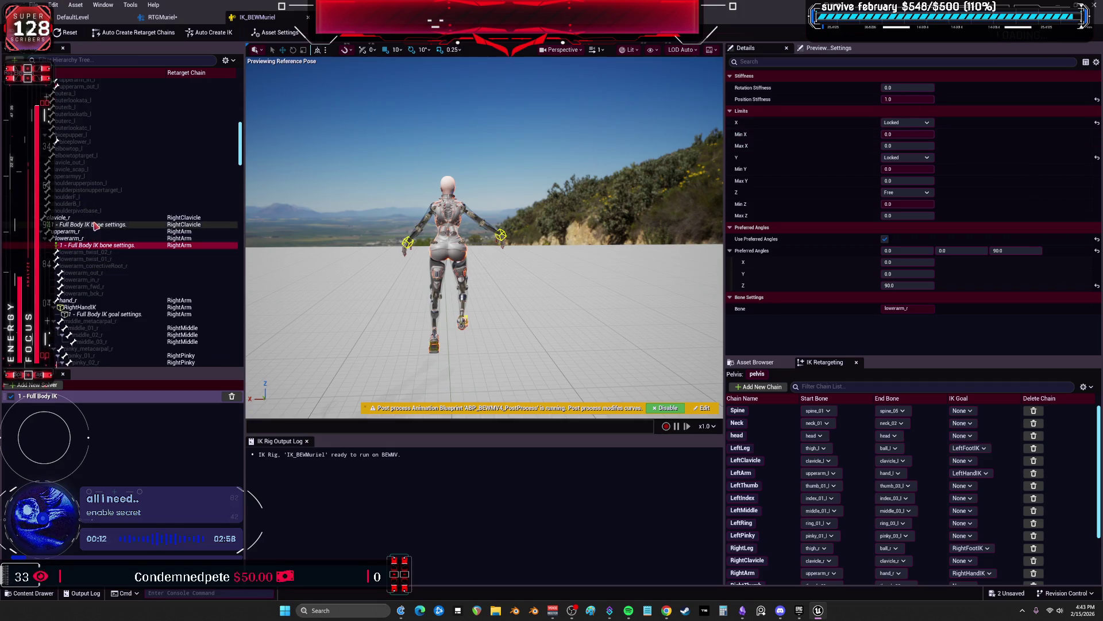
pyautogui.click(167, 18)
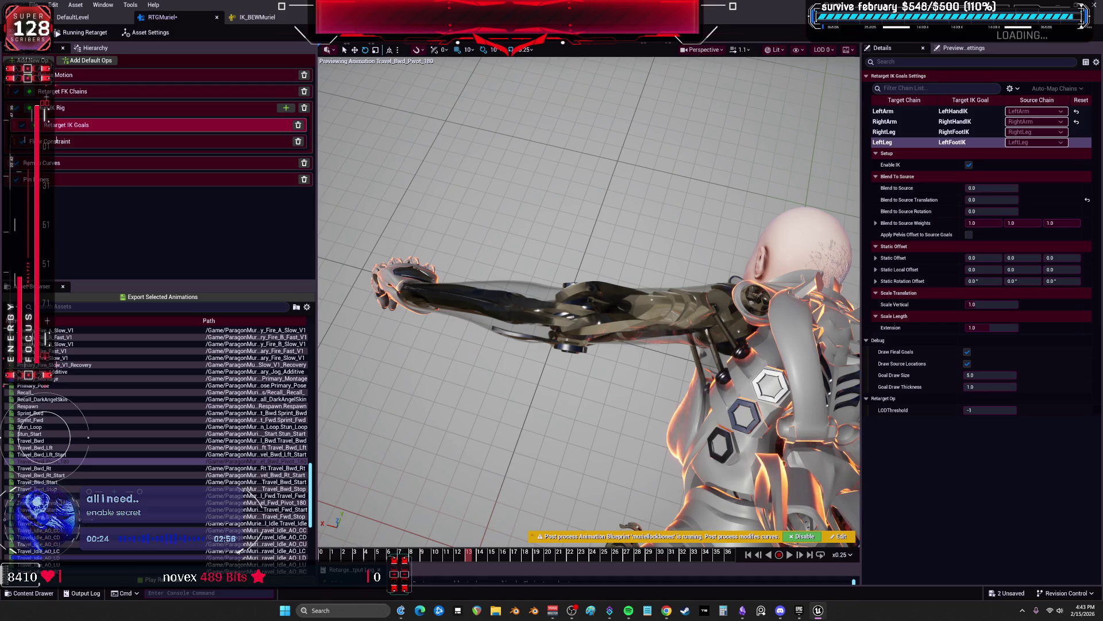
# Enable FK retargeting on the LeftArm chain, keeping its Rotation Alpha at 1.0
pyautogui.hotkey('alt', 'Tab')
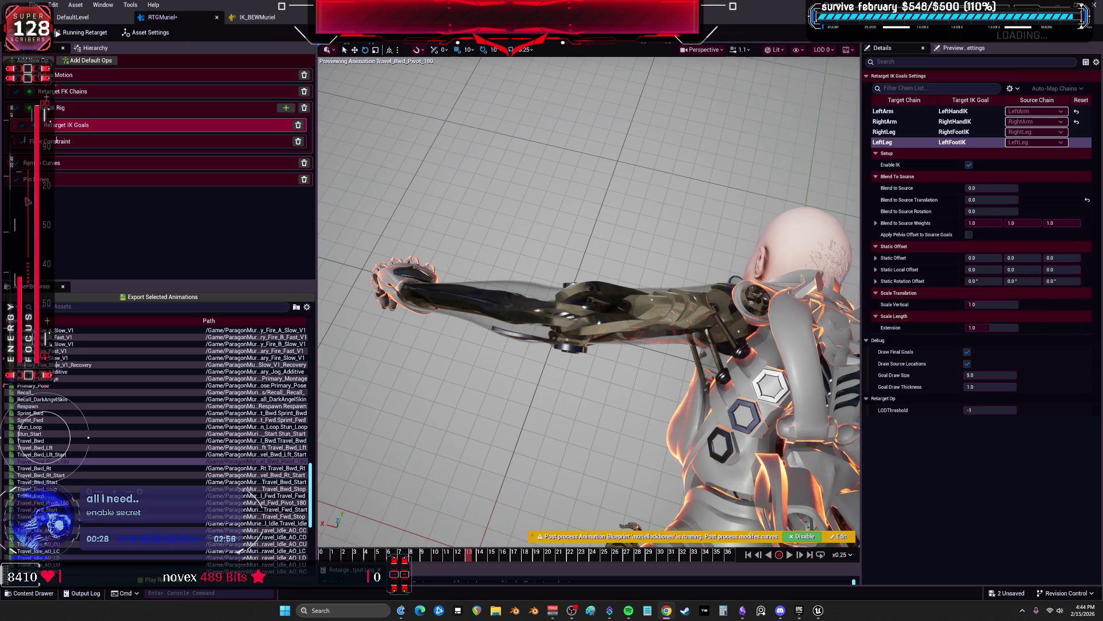
pyautogui.click(90, 100)
pyautogui.click(90, 98)
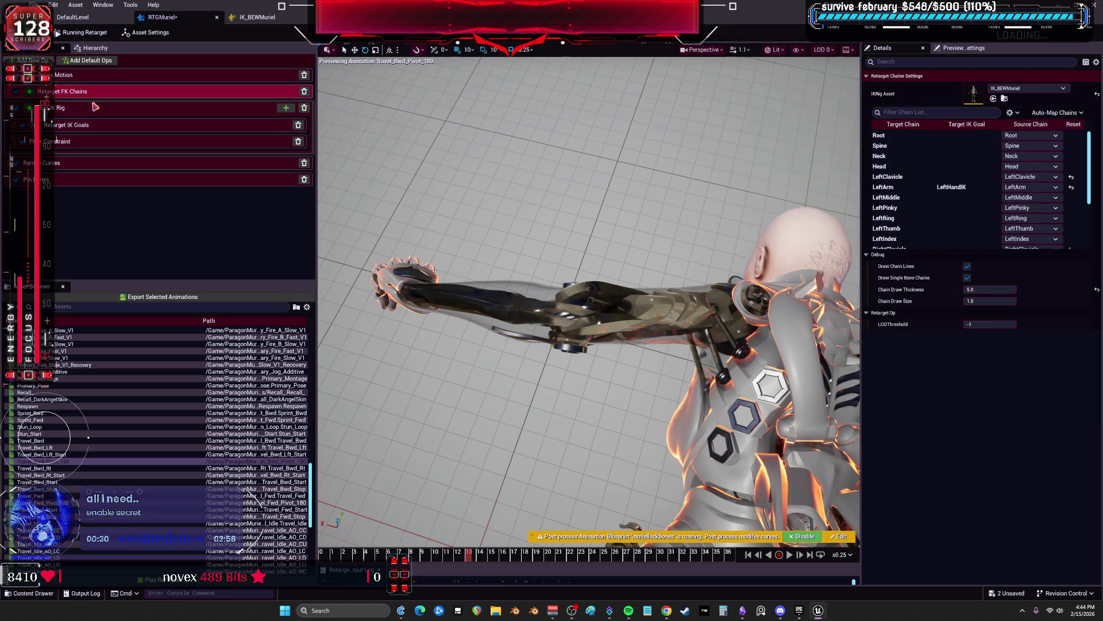
pyautogui.click(913, 187)
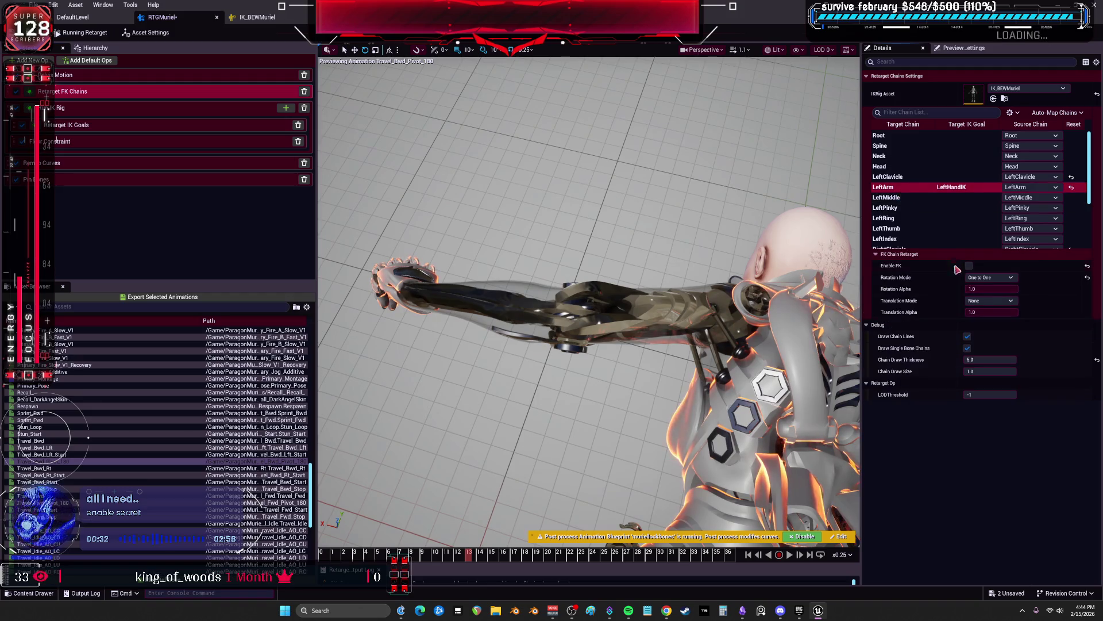
pyautogui.click(969, 266)
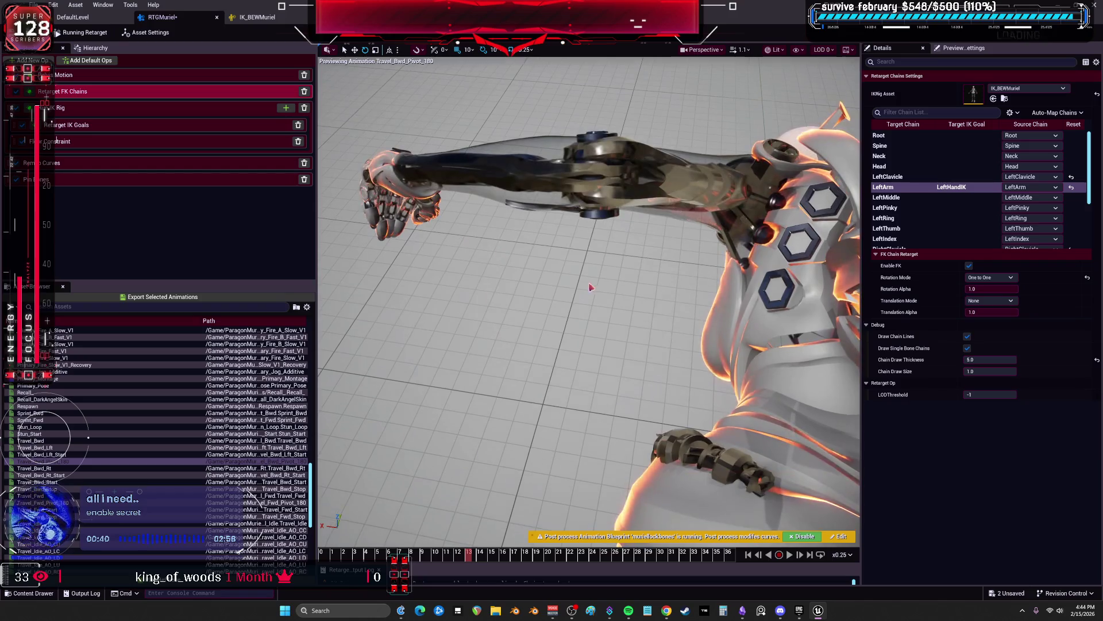
pyautogui.moveTo(1003, 289)
pyautogui.mouseDown()
pyautogui.moveTo(994, 289)
pyautogui.moveTo(1016, 289)
pyautogui.moveTo(966, 289)
pyautogui.moveTo(1018, 289)
pyautogui.mouseUp()
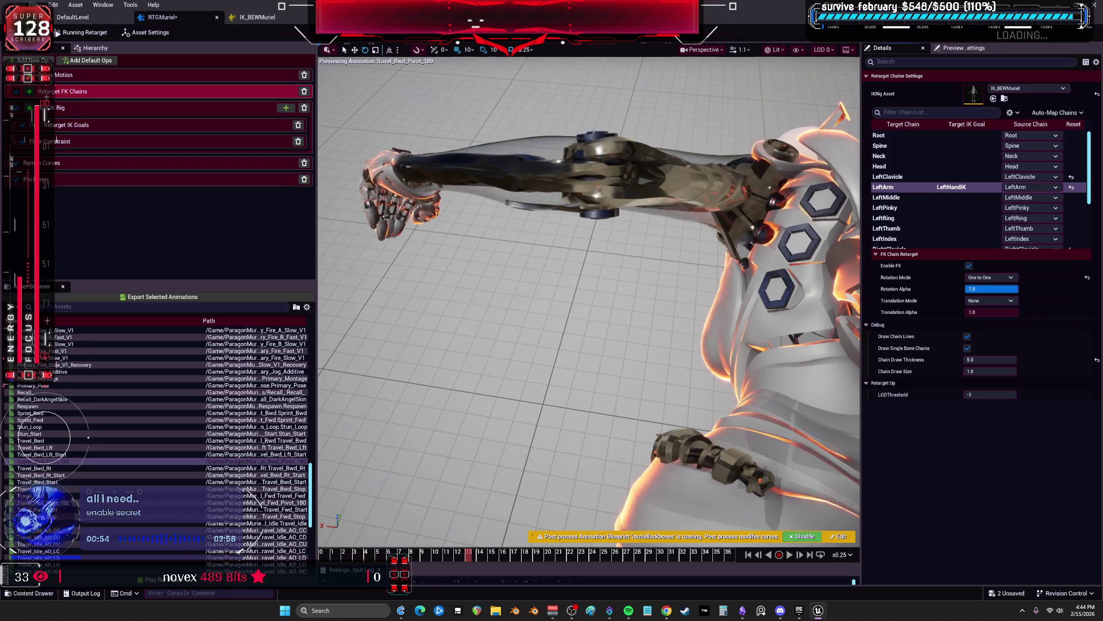
pyautogui.click(997, 312)
pyautogui.press('Return')
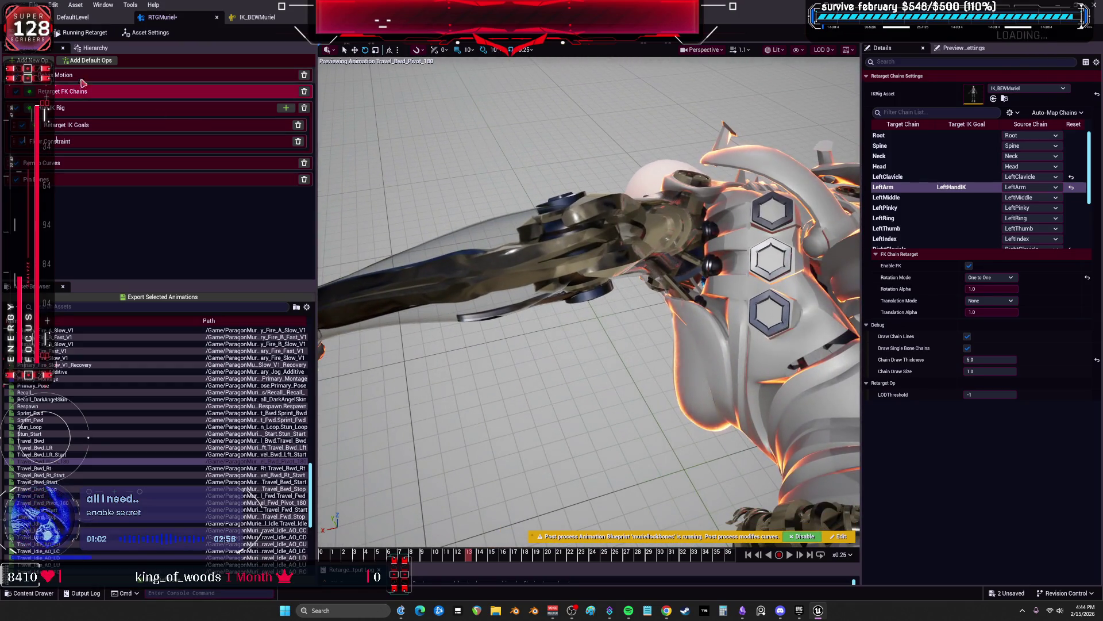
pyautogui.click(83, 114)
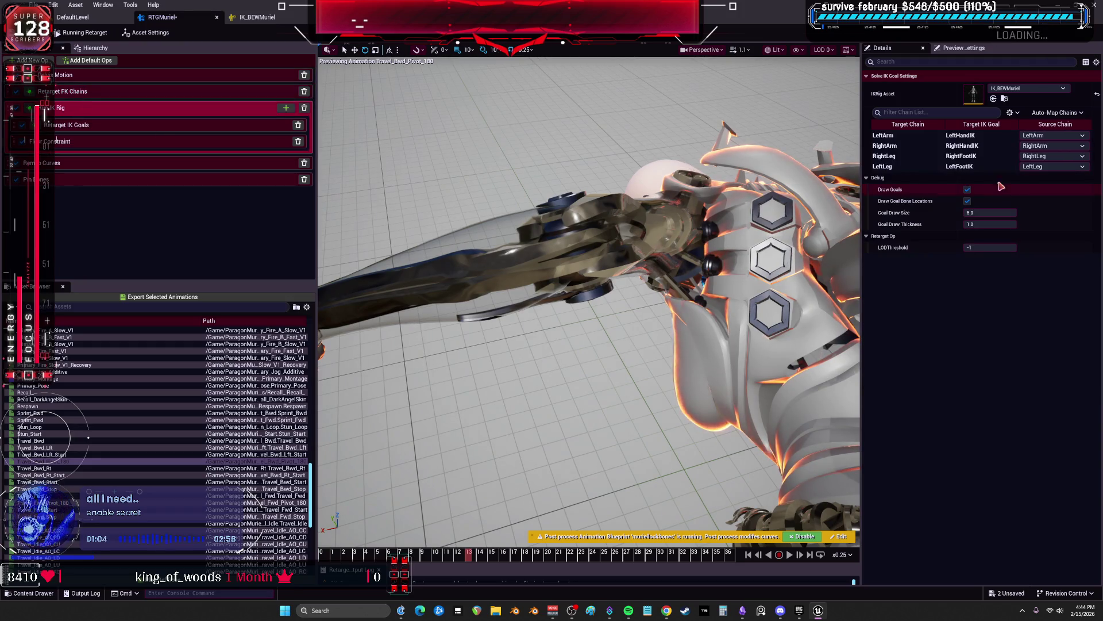
# Set the LeftArm IK goal's Blend to Source and Translation to 1.0, Rotation 0.0, toggling pelvis offset
pyautogui.click(139, 124)
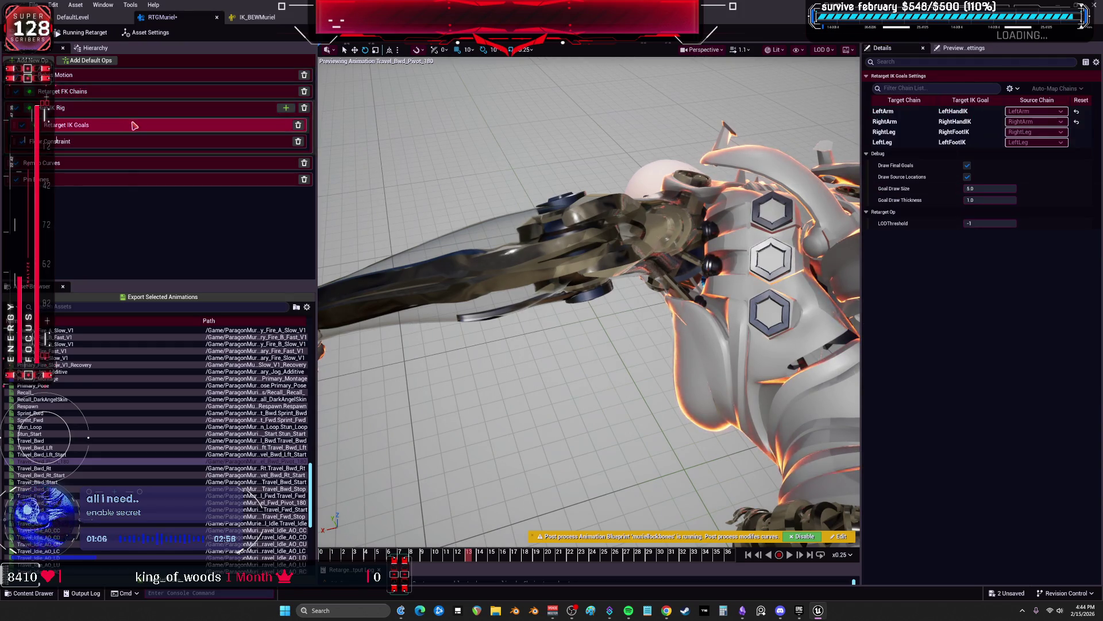
pyautogui.click(913, 111)
pyautogui.moveTo(991, 188); pyautogui.dragTo(988, 188)
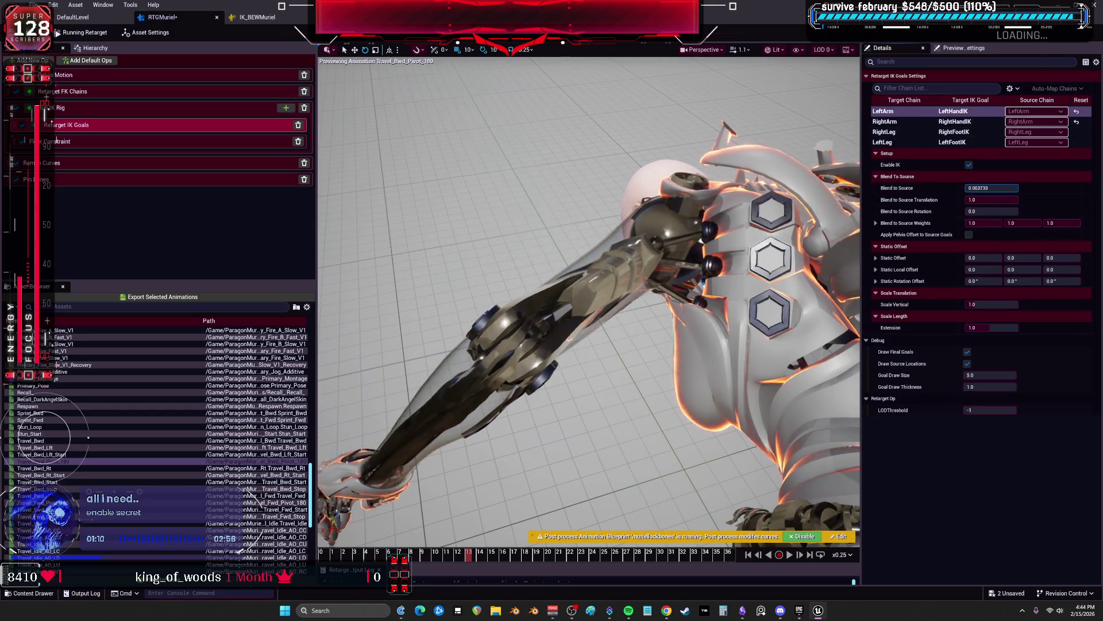
pyautogui.write('1')
pyautogui.press('Return')
pyautogui.press('Tab')
pyautogui.write('0')
pyautogui.press('Return')
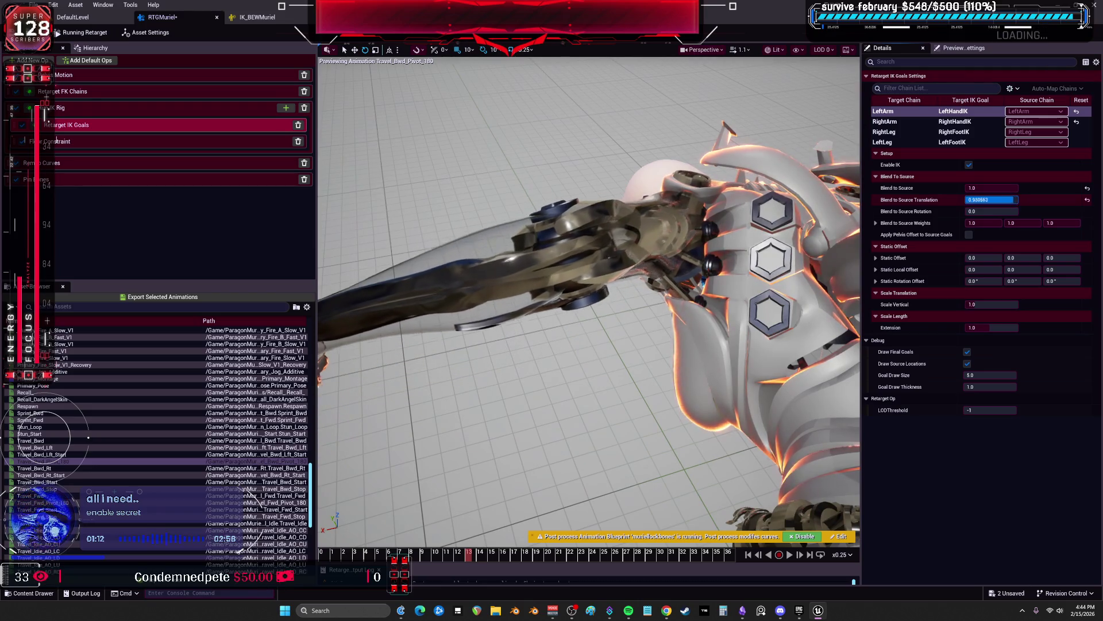
pyautogui.moveTo(971, 200); pyautogui.dragTo(1009, 201)
pyautogui.click(1010, 215)
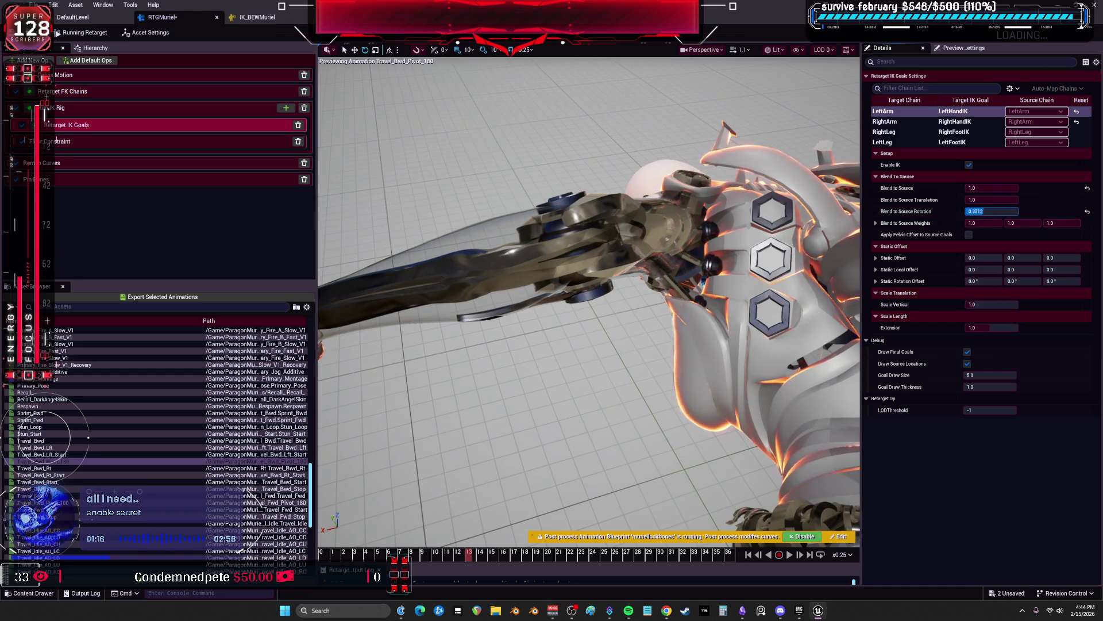
pyautogui.write('0')
pyautogui.click(969, 234)
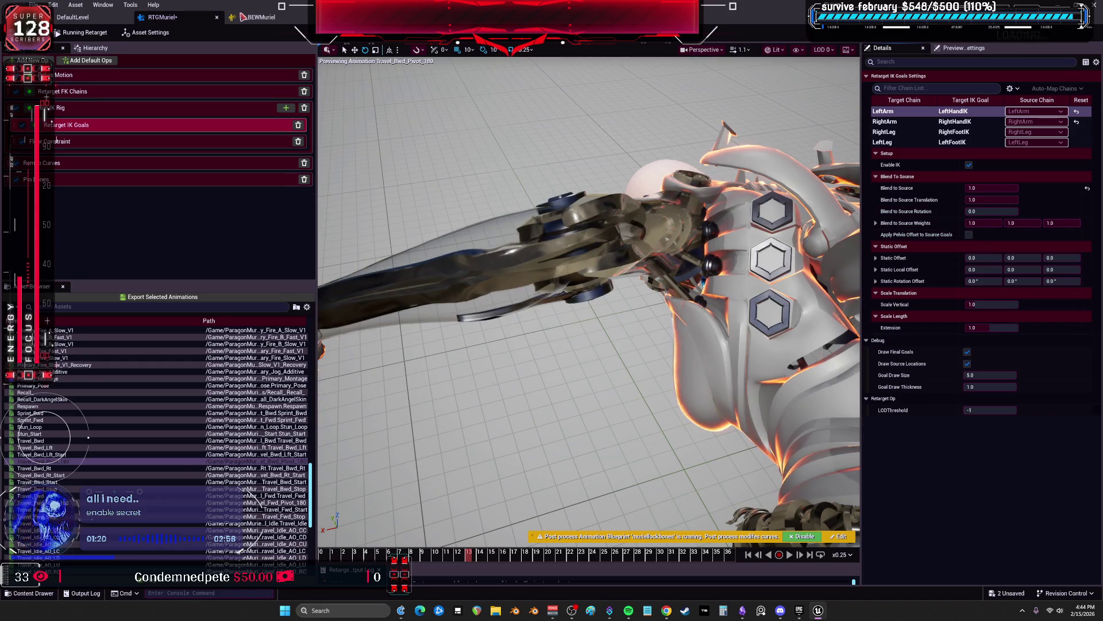
pyautogui.click(256, 17)
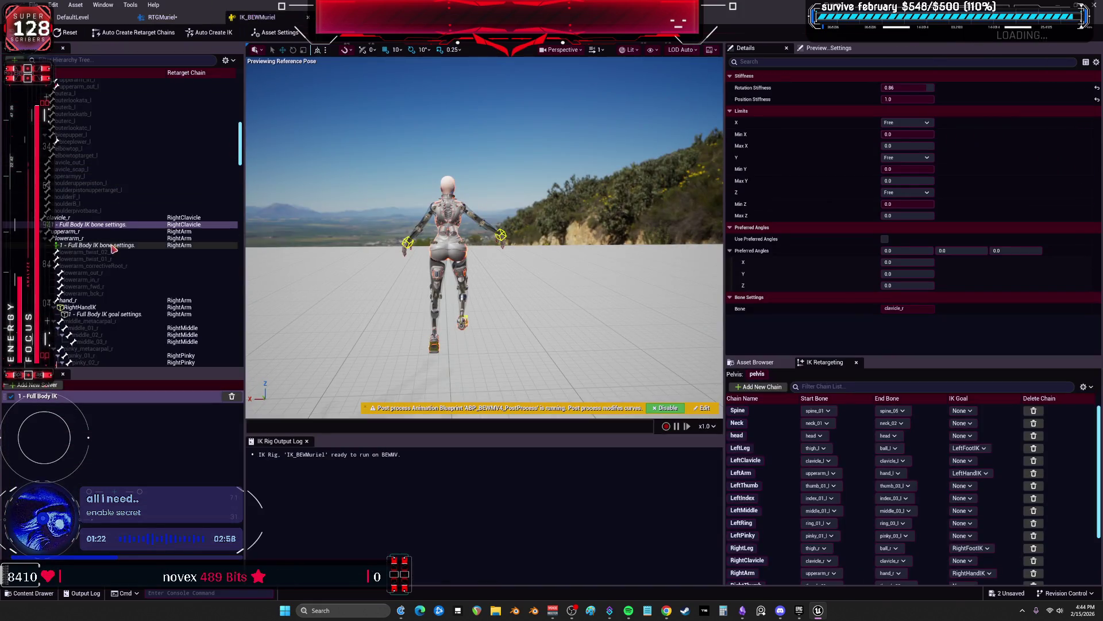
# Set the left lower arm's Full Body IK preferred Z angle to -90
pyautogui.scroll(6, 174, 180)
pyautogui.scroll(5, 174, 180)
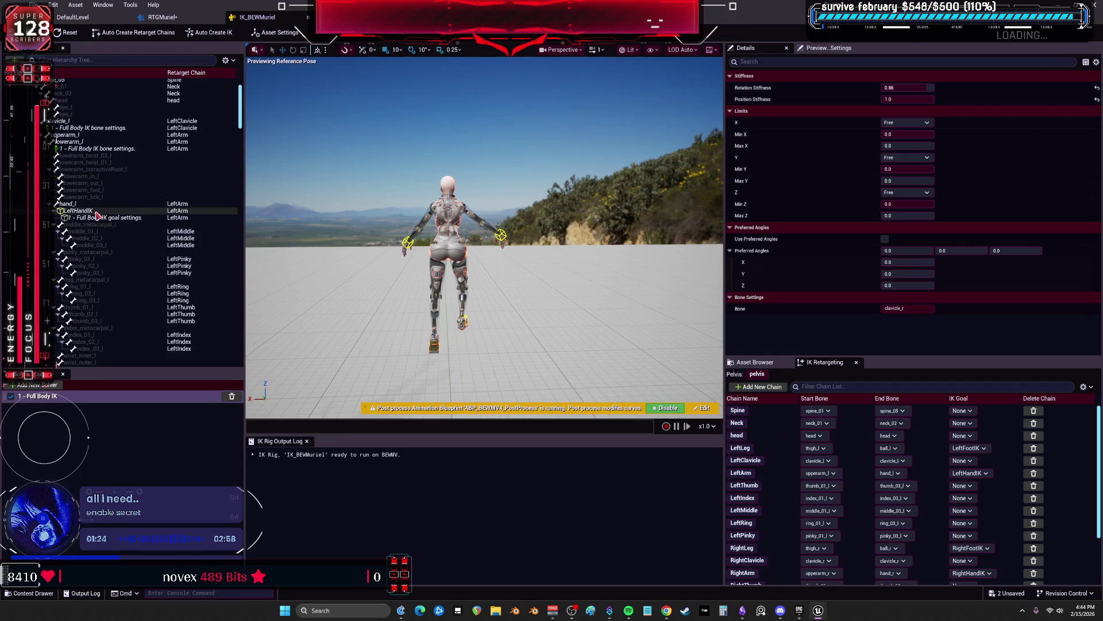
pyautogui.click(102, 219)
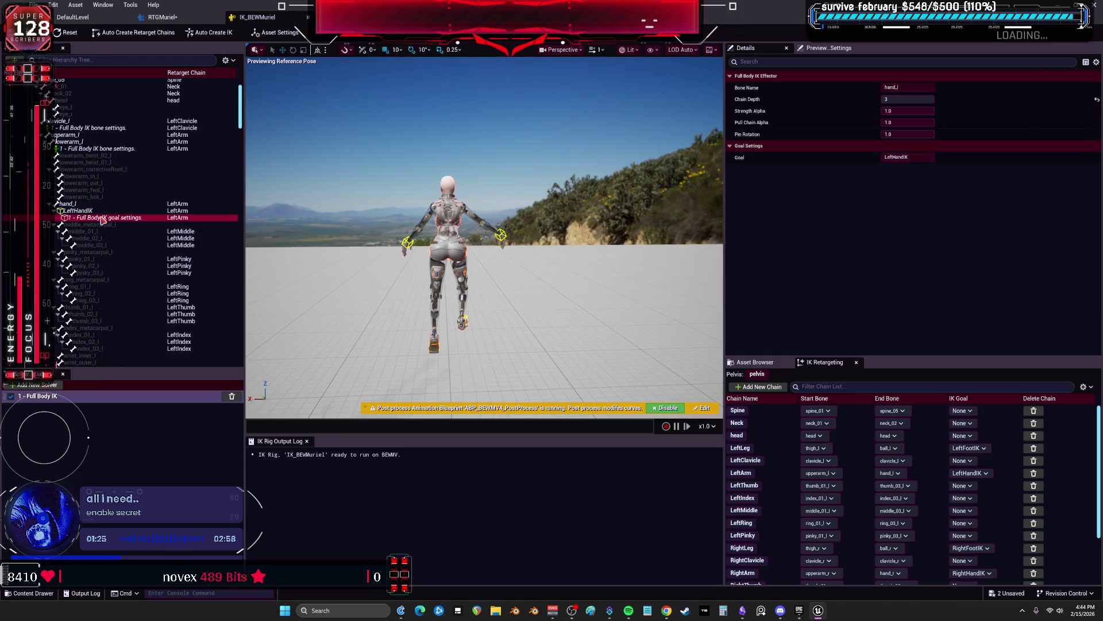
pyautogui.click(101, 211)
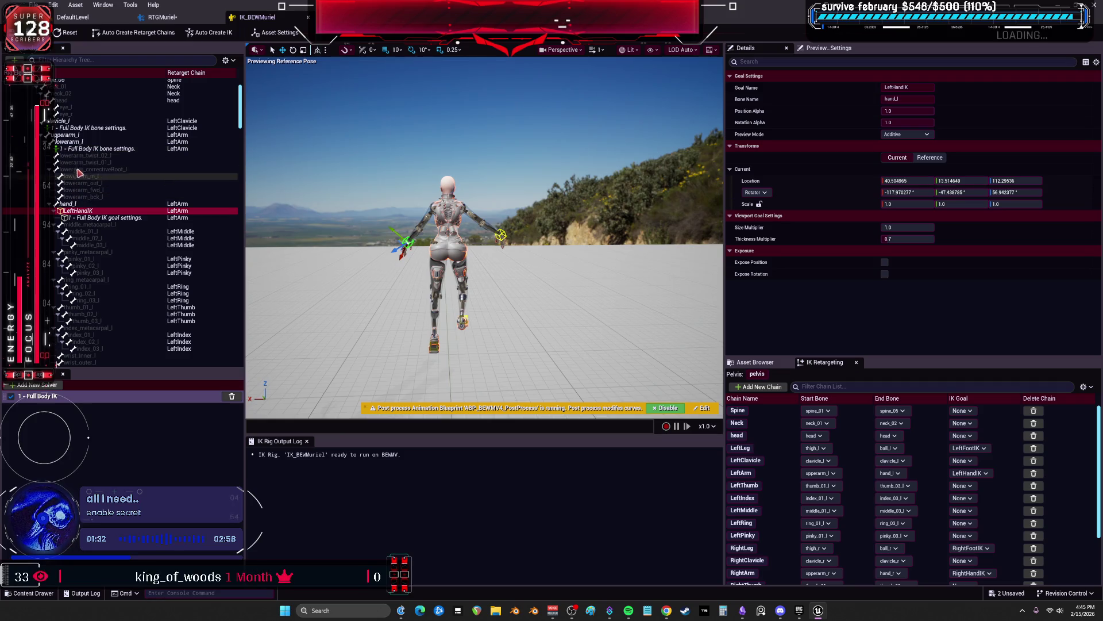
pyautogui.click(86, 151)
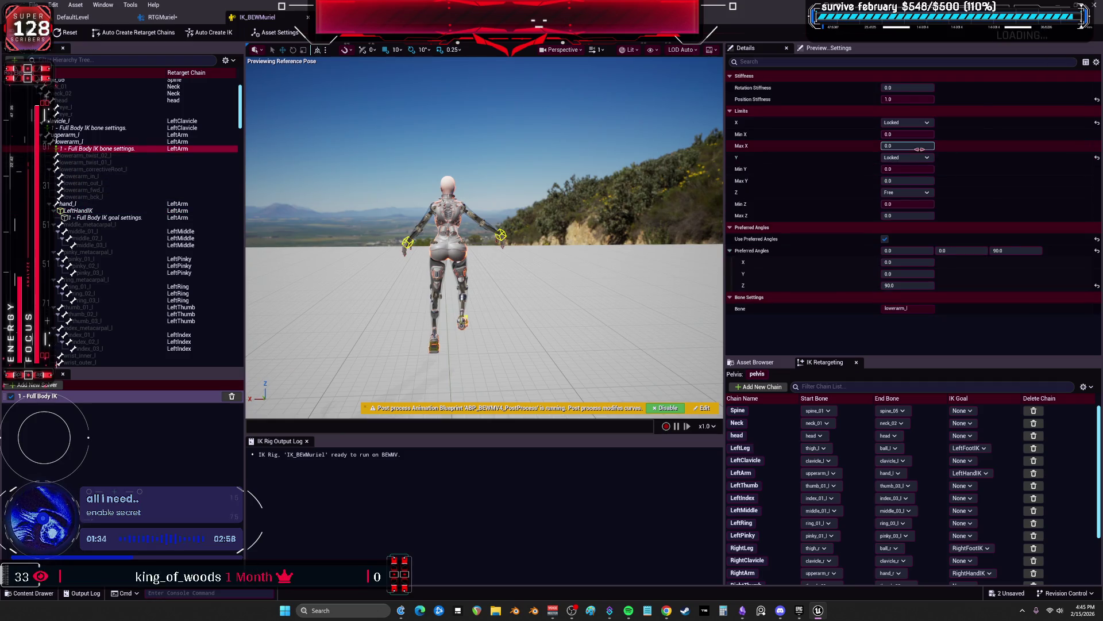
pyautogui.click(1033, 248)
pyautogui.write('-90')
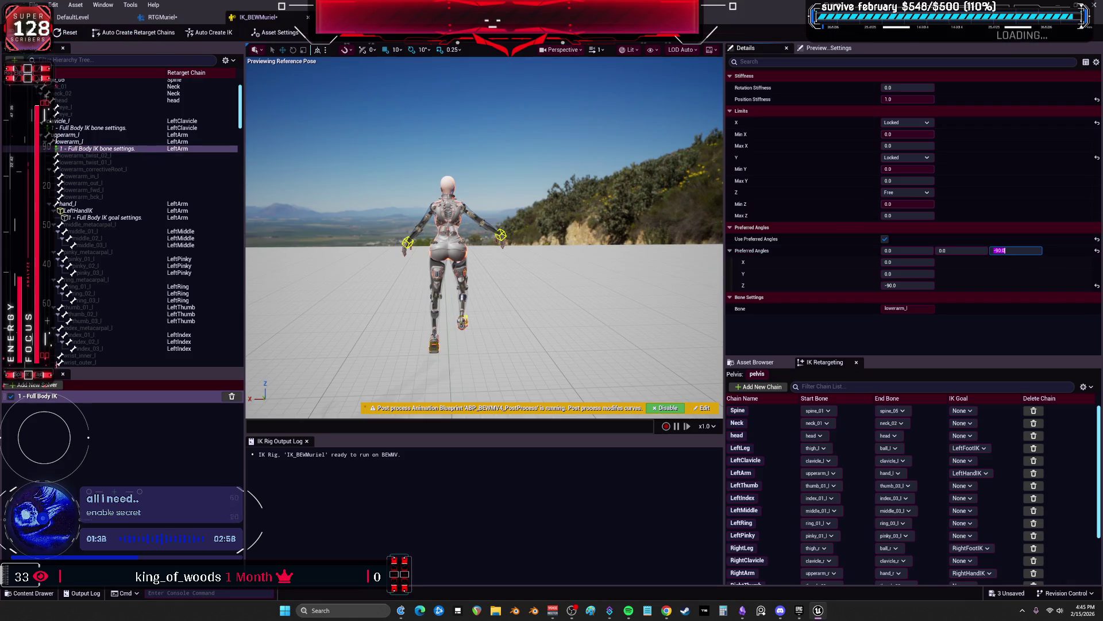
# Float the IK_BEWMuriel editor in its own window over the RTGMuriel retargeter
pyautogui.click(158, 19)
pyautogui.moveTo(258, 18); pyautogui.dragTo(244, 140)
pyautogui.moveTo(482, 125); pyautogui.dragTo(284, 121)
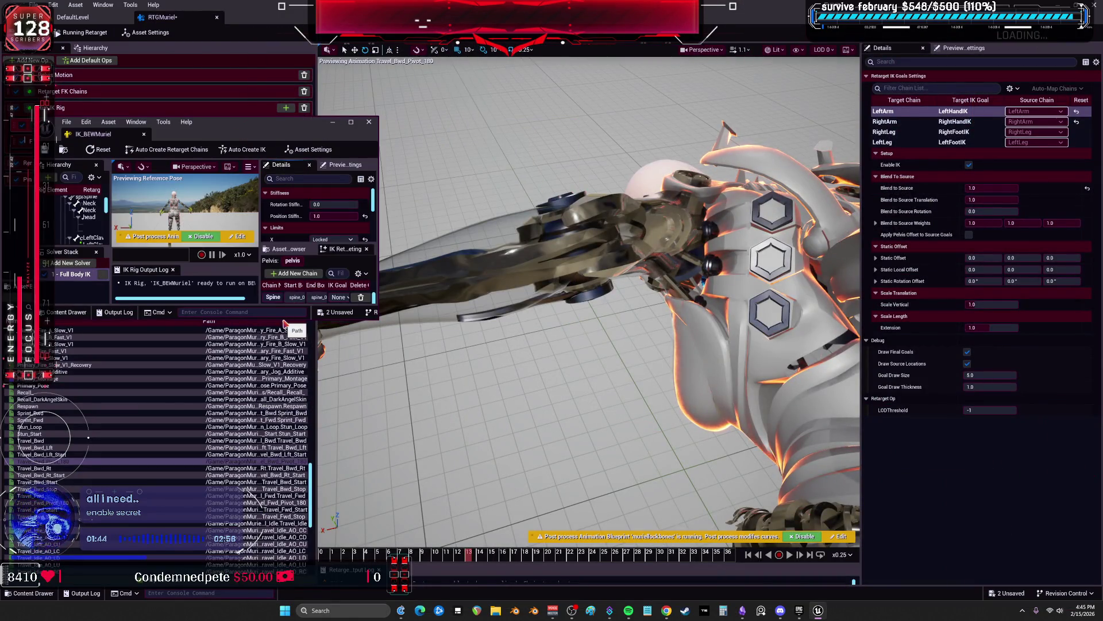
# Set lowerarm_l's preferred Z angle to 90 and save IK_BEWMuriel
pyautogui.moveTo(284, 316); pyautogui.dragTo(284, 473)
pyautogui.scroll(-4, 339, 276)
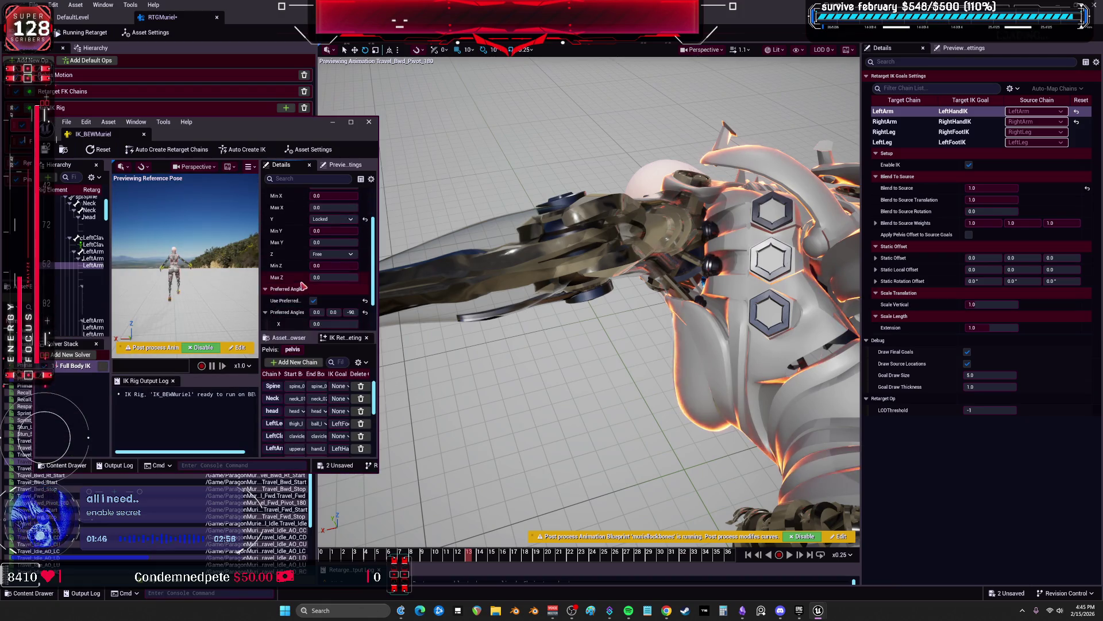
pyautogui.click(351, 271)
pyautogui.press('Return')
pyautogui.click(63, 149)
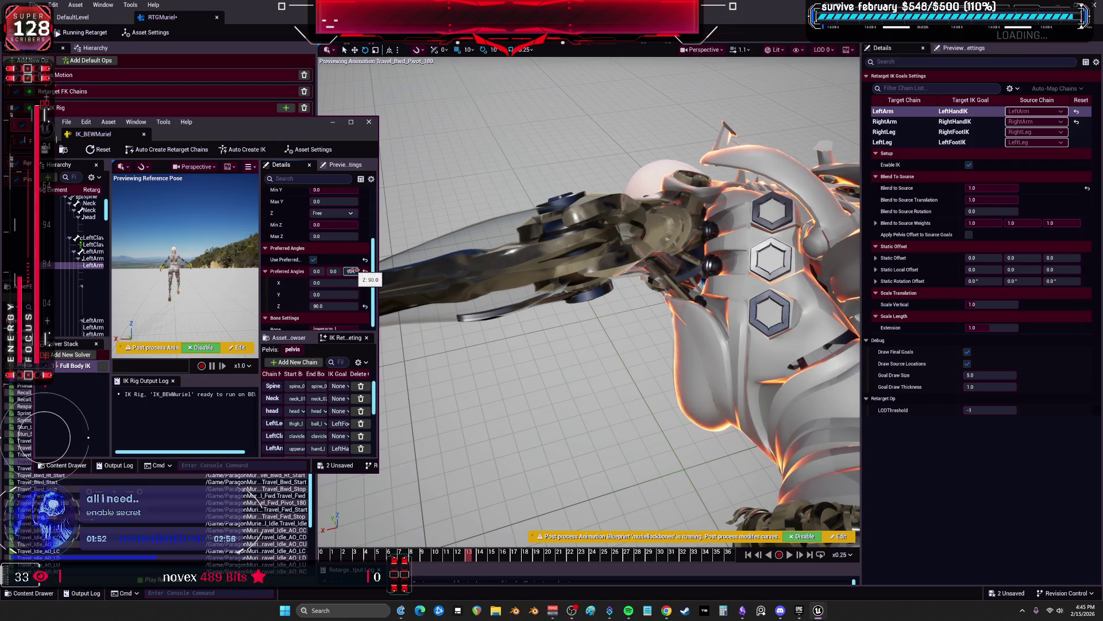
# Lock the left lower arm's X and Y rotation limits
pyautogui.scroll(2, 328, 271)
pyautogui.click(332, 233)
pyautogui.click(322, 242)
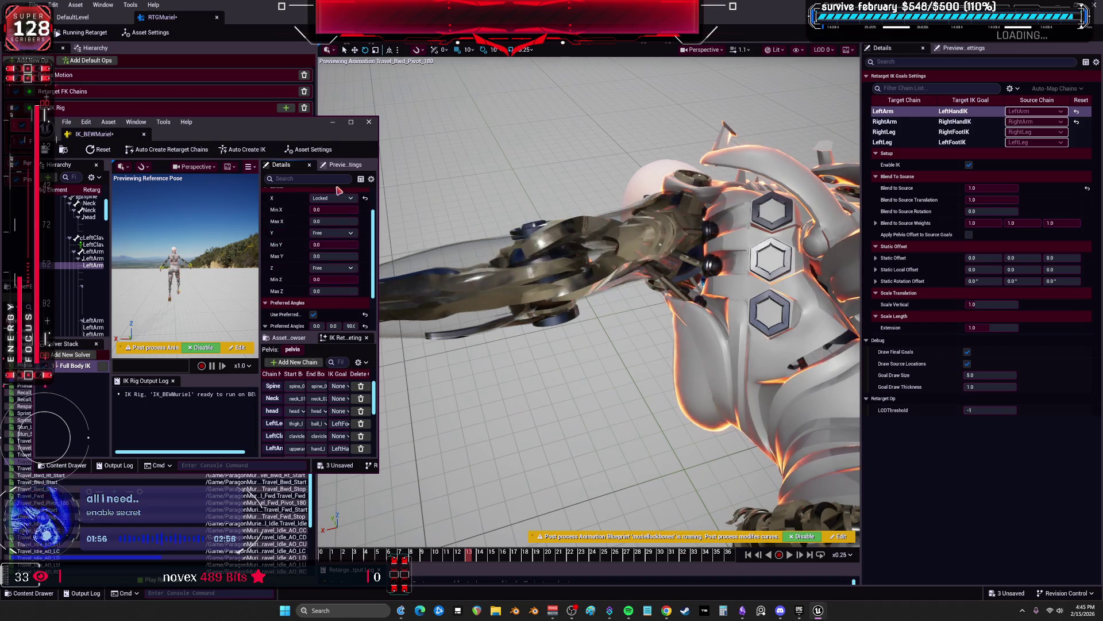
pyautogui.scroll(1, 336, 197)
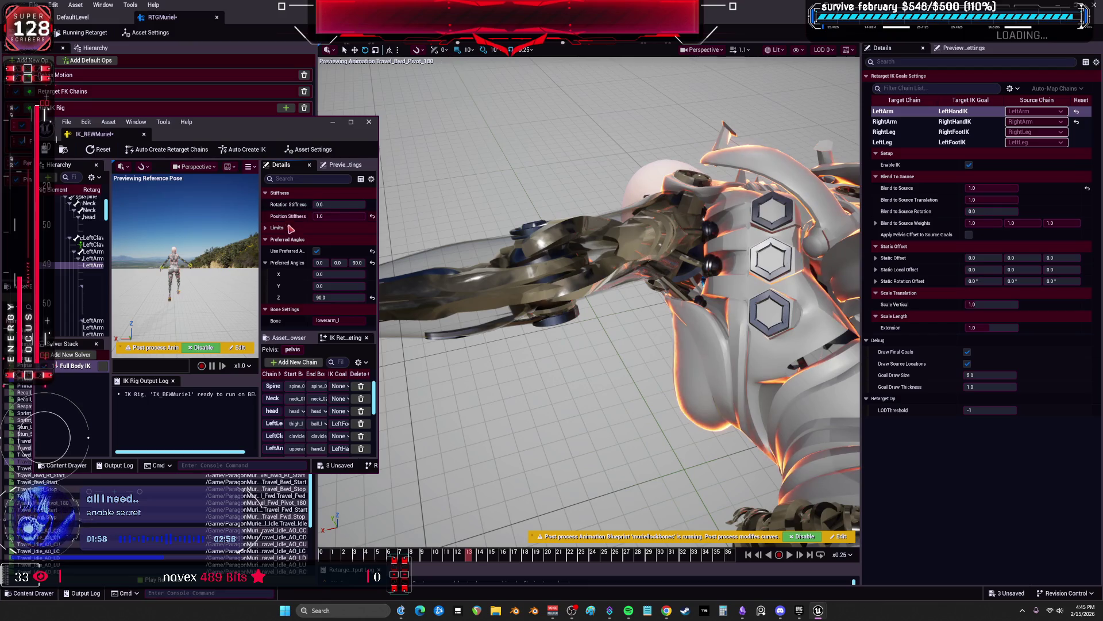
pyautogui.scroll(1, 326, 204)
pyautogui.click(332, 239)
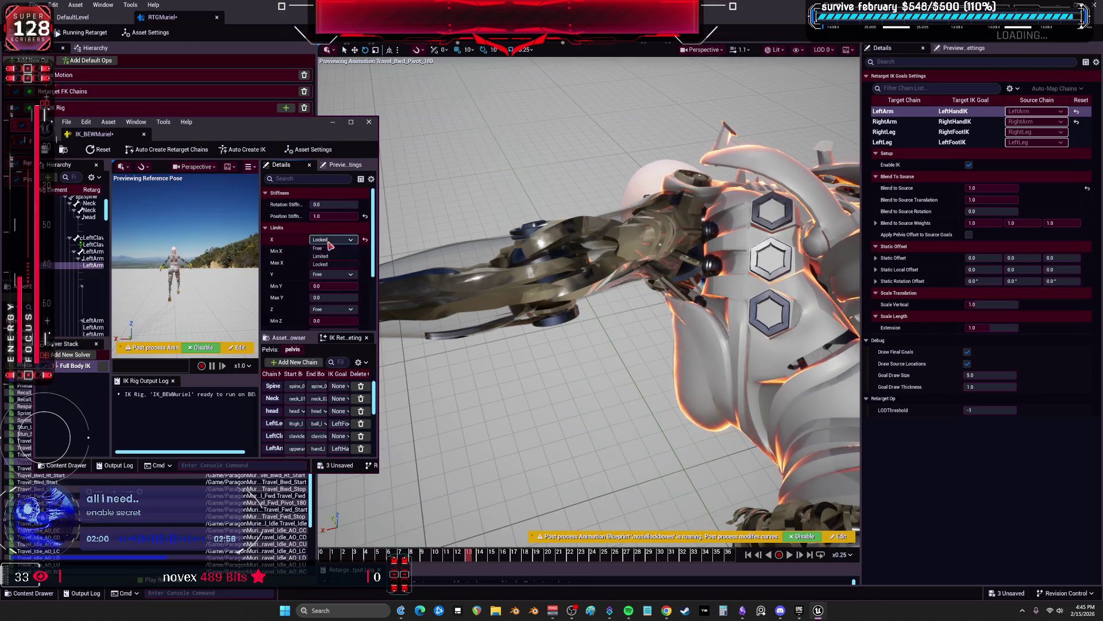
pyautogui.click(322, 247)
pyautogui.click(332, 274)
pyautogui.click(322, 291)
pyautogui.click(333, 274)
pyautogui.click(323, 299)
pyautogui.click(332, 239)
pyautogui.click(322, 265)
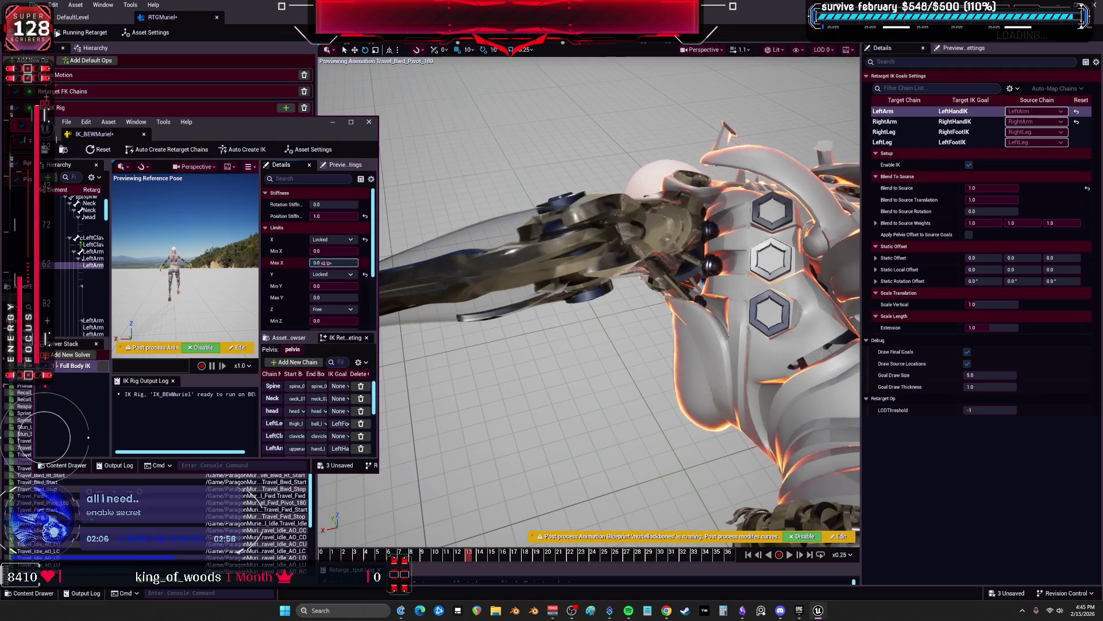
# Try X limits of -61.927788 to 69.275154, then 0 to 0, before re-locking X rotation
pyautogui.click(333, 250)
pyautogui.write('-61.927788')
pyautogui.press('Tab')
pyautogui.write('15.744353')
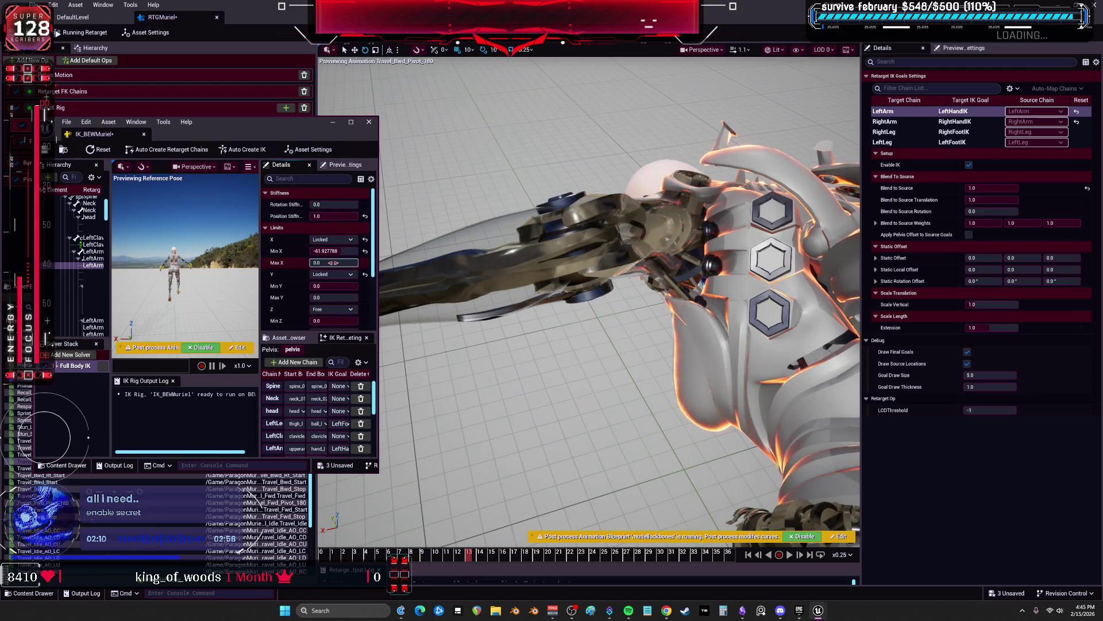
pyautogui.write('69.275154')
pyautogui.press('Return')
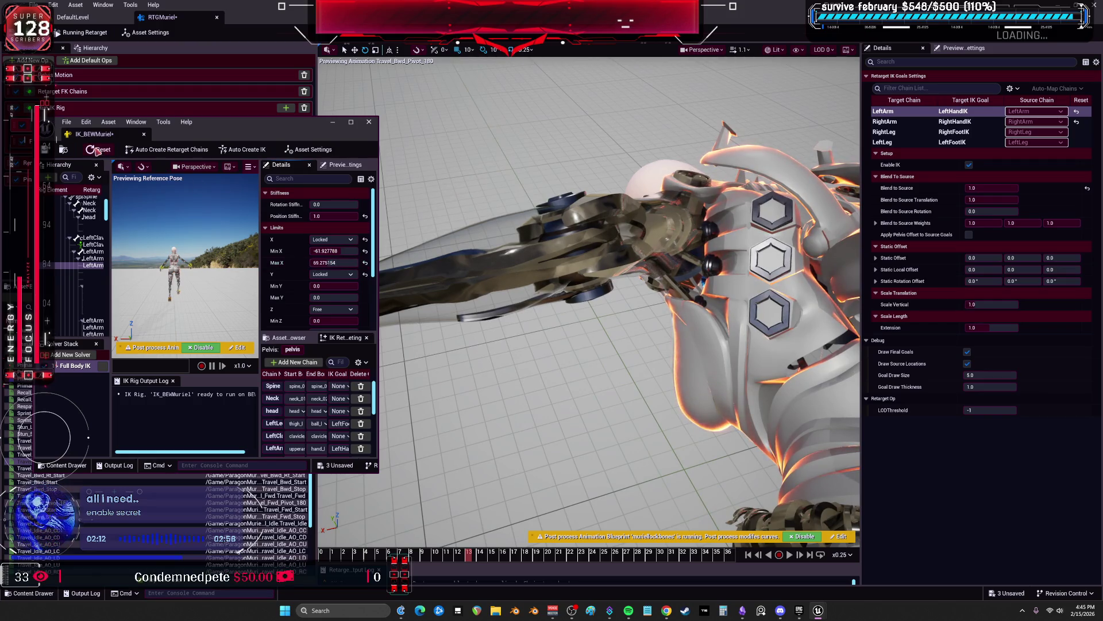
pyautogui.click(334, 240)
pyautogui.click(342, 254)
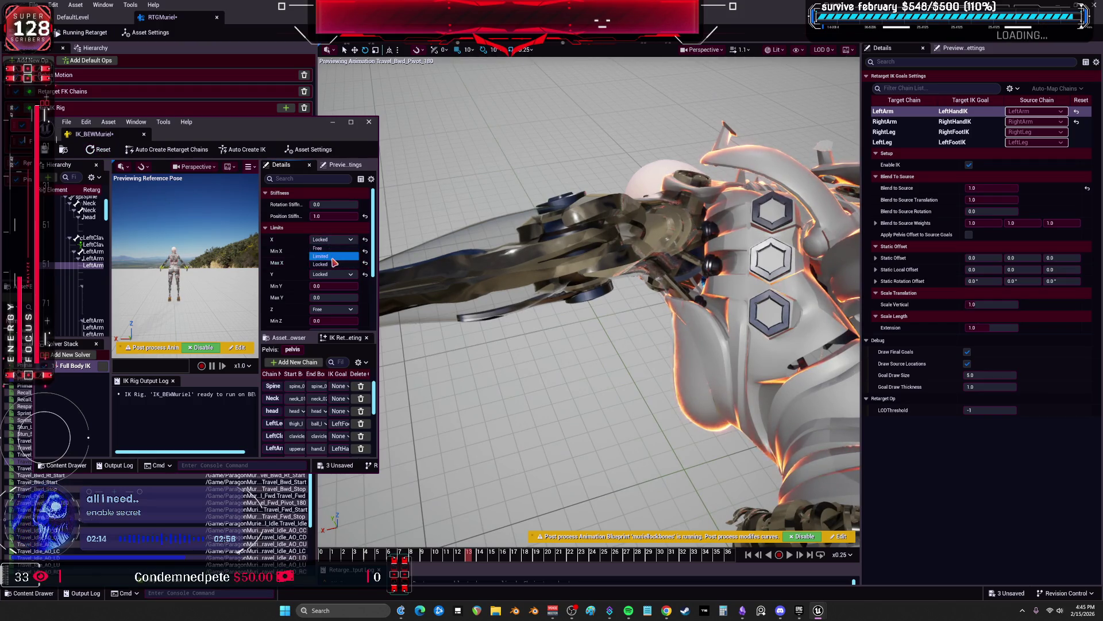
pyautogui.click(333, 251)
pyautogui.write('0.0')
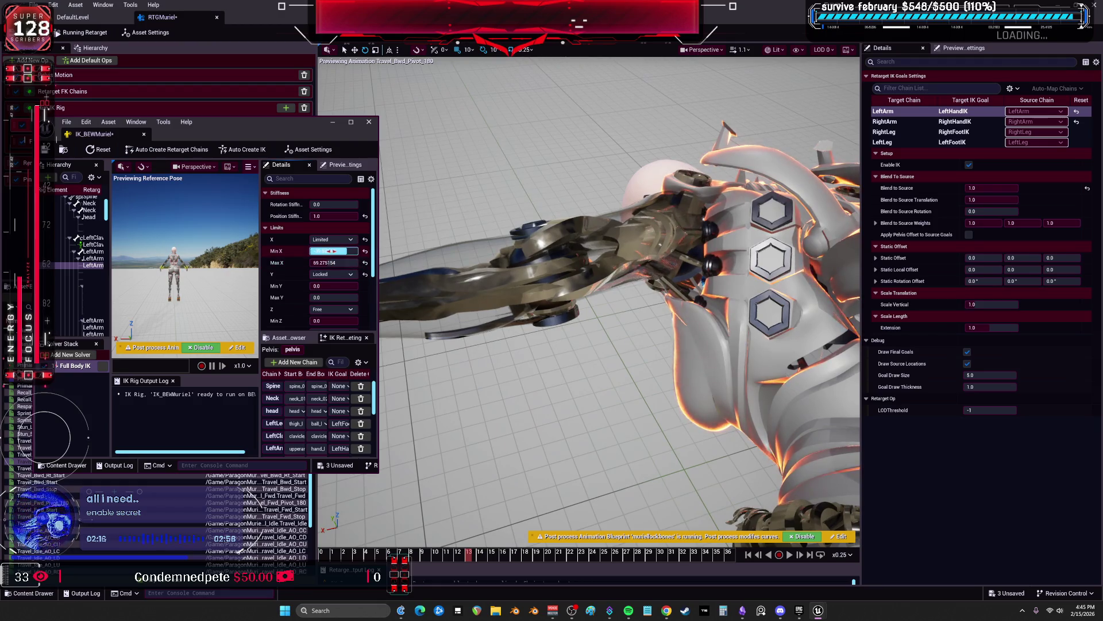
pyautogui.click(316, 262)
pyautogui.moveTo(333, 262); pyautogui.dragTo(356, 262)
pyautogui.write('0')
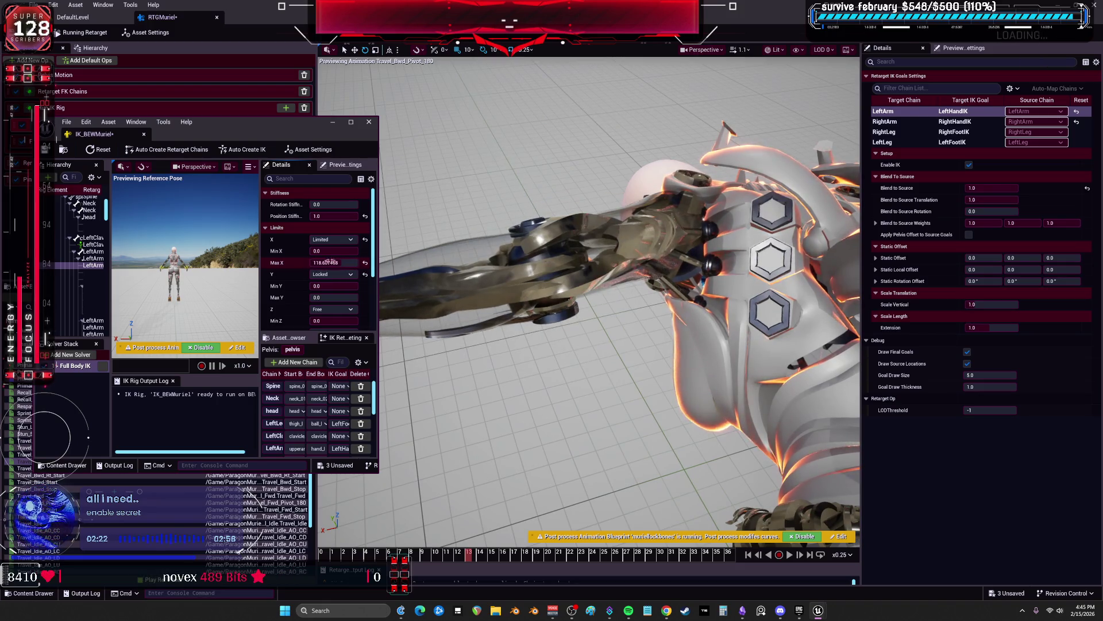
pyautogui.press('Return')
pyautogui.click(331, 240)
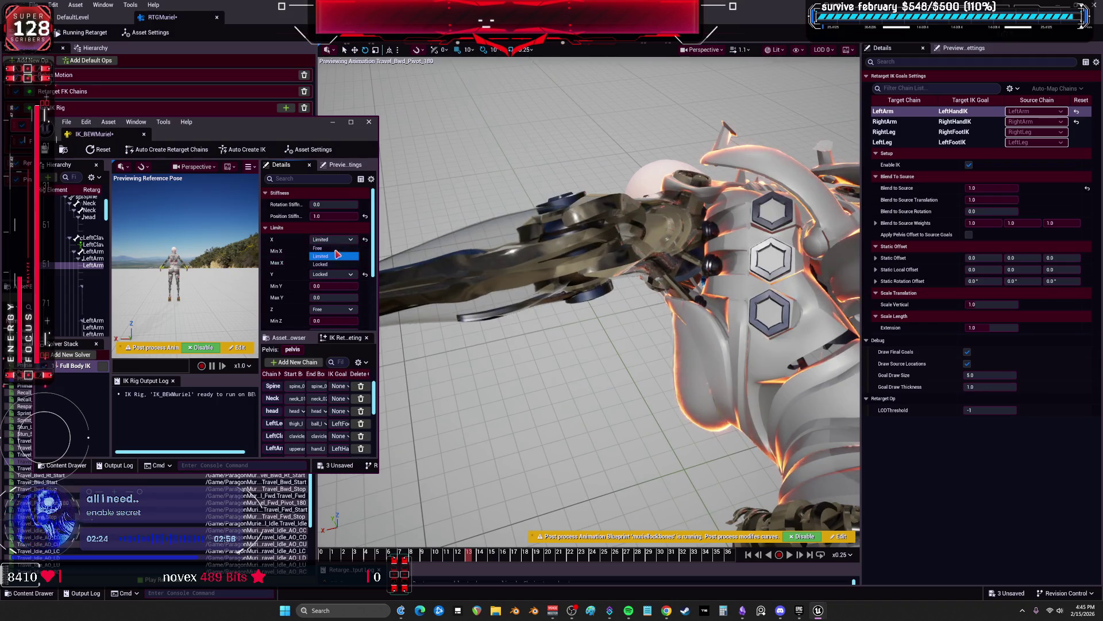
pyautogui.click(336, 266)
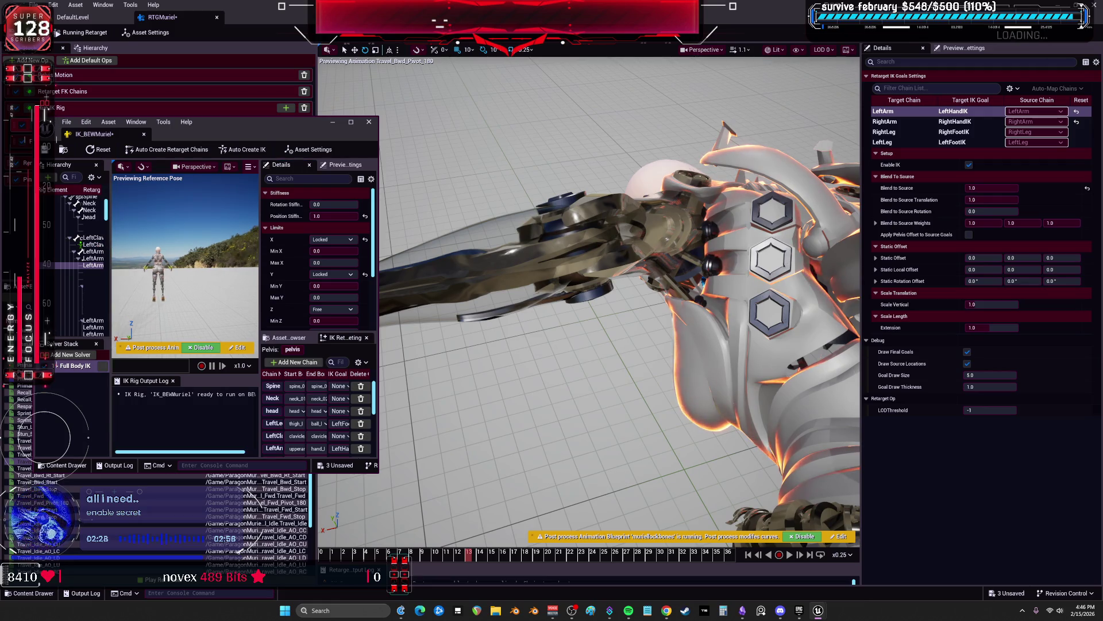
# Give the left clavicle Rotation Stiffness 0.85 and Position Stiffness 1.0
pyautogui.moveTo(111, 259); pyautogui.dragTo(194, 258)
pyautogui.click(115, 245)
pyautogui.moveTo(322, 204)
pyautogui.mouseDown()
pyautogui.moveTo(351, 204)
pyautogui.moveTo(319, 216)
pyautogui.moveTo(338, 216)
pyautogui.mouseUp()
pyautogui.click(334, 205)
pyautogui.click(334, 217)
pyautogui.click(333, 216)
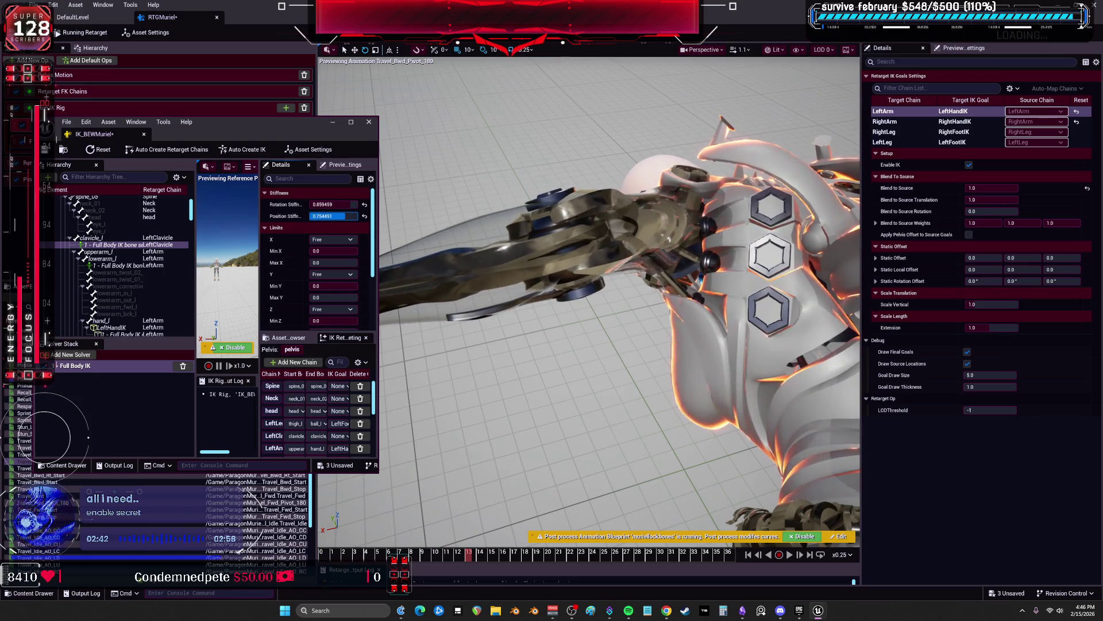
pyautogui.moveTo(338, 216); pyautogui.dragTo(359, 216)
pyautogui.click(335, 205)
pyautogui.press('BackSpace')
pyautogui.press('Return')
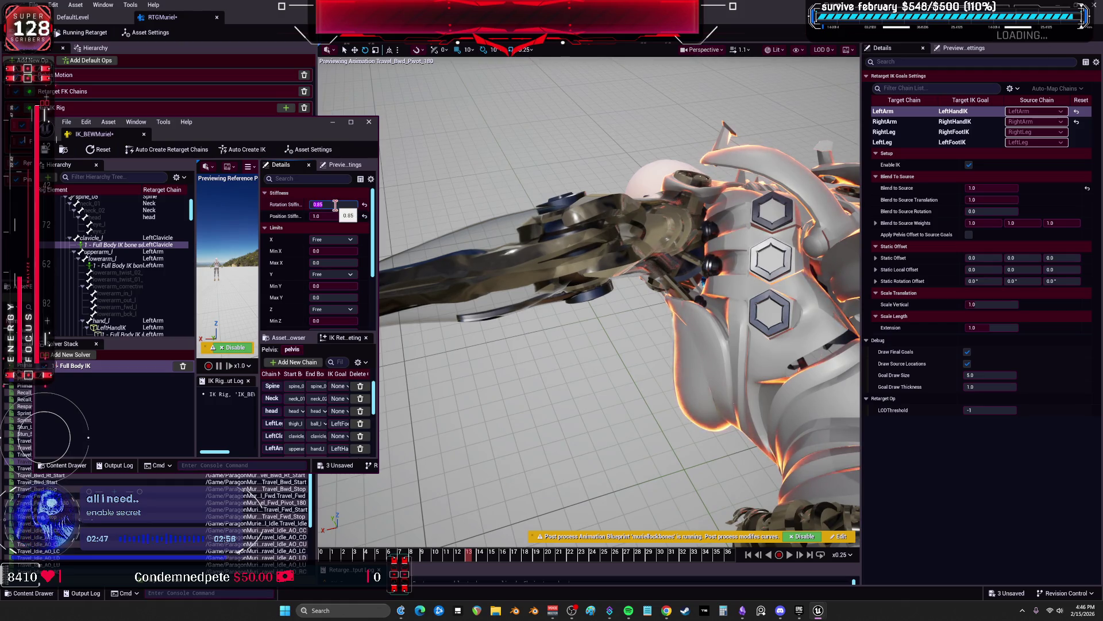
# Select the right clavicle's Full Body IK settings and edit its Rotation Stiffness
pyautogui.scroll(-3, 138, 285)
pyautogui.scroll(-5, 138, 282)
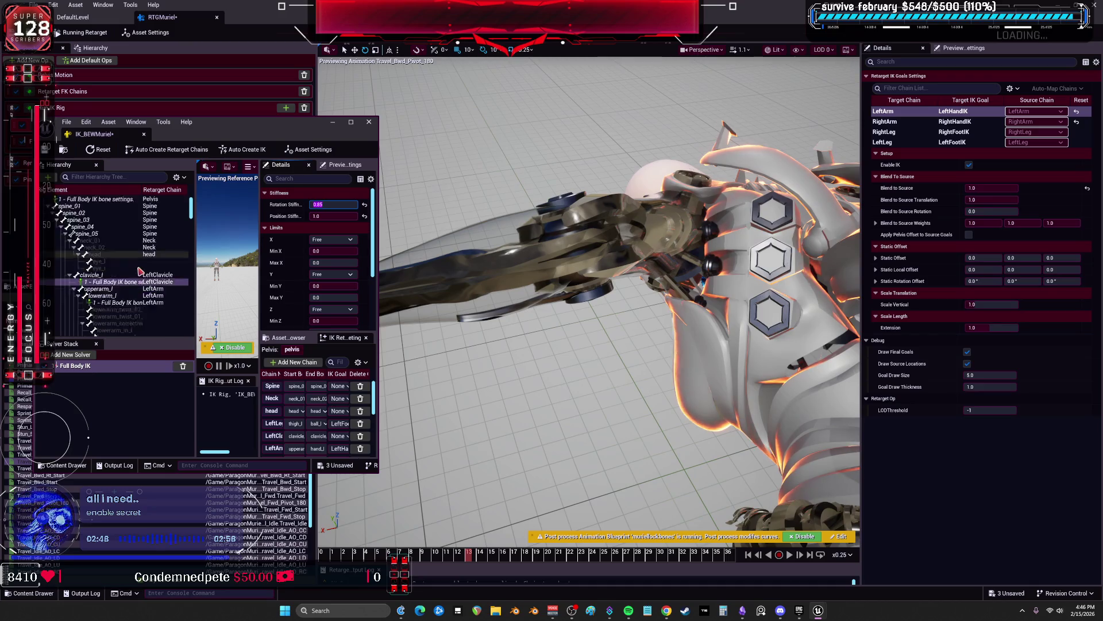
pyautogui.scroll(-6, 144, 260)
pyautogui.click(120, 240)
pyautogui.click(335, 205)
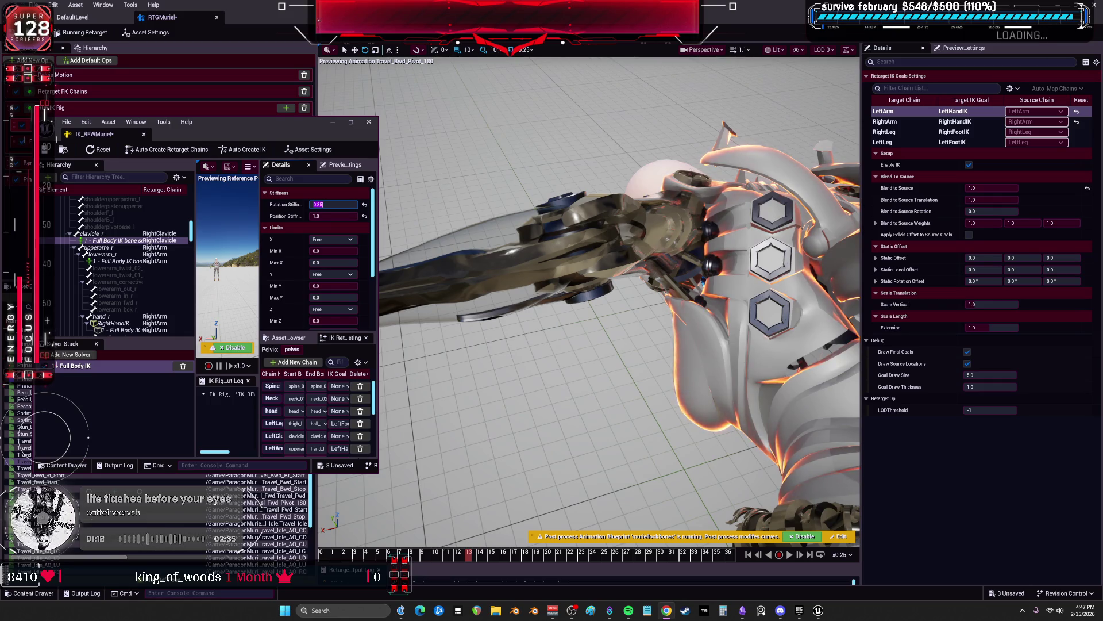
# Add Full Body IK bone settings to upperarm_r and upperarm_l
pyautogui.click(109, 249)
pyautogui.rightClick(111, 251)
pyautogui.click(172, 339)
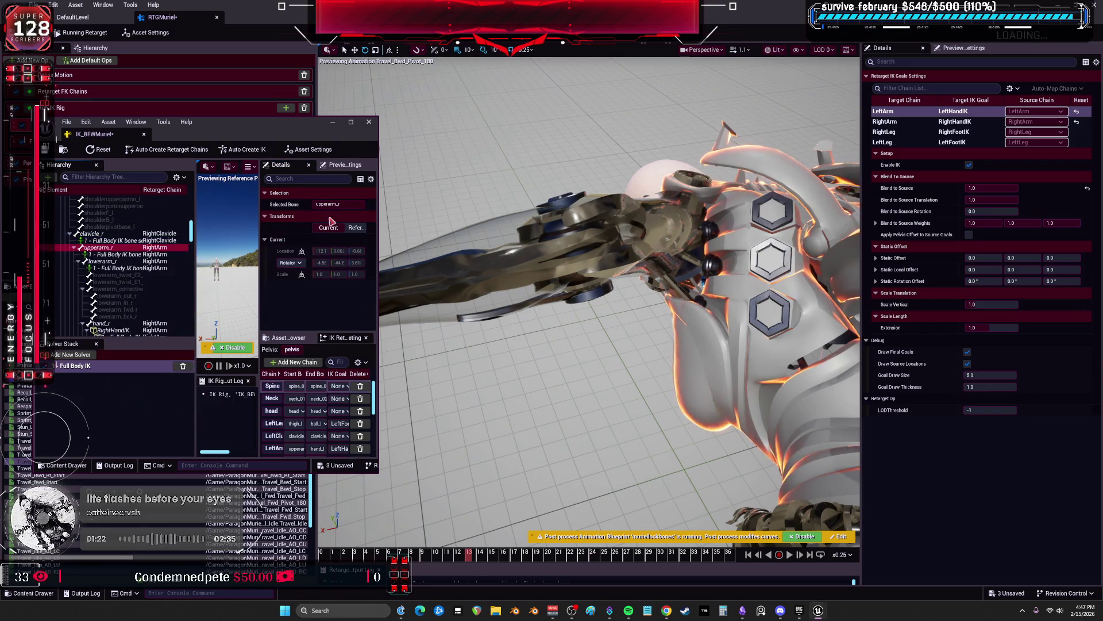
pyautogui.click(130, 254)
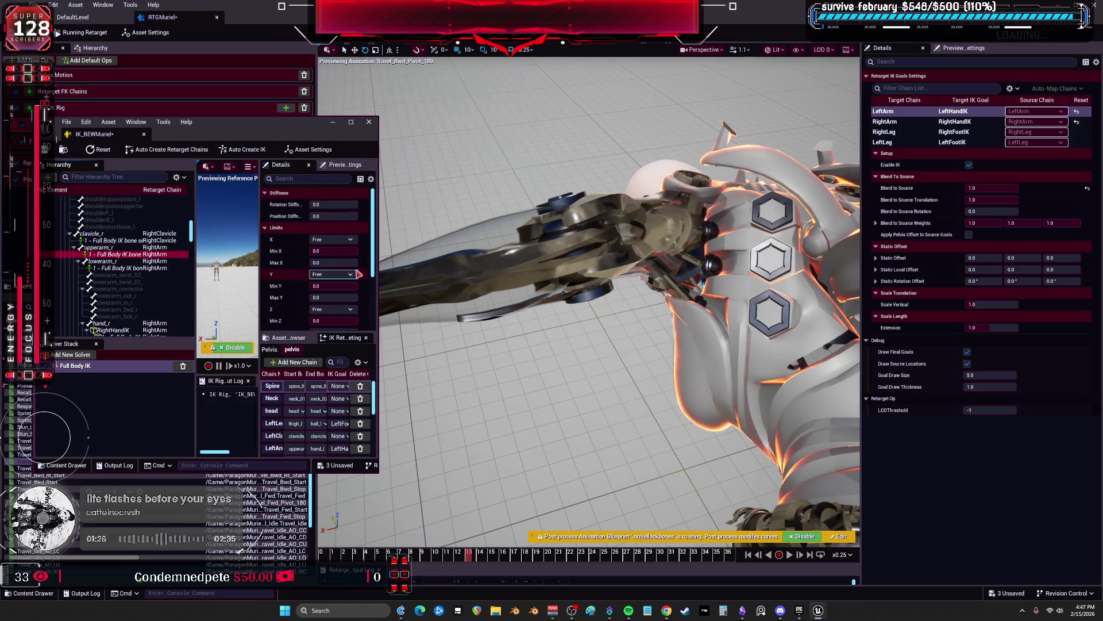
pyautogui.scroll(5, 132, 264)
pyautogui.scroll(8, 132, 264)
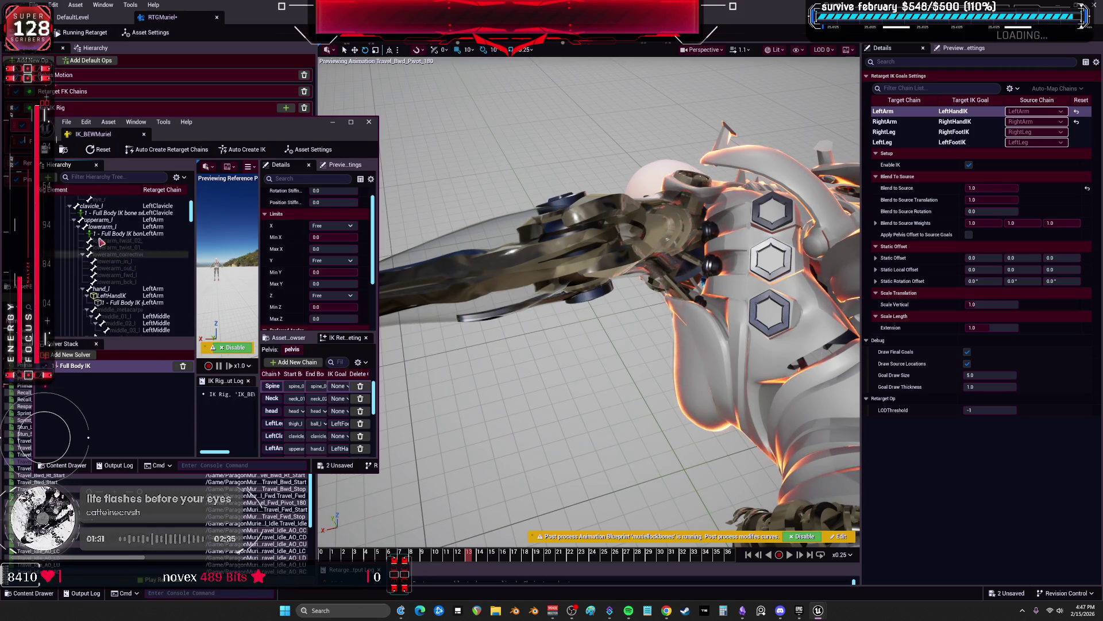
pyautogui.rightClick(100, 263)
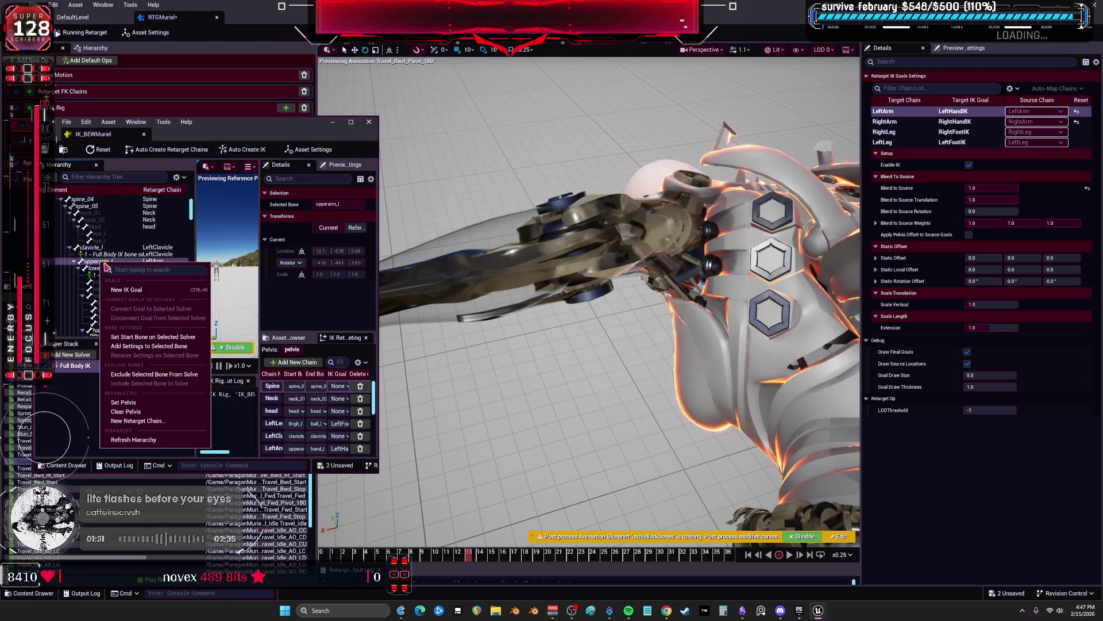
pyautogui.click(149, 347)
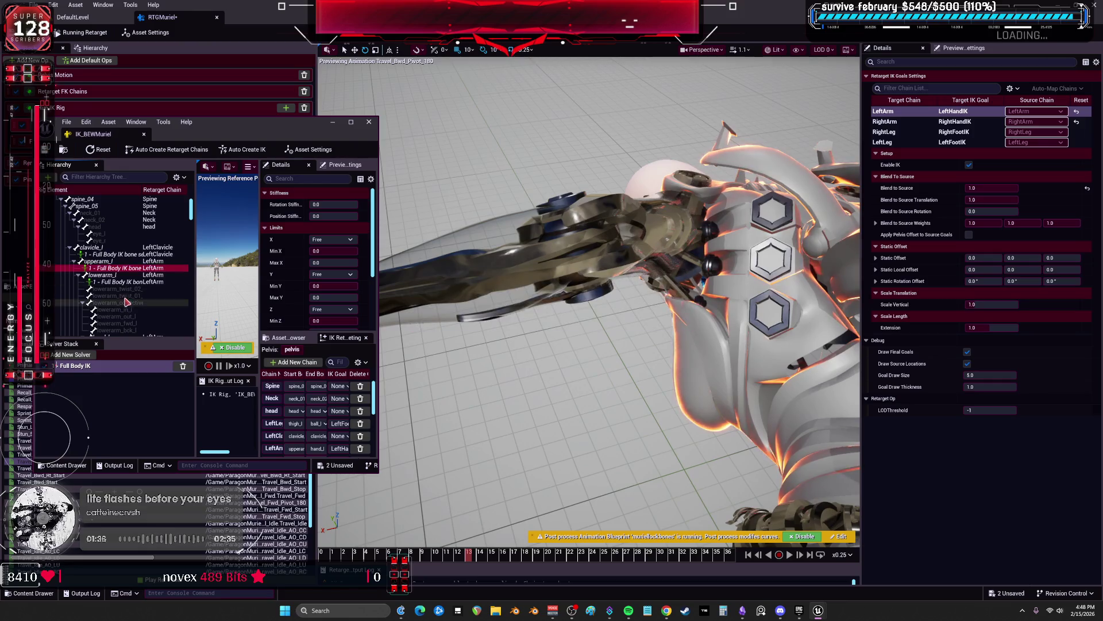
# Review the left lowerarm's IK settings and dock the IK rig window into the main editor
pyautogui.click(122, 289)
pyautogui.click(117, 282)
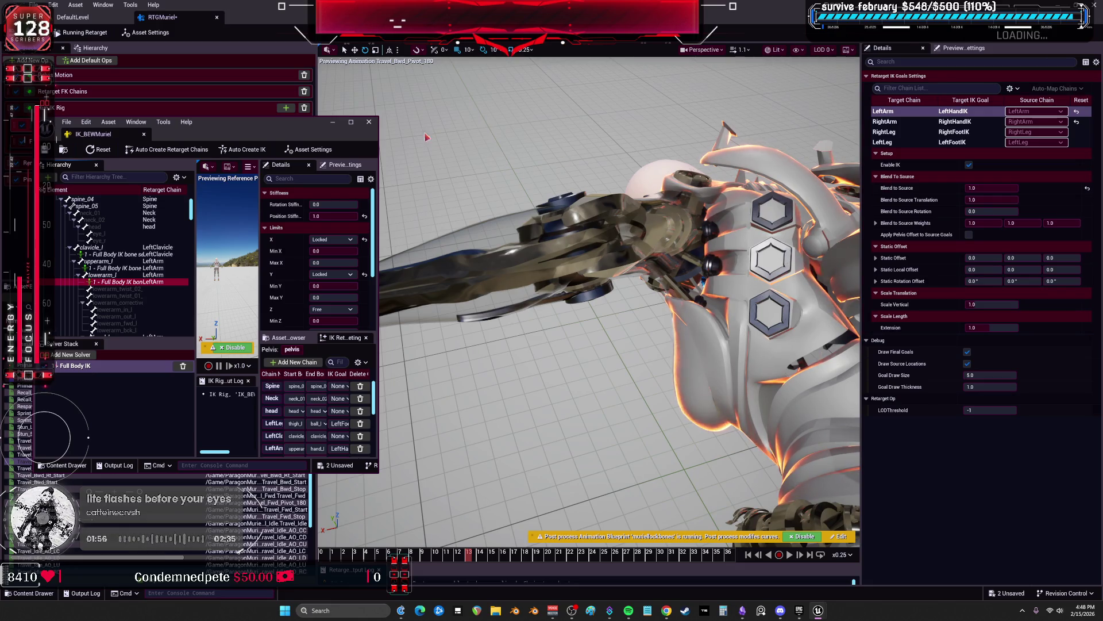
pyautogui.moveTo(258, 122); pyautogui.dragTo(474, 122)
pyautogui.click(236, 26)
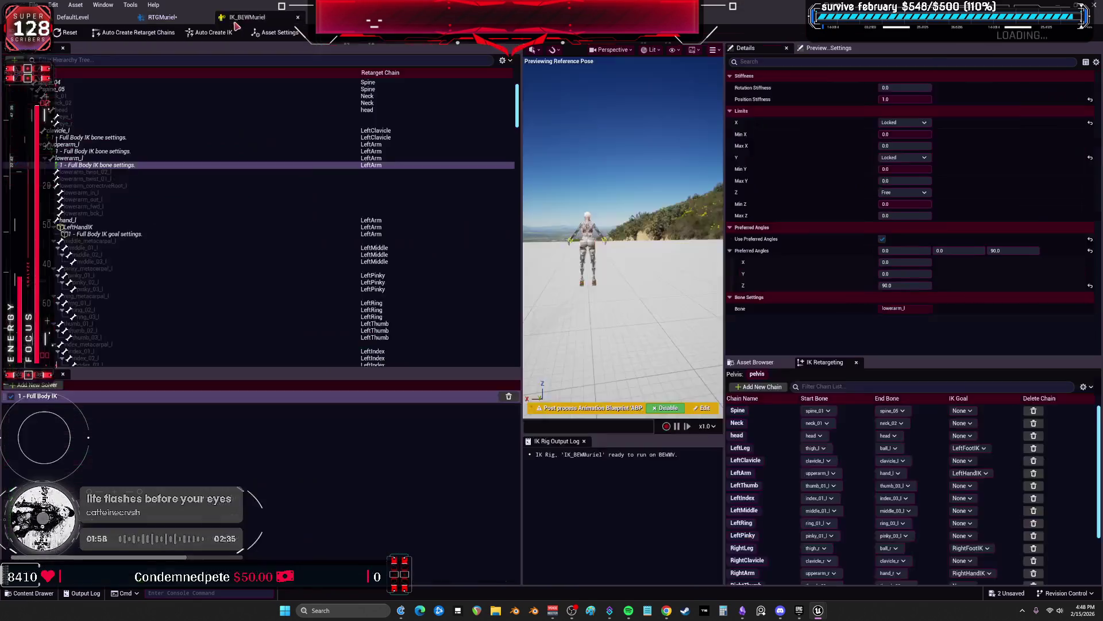
# Return to the RTGMuriel retargeter tab
pyautogui.click(167, 17)
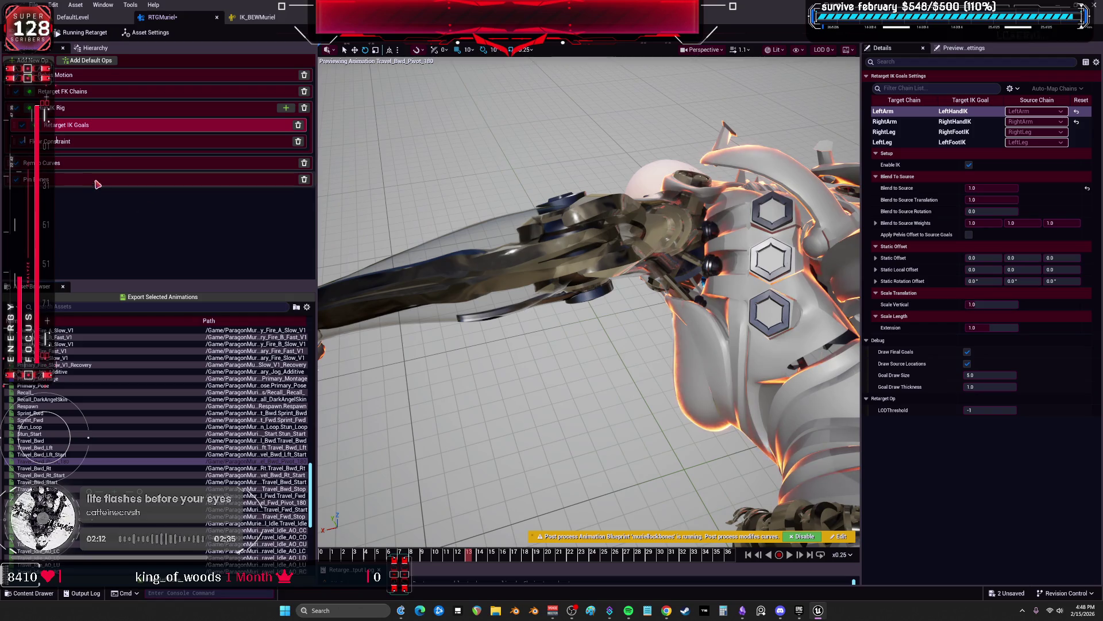
# Add a Pole Vector Alignment op and move it above Remap Curves
pyautogui.click(115, 162)
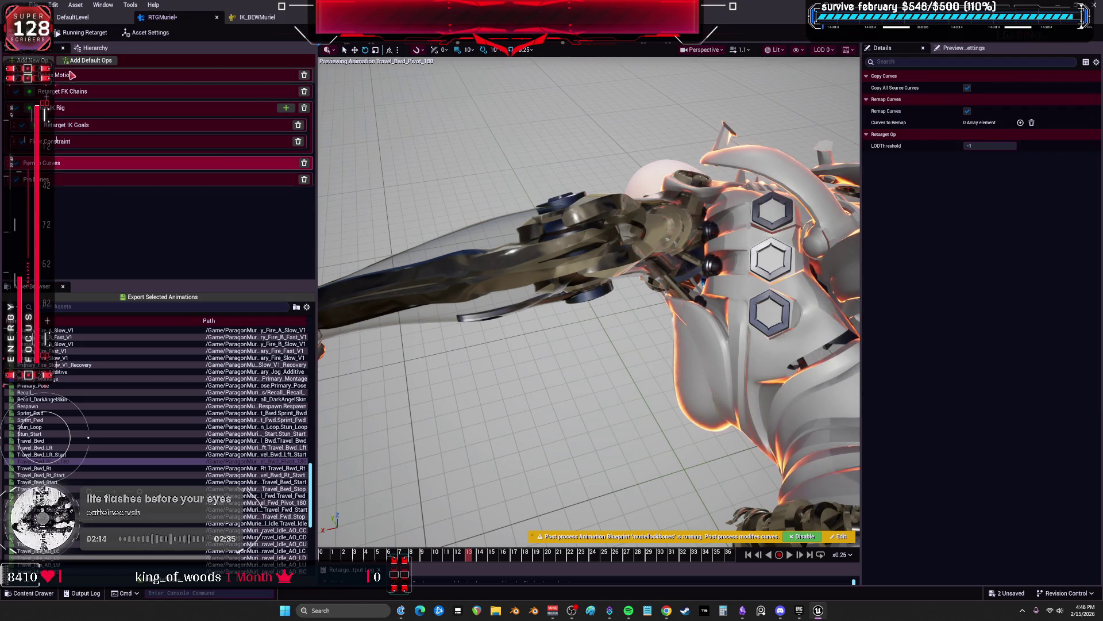
pyautogui.click(33, 60)
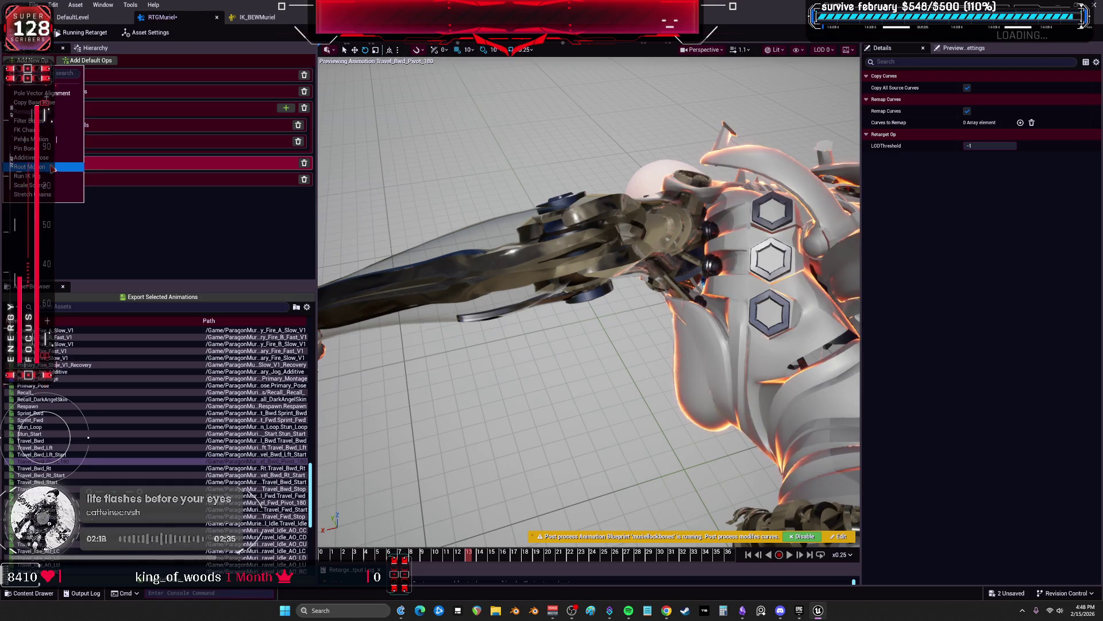
pyautogui.click(58, 95)
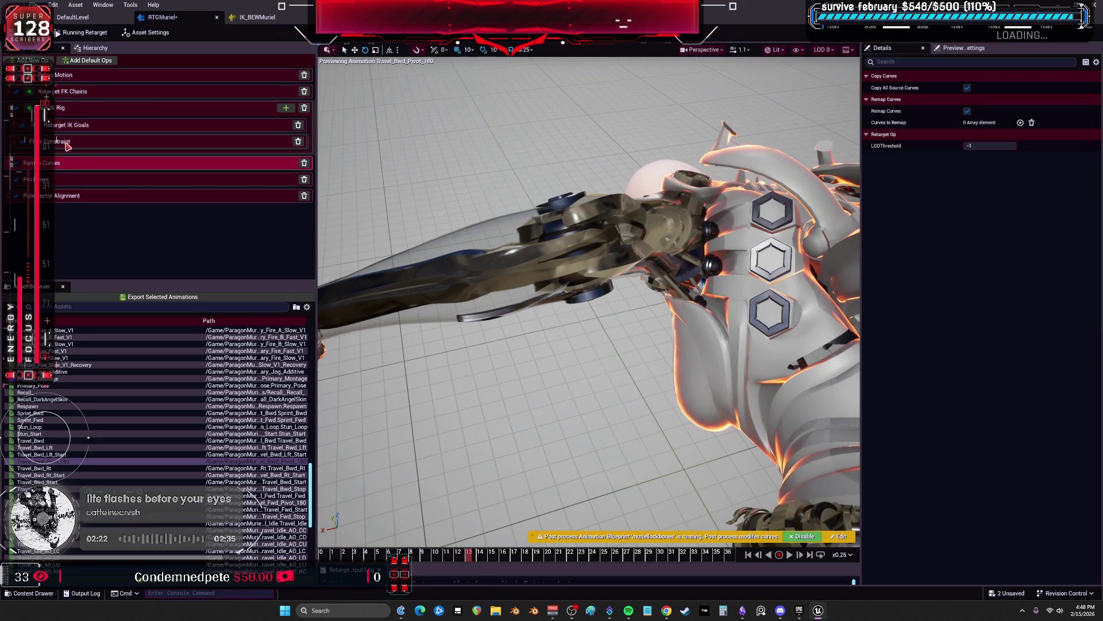
pyautogui.click(69, 195)
pyautogui.moveTo(84, 196); pyautogui.dragTo(85, 162)
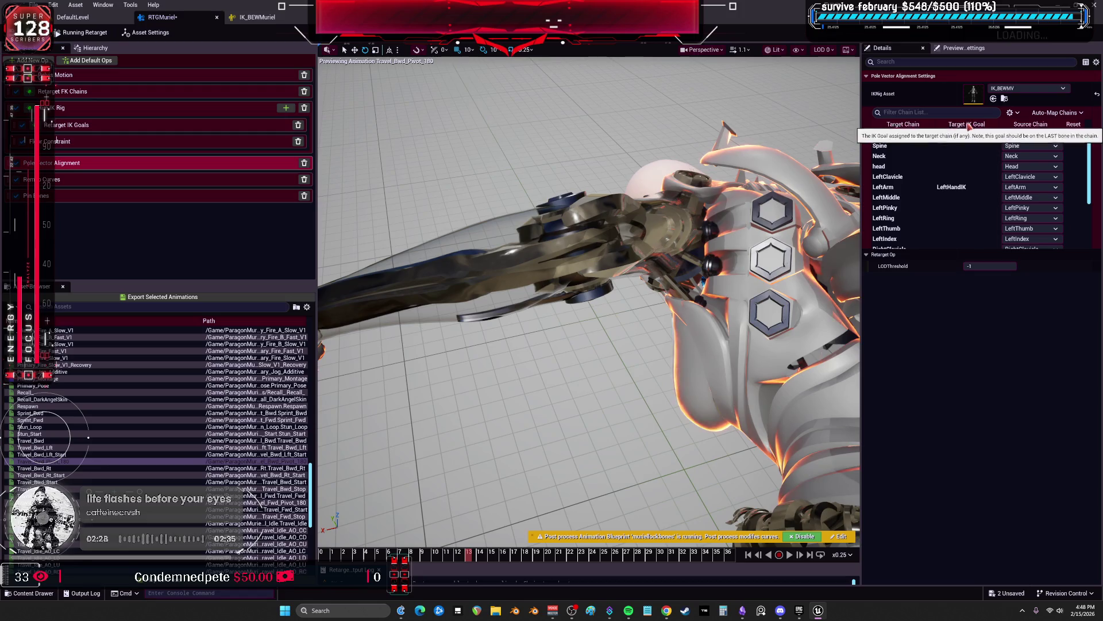
# Enable pole vector alignment with Maintain Offset on the LeftArm chain
pyautogui.scroll(-5, 971, 167)
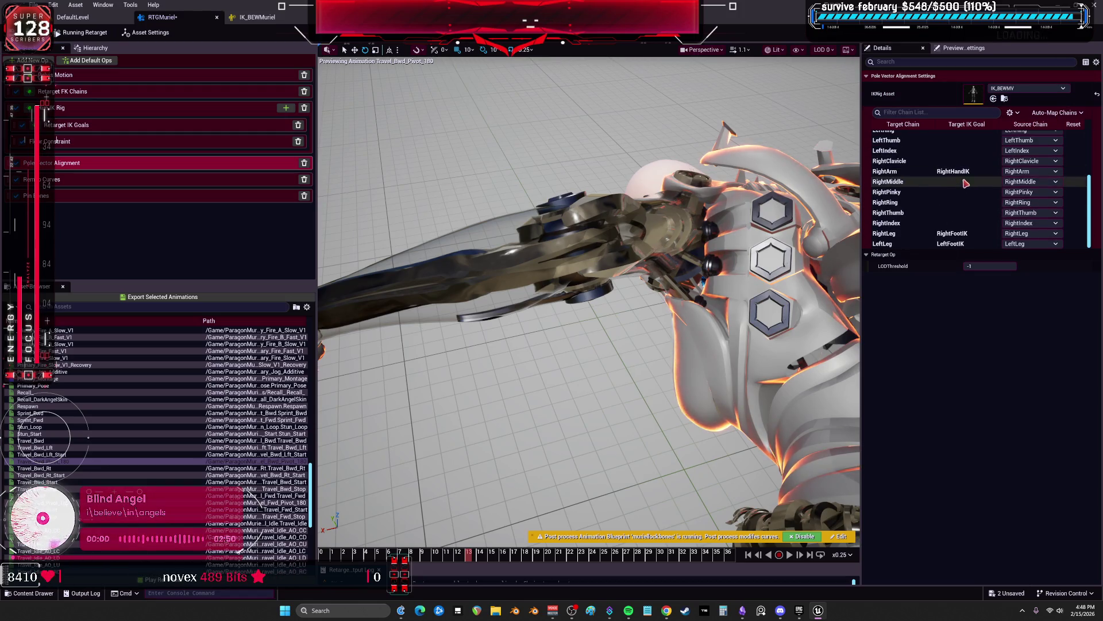
pyautogui.click(955, 234)
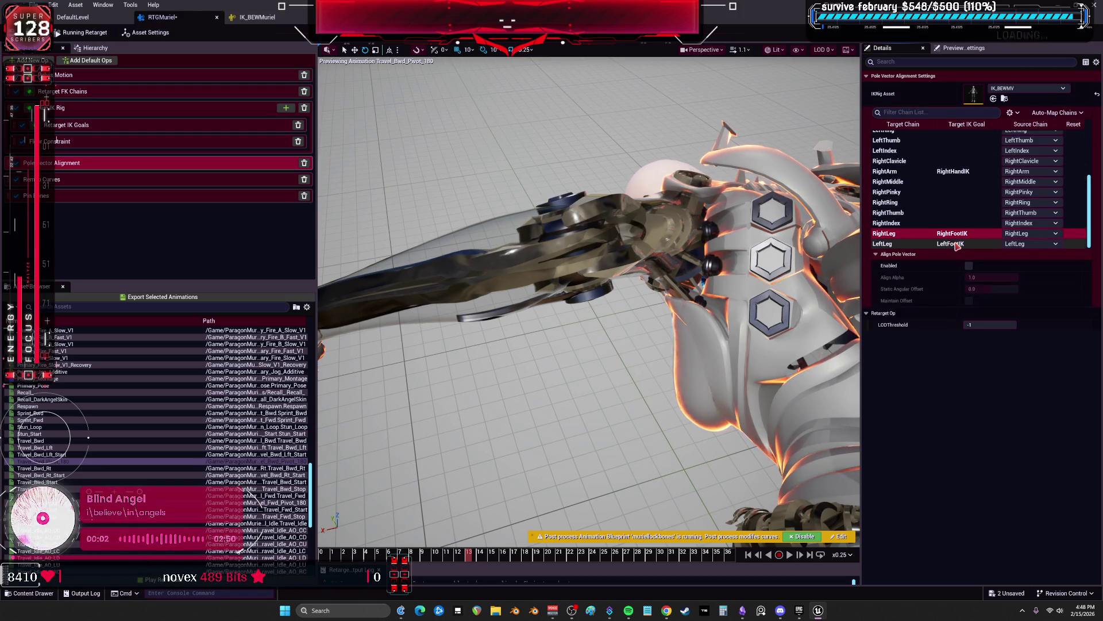
pyautogui.scroll(4, 955, 184)
pyautogui.click(954, 182)
pyautogui.click(968, 265)
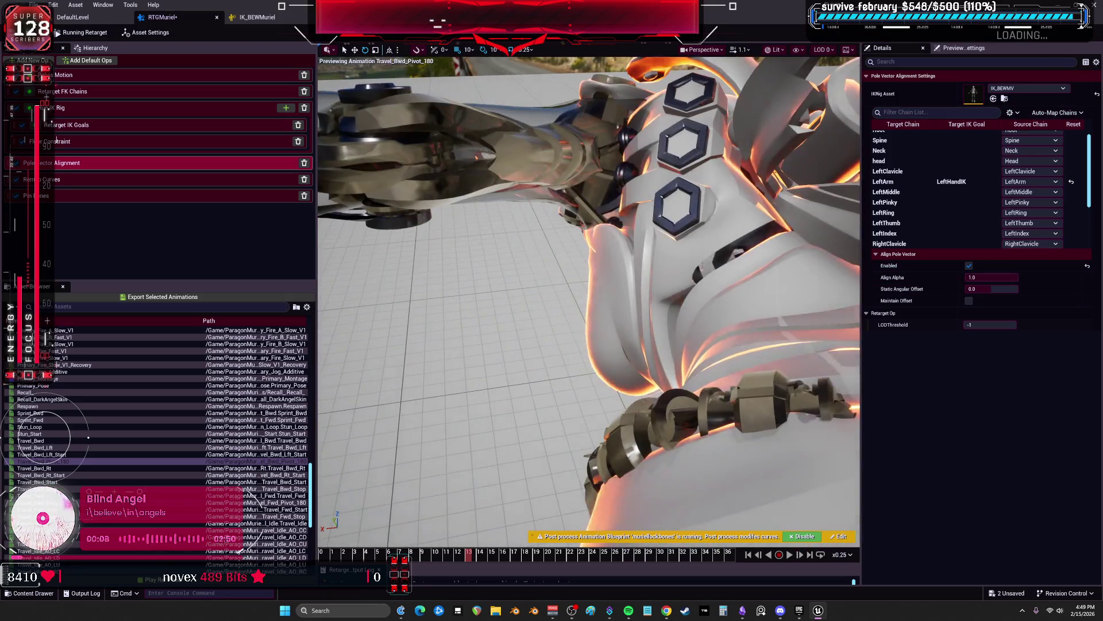
pyautogui.click(984, 289)
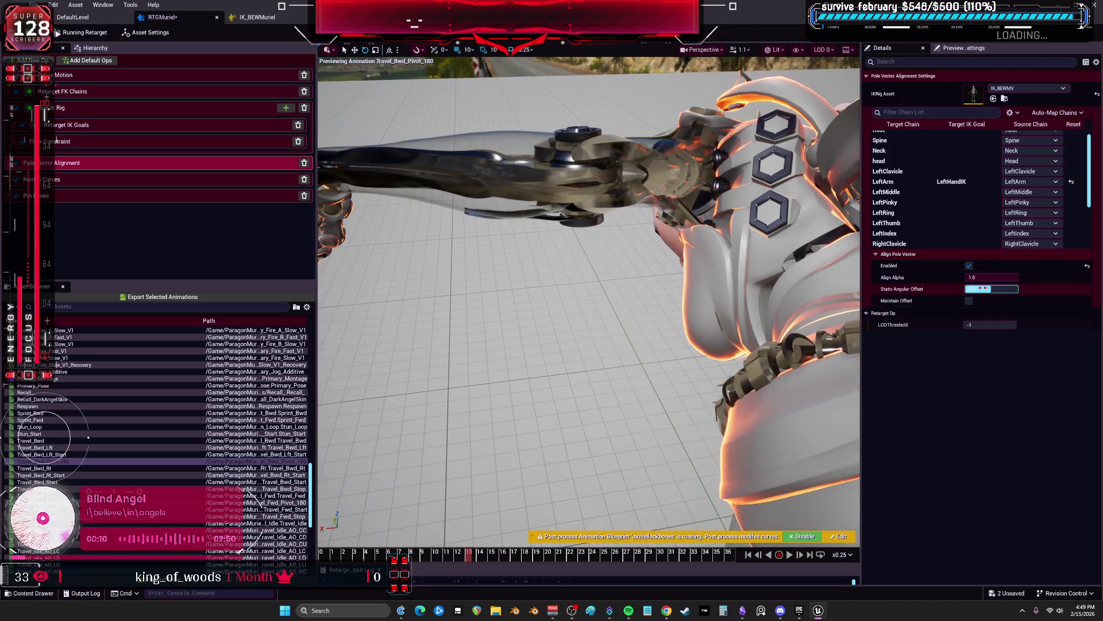
pyautogui.click(969, 301)
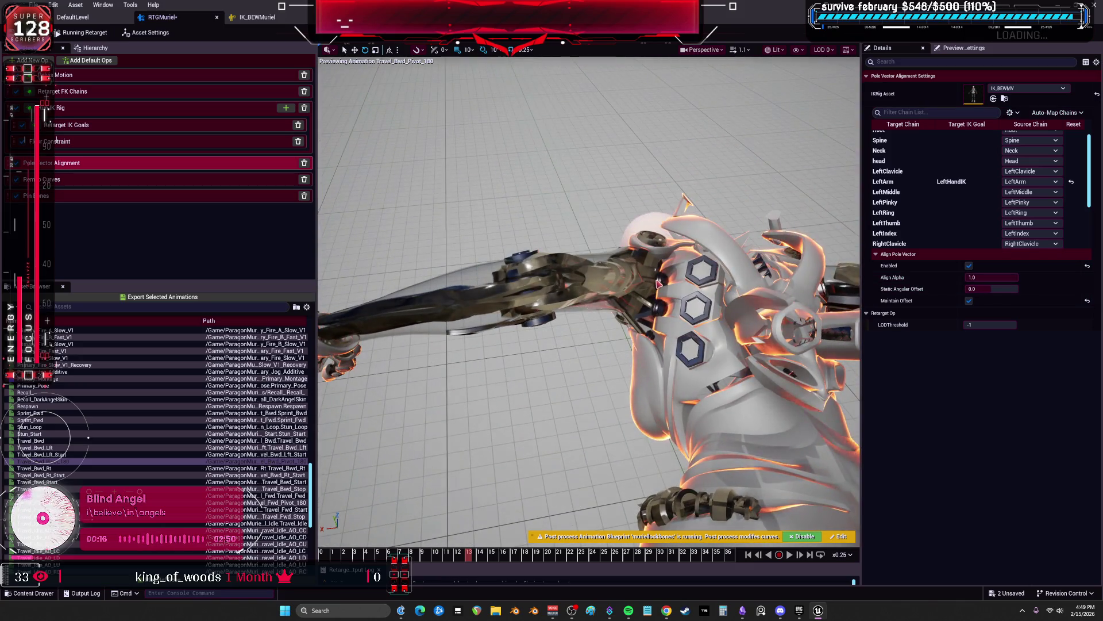
# Enable RightArm pole vector alignment with 0.0 static offset and Maintain Offset
pyautogui.scroll(-4, 961, 246)
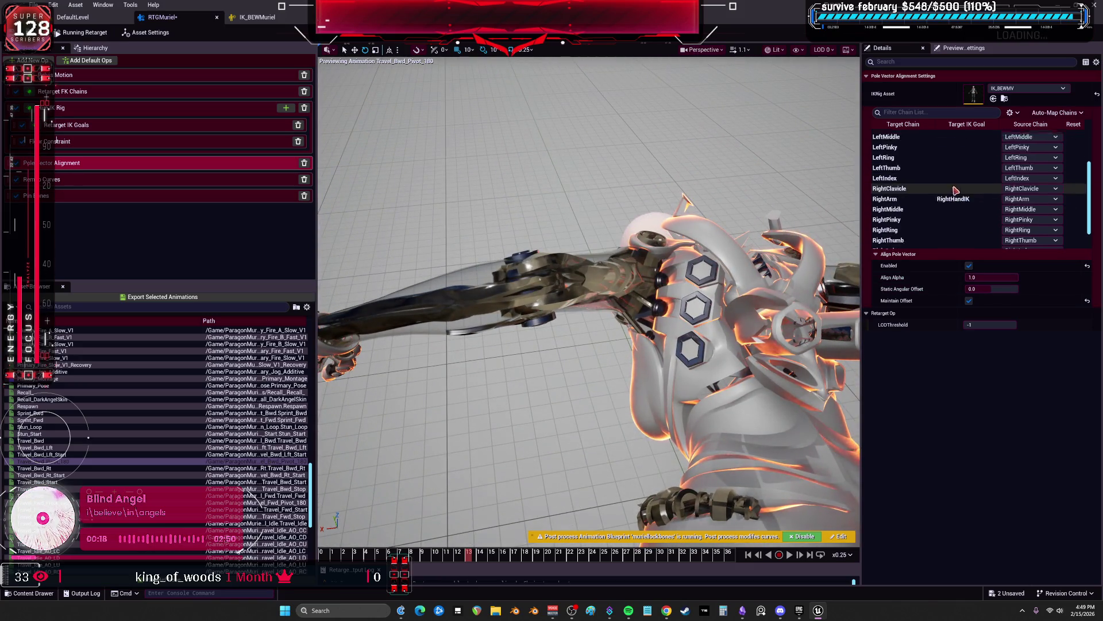
pyautogui.scroll(3, 962, 246)
pyautogui.click(954, 168)
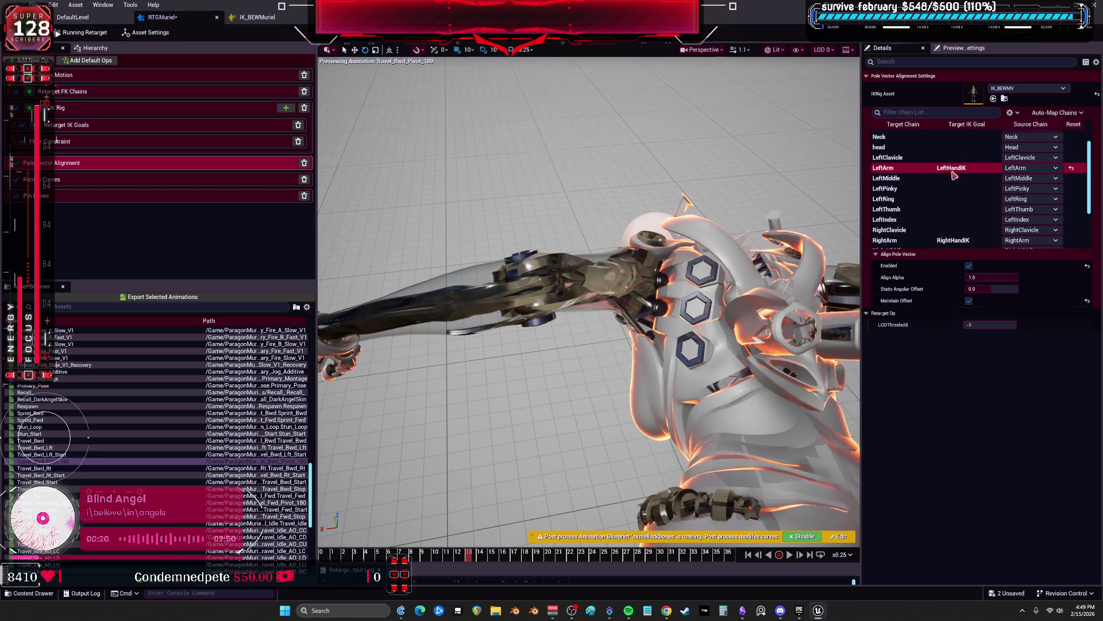
pyautogui.click(954, 241)
pyautogui.click(968, 266)
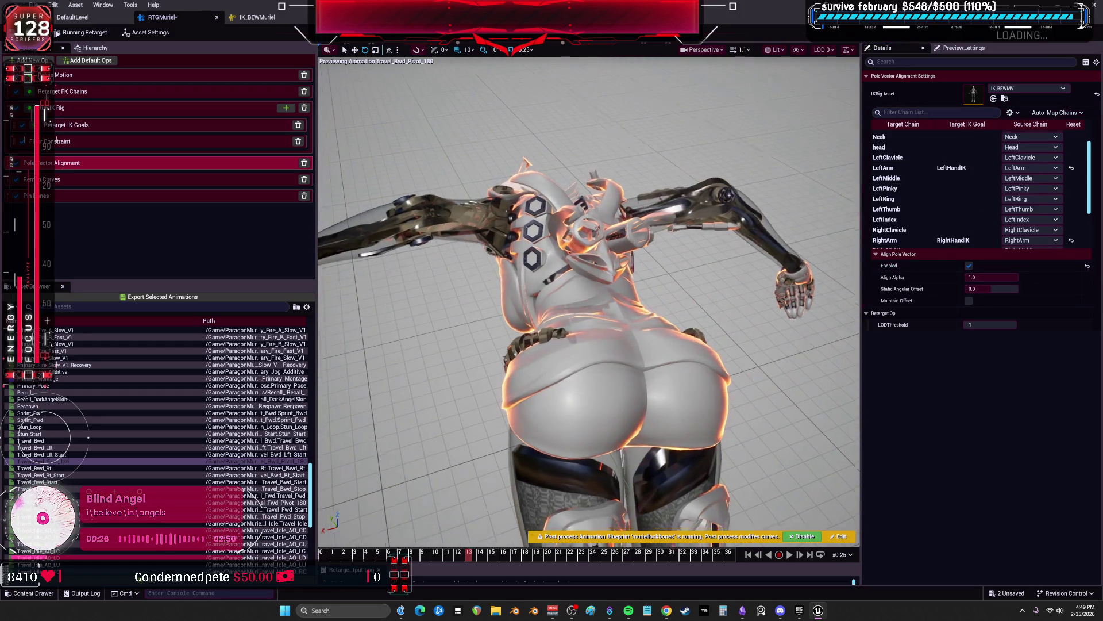
pyautogui.click(969, 265)
pyautogui.click(969, 266)
pyautogui.moveTo(991, 289); pyautogui.dragTo(1081, 288)
pyautogui.click(1087, 288)
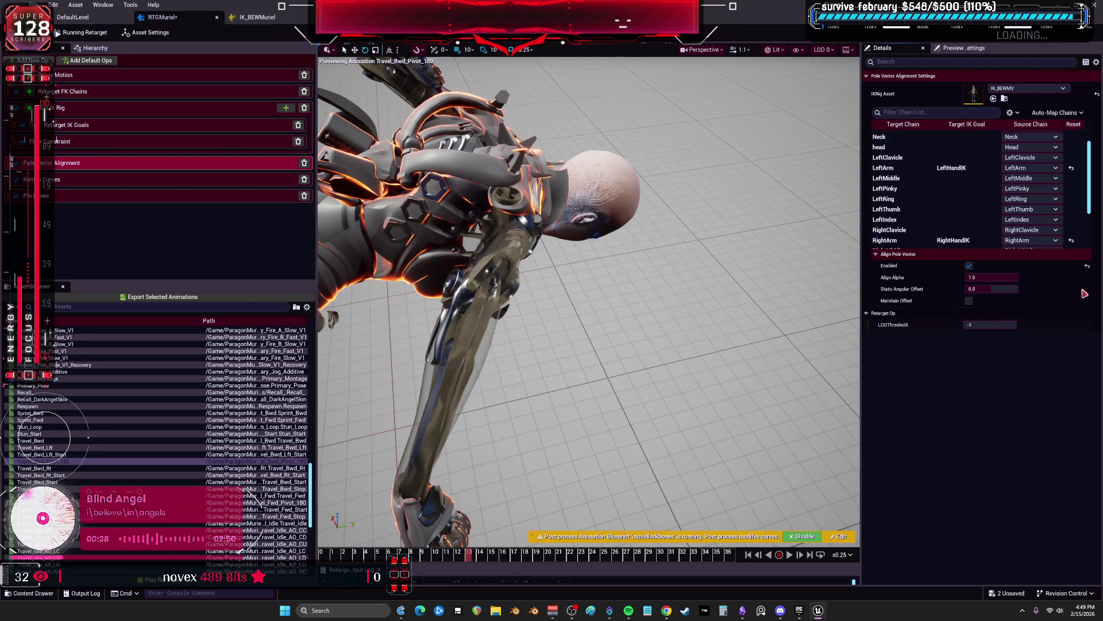
pyautogui.click(969, 300)
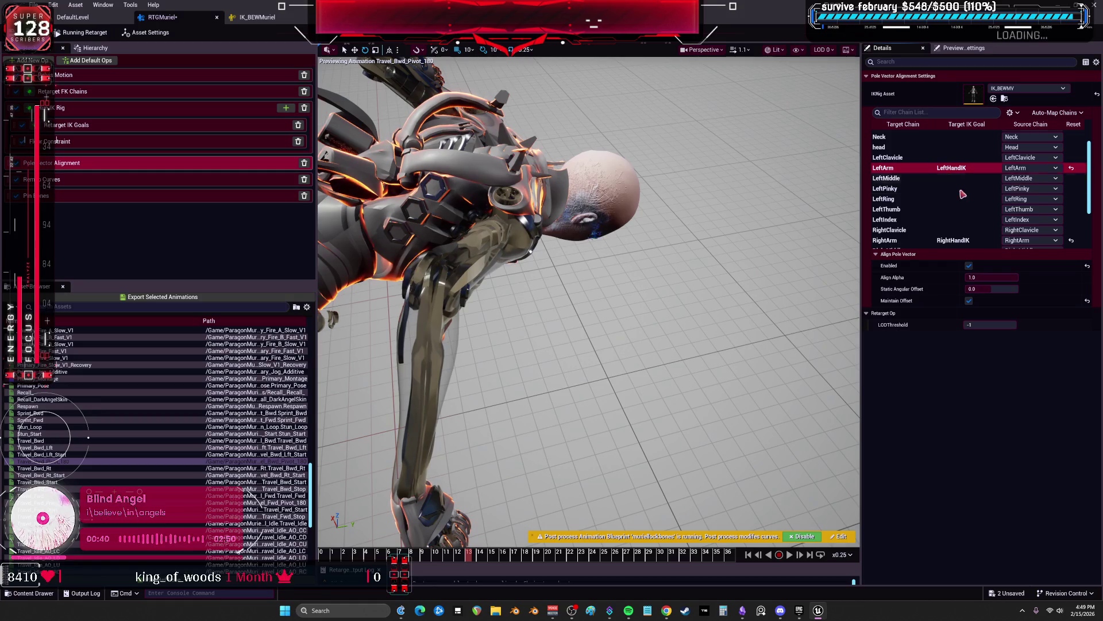
# Enable pole vector alignment with Maintain Offset on the LeftLeg and RightLeg chains
pyautogui.click(969, 240)
pyautogui.scroll(-3, 969, 227)
pyautogui.click(967, 234)
pyautogui.click(954, 244)
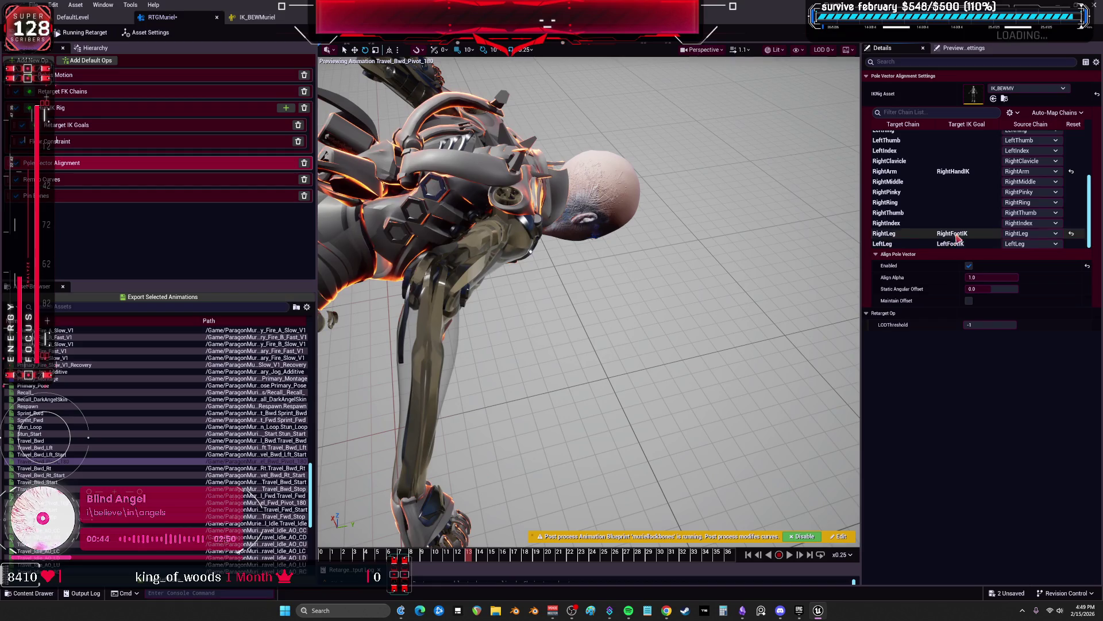
pyautogui.click(969, 266)
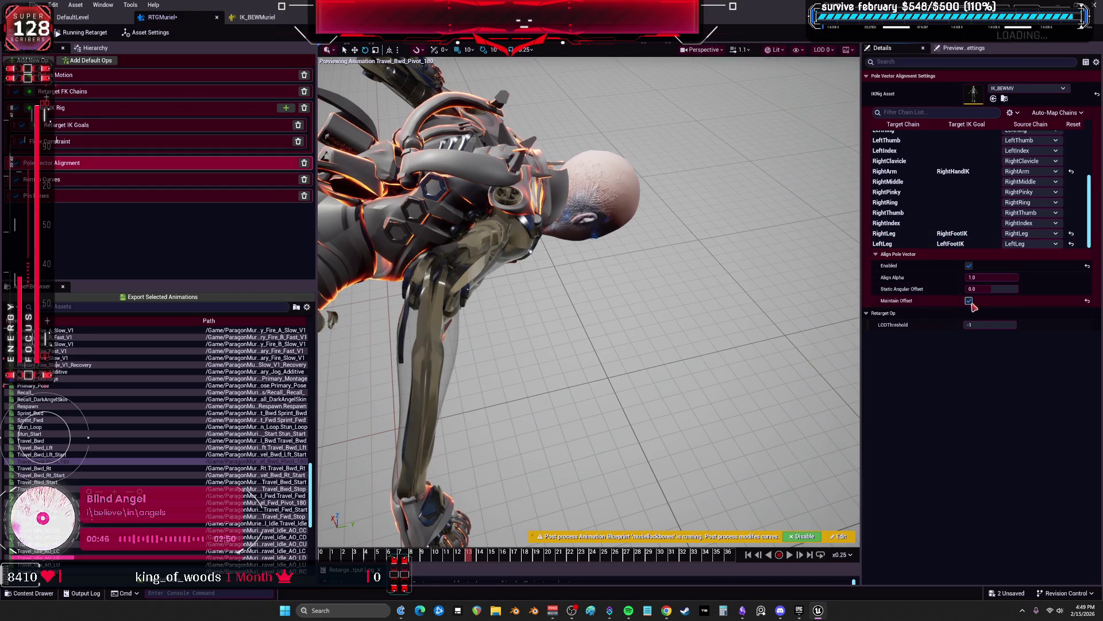
pyautogui.click(954, 233)
pyautogui.click(969, 301)
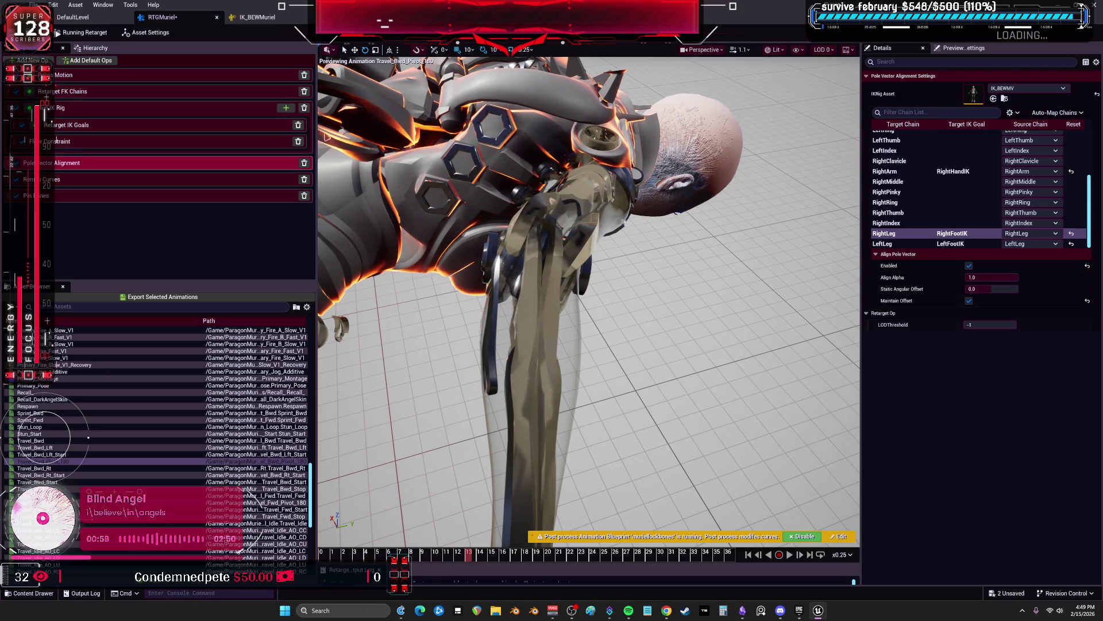
pyautogui.click(93, 112)
pyautogui.click(80, 91)
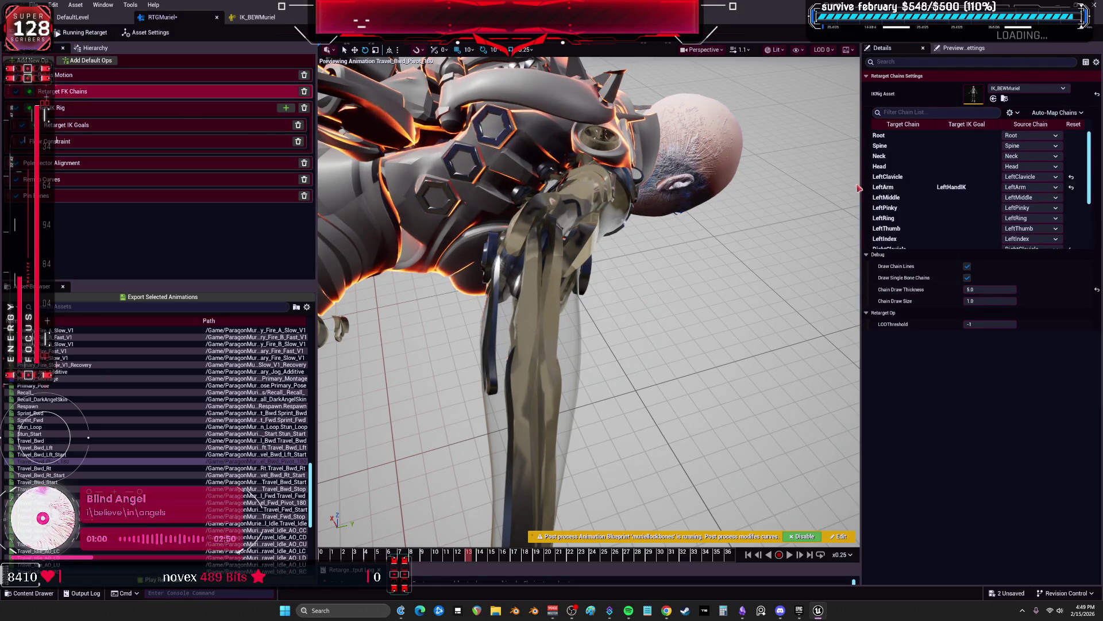
# Disable FK retargeting on the LeftArm chain in Retarget FK Chains
pyautogui.click(899, 188)
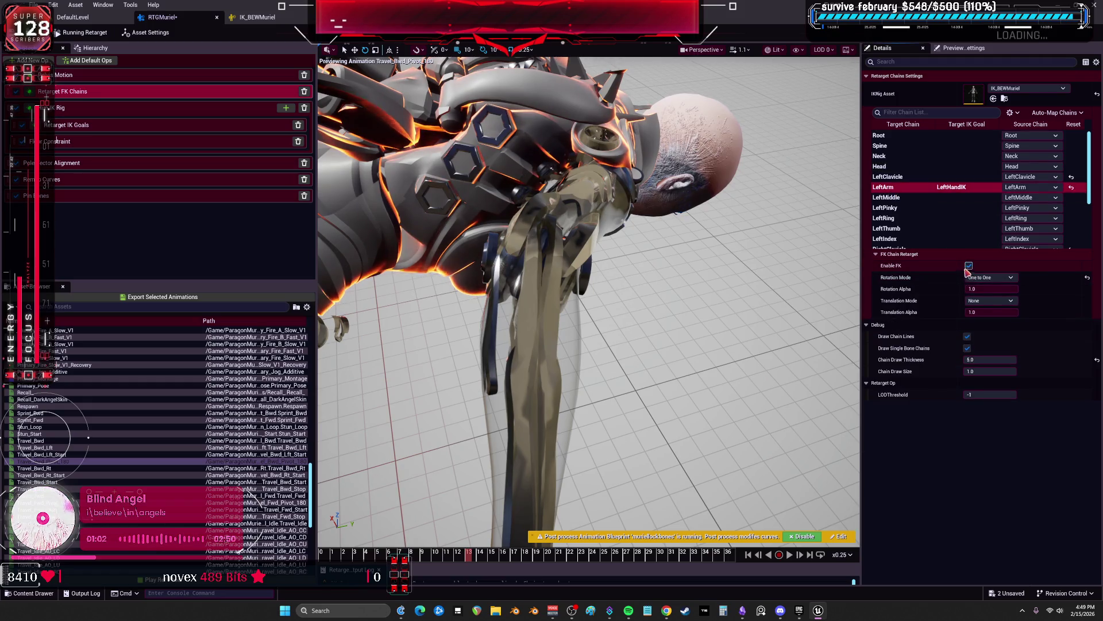
pyautogui.click(968, 265)
pyautogui.scroll(-5, 920, 195)
pyautogui.click(955, 171)
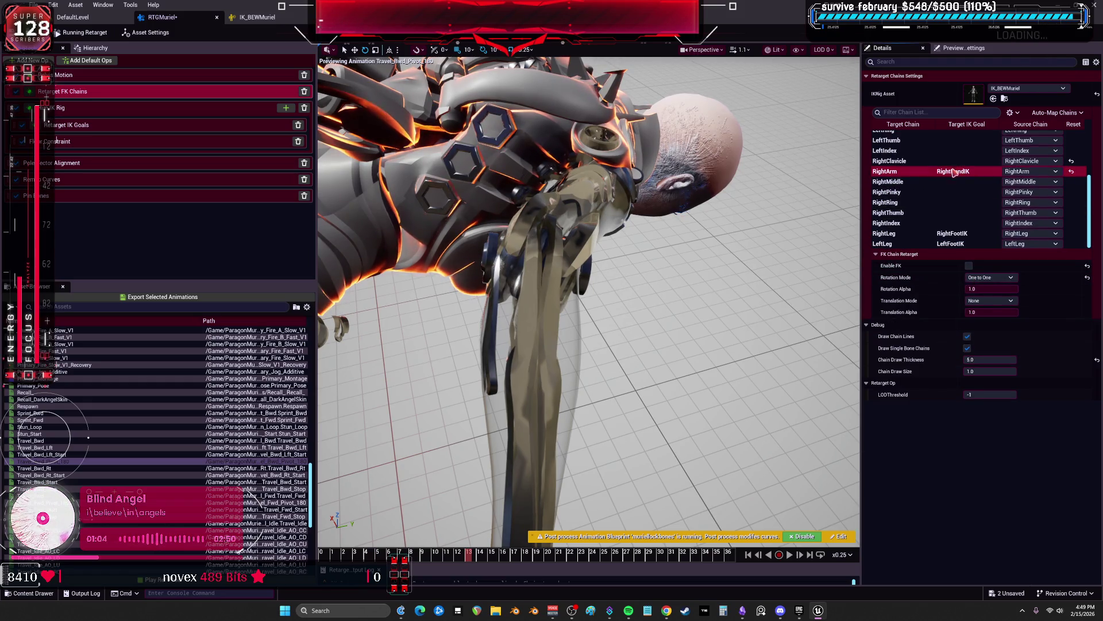
pyautogui.scroll(3, 955, 217)
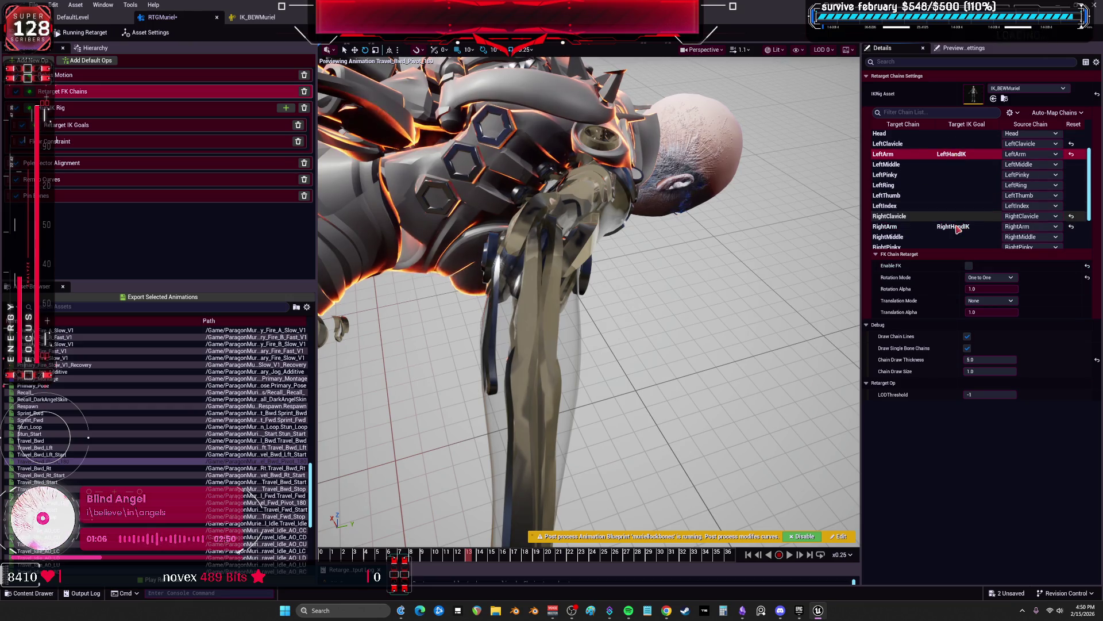
# In Retarget IK Goals, lower the RightArm goal's Blend to Source and toggle its IK retargeting to compare
pyautogui.click(90, 109)
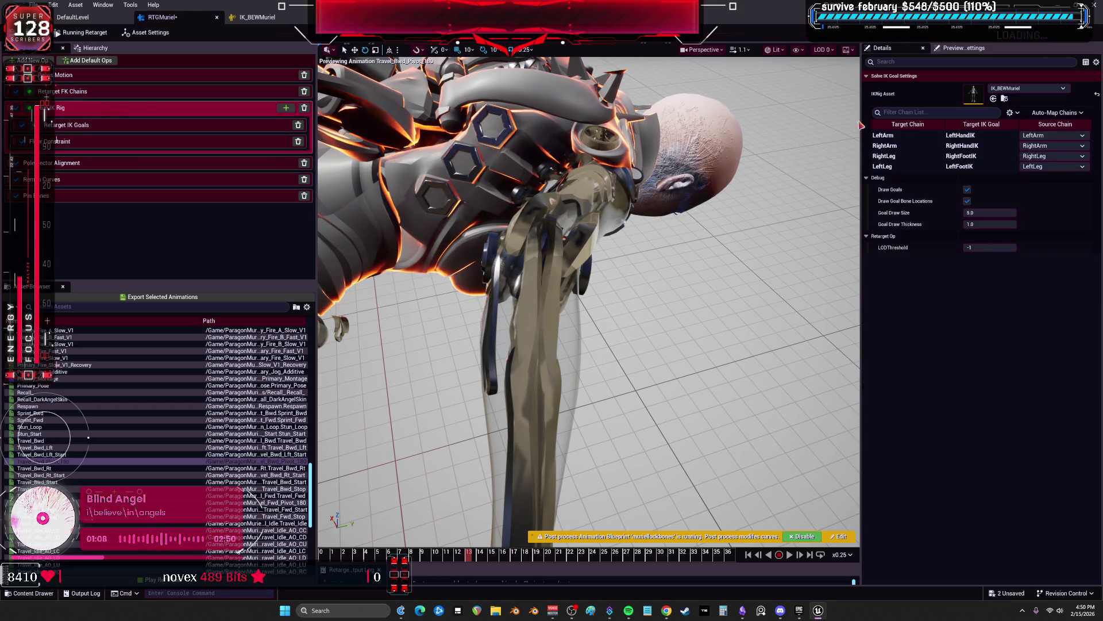
pyautogui.click(907, 137)
pyautogui.click(75, 125)
pyautogui.click(86, 125)
pyautogui.click(913, 121)
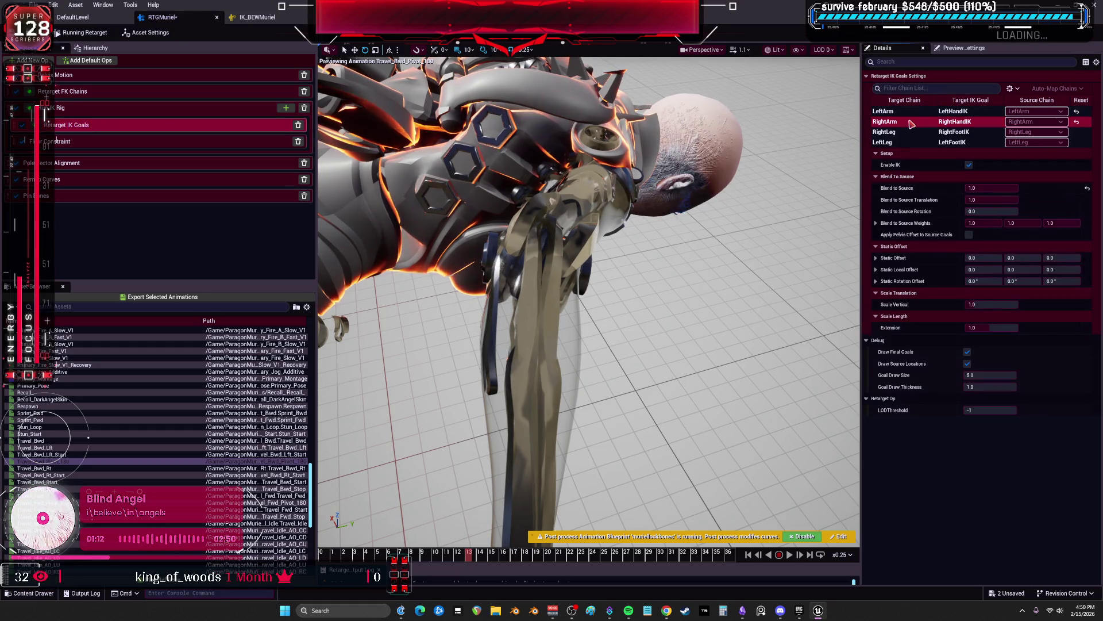
pyautogui.moveTo(991, 188)
pyautogui.mouseDown()
pyautogui.moveTo(969, 188)
pyautogui.moveTo(1022, 188)
pyautogui.moveTo(1006, 211)
pyautogui.moveTo(954, 214)
pyautogui.mouseUp()
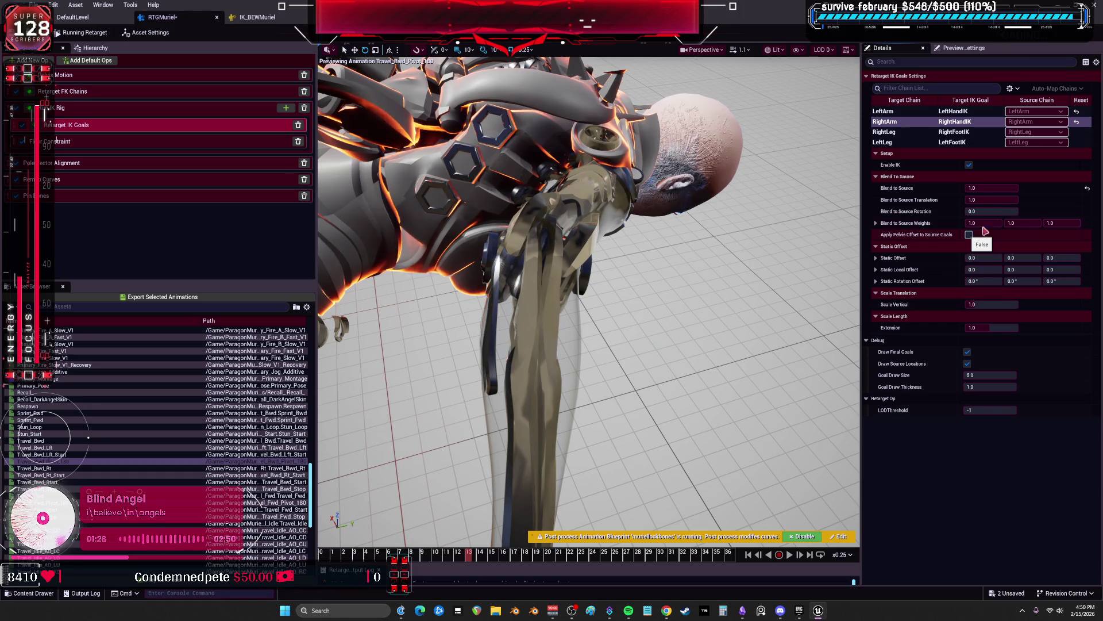
pyautogui.click(969, 165)
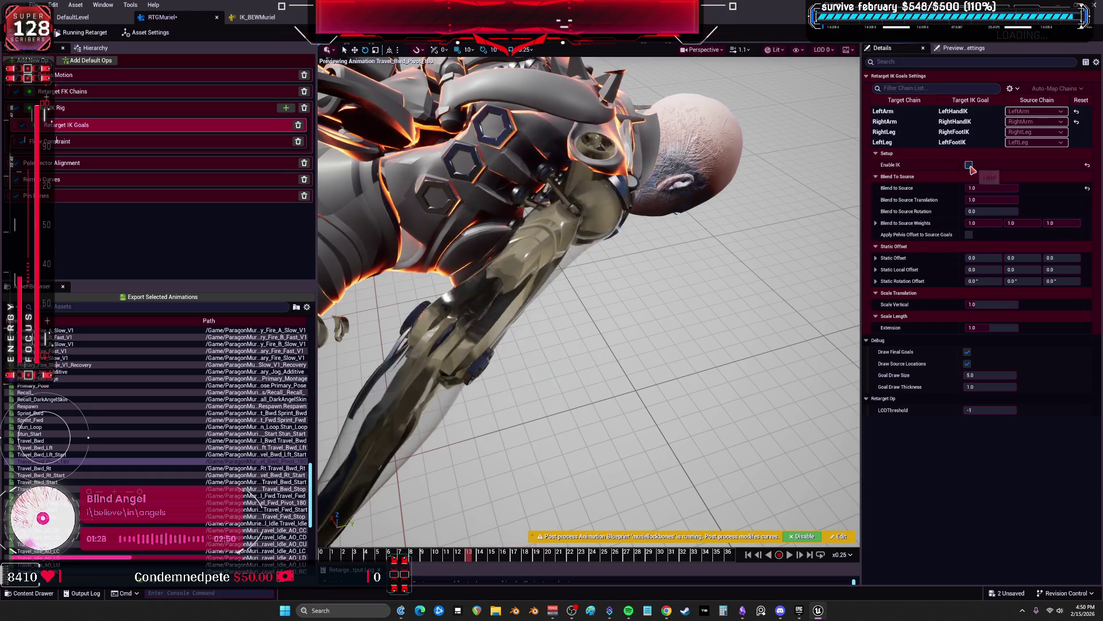
pyautogui.click(968, 165)
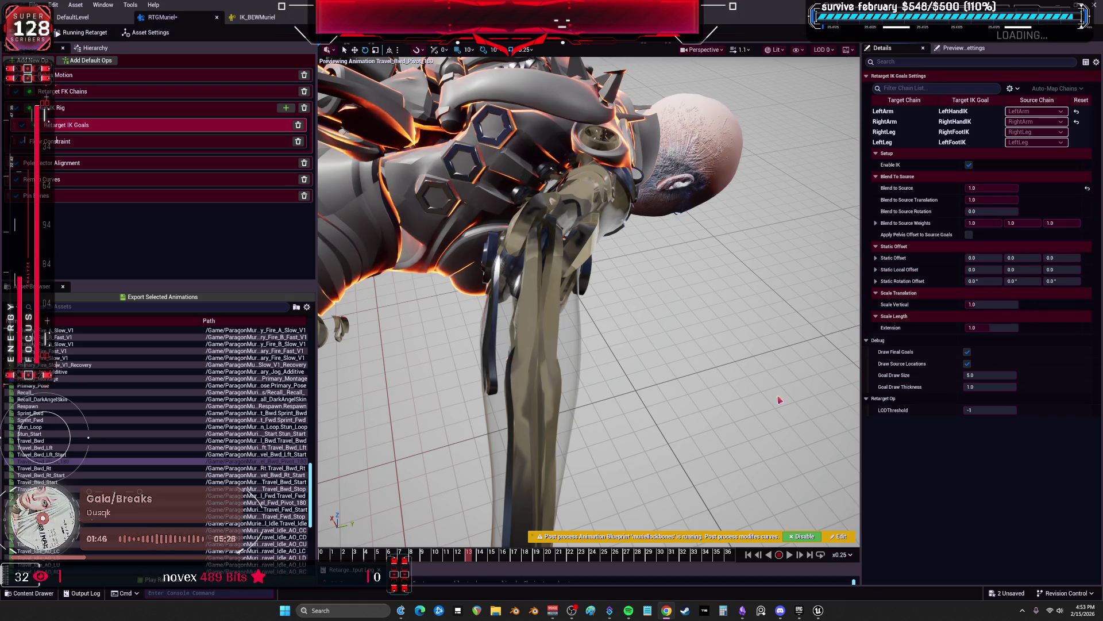
# Turn off IK goal retargeting and set the LeftArm and RightArm IK source chains to None
pyautogui.click(969, 165)
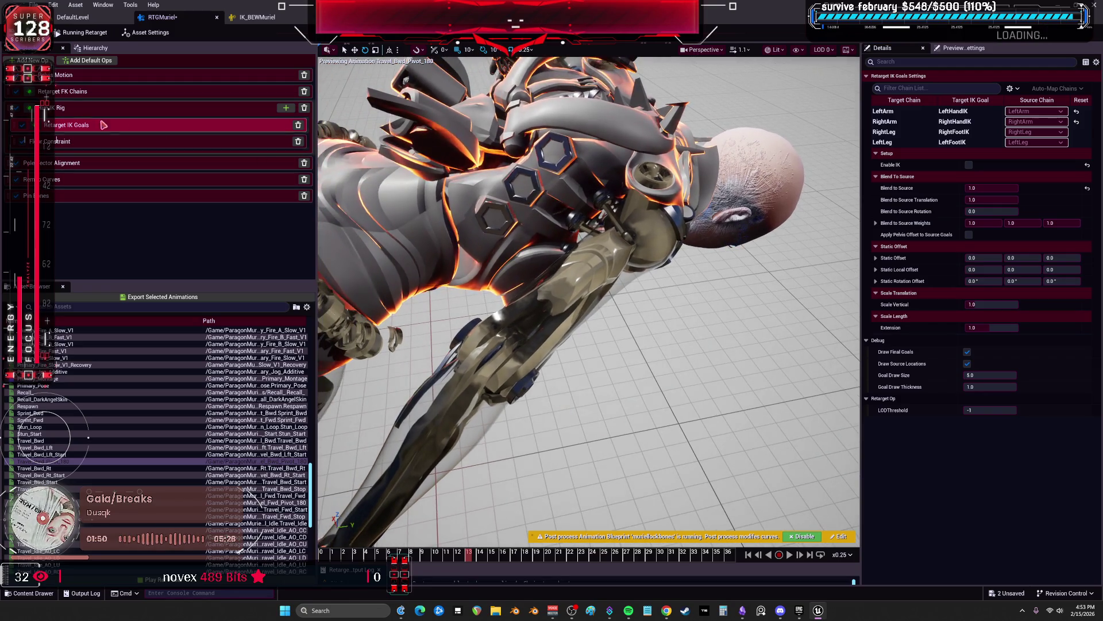
pyautogui.click(121, 108)
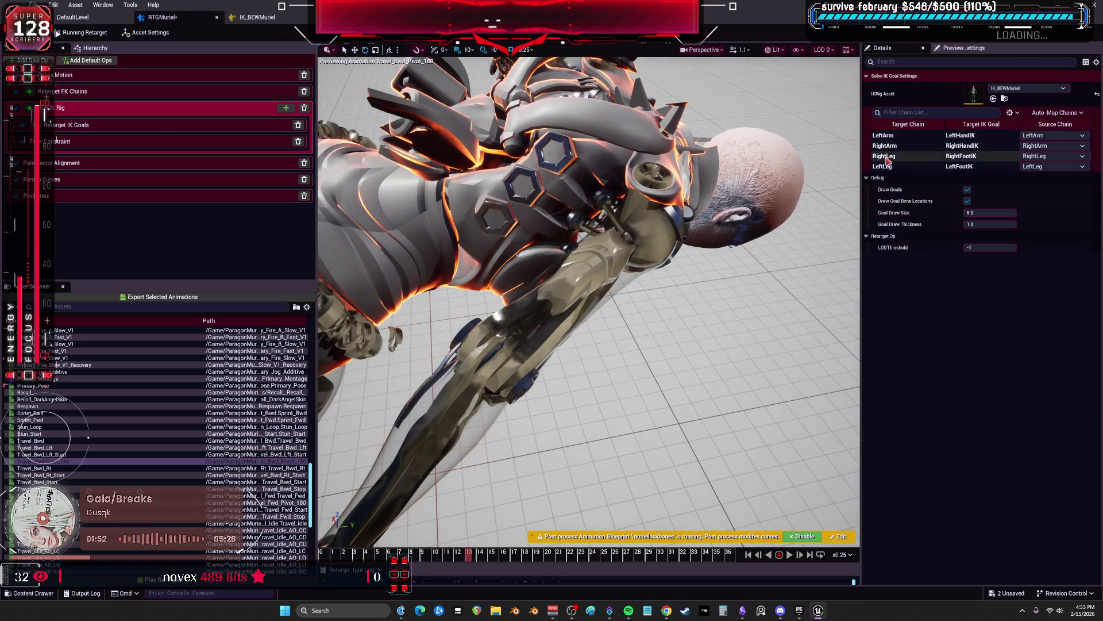
pyautogui.click(971, 136)
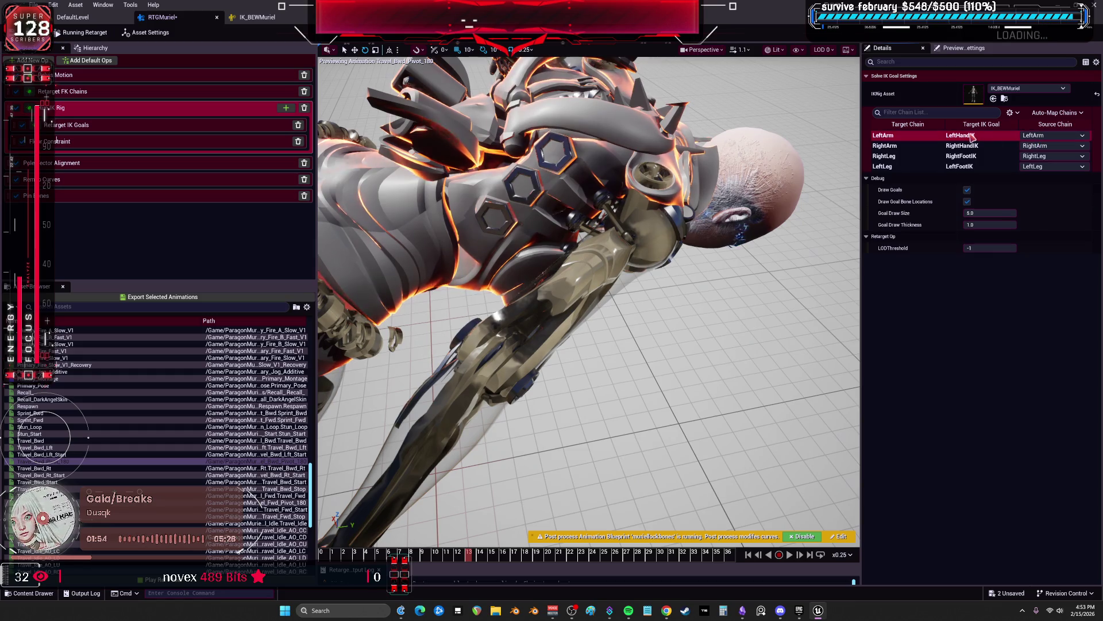
pyautogui.click(1055, 136)
pyautogui.click(1047, 147)
pyautogui.click(1047, 145)
pyautogui.click(1046, 157)
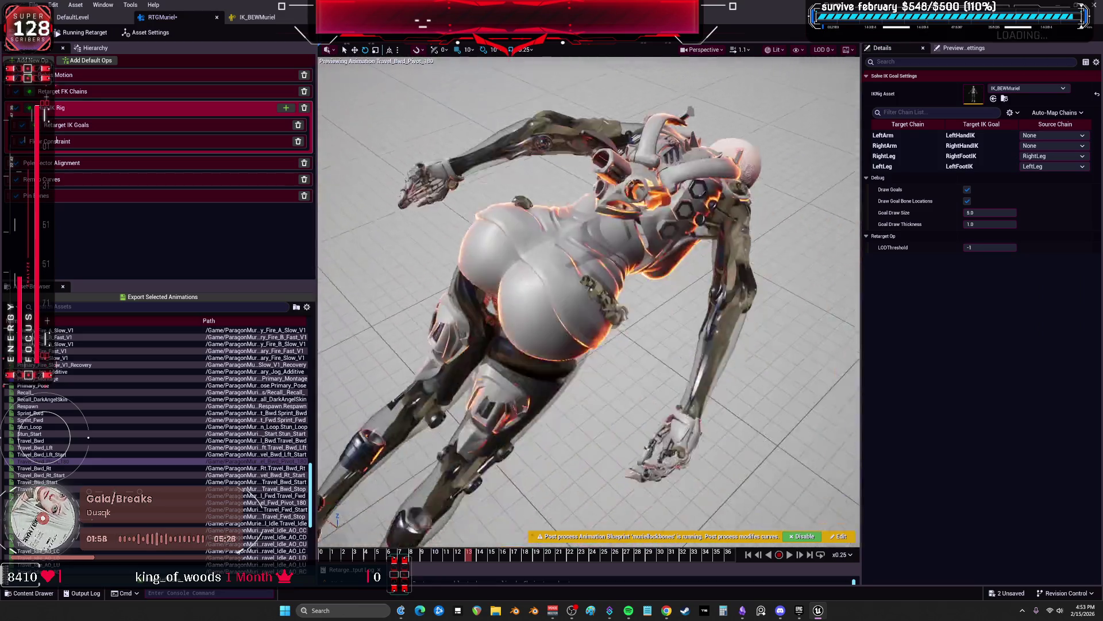
# Re-enable FK retargeting for the LeftArm chain in Retarget FK Chains
pyautogui.scroll(-3, 739, 192)
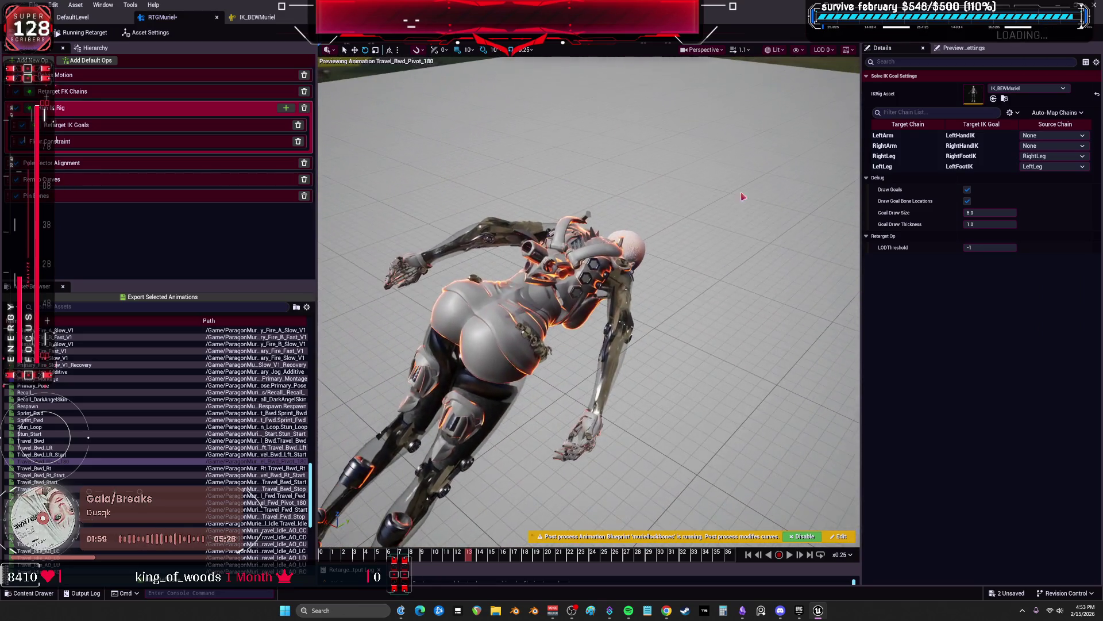
pyautogui.click(101, 91)
pyautogui.click(896, 187)
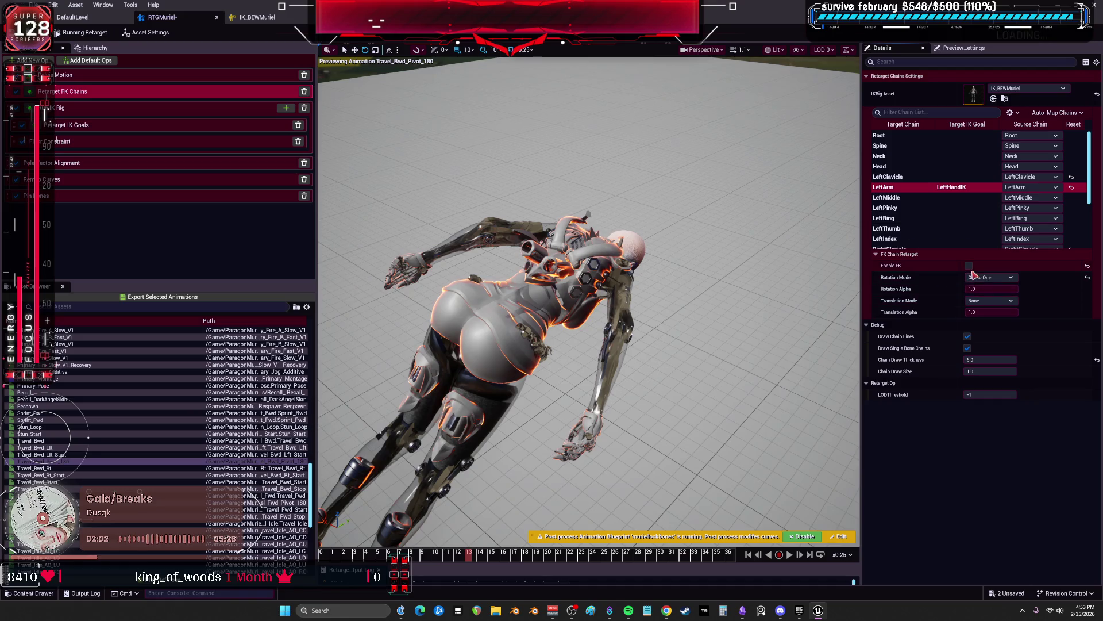
pyautogui.click(969, 266)
pyautogui.scroll(-2, 949, 219)
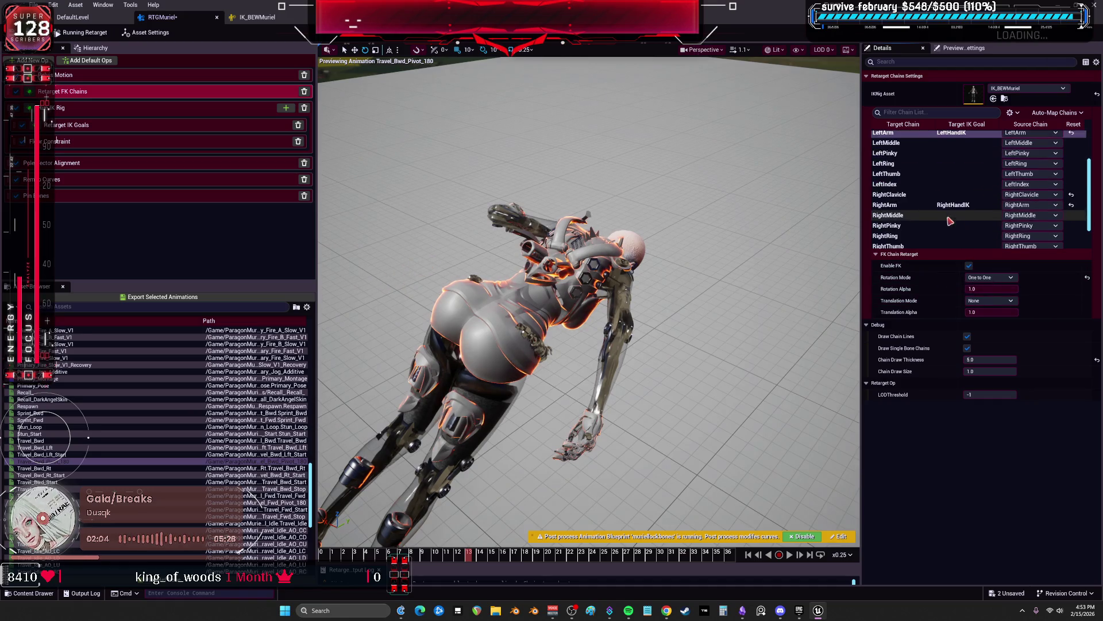
pyautogui.click(948, 205)
pyautogui.scroll(3, 587, 287)
pyautogui.scroll(5, 705, 285)
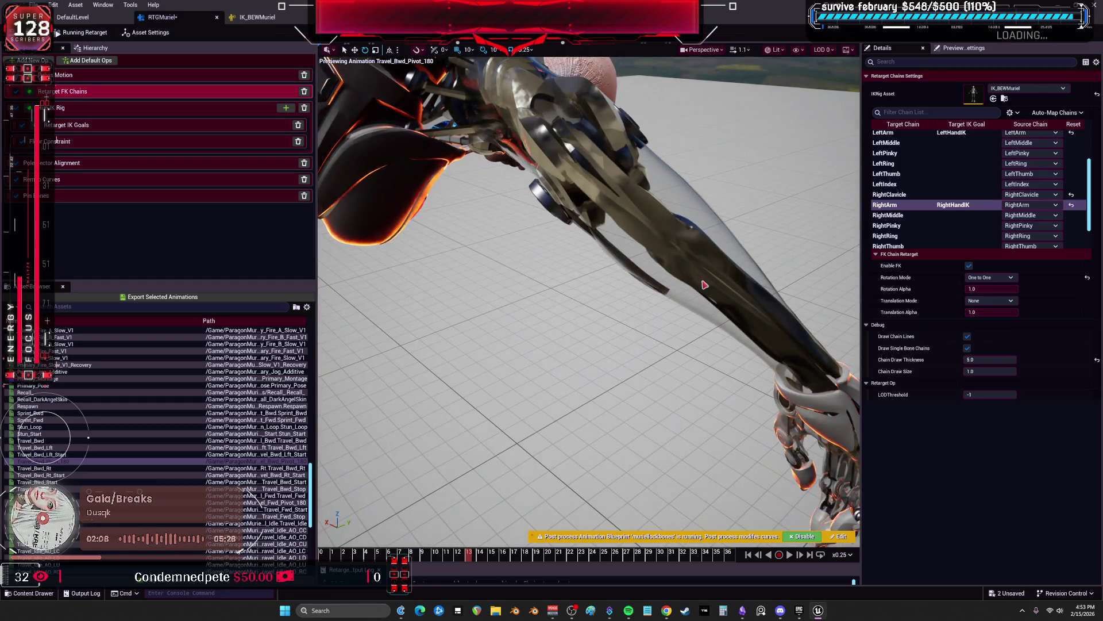
pyautogui.scroll(-5, 752, 220)
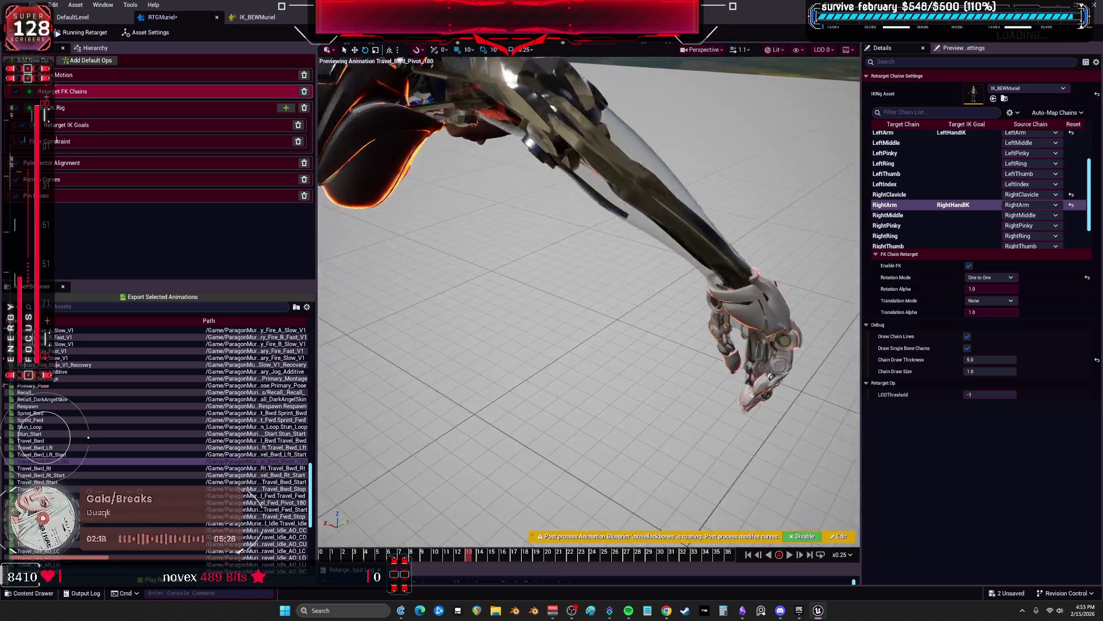
pyautogui.click(256, 17)
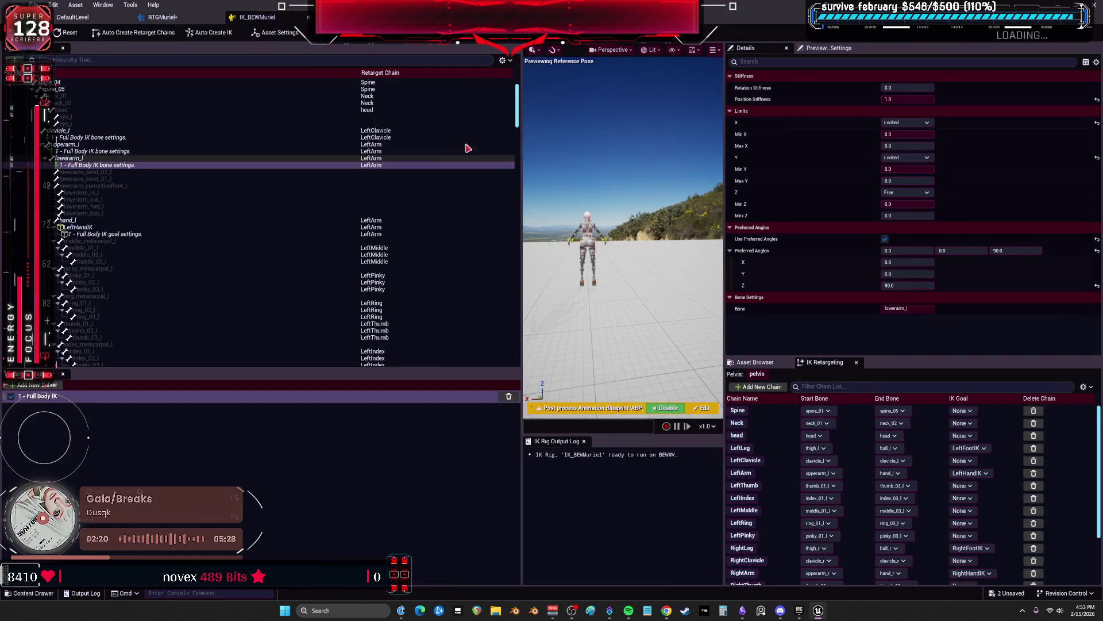
pyautogui.click(155, 17)
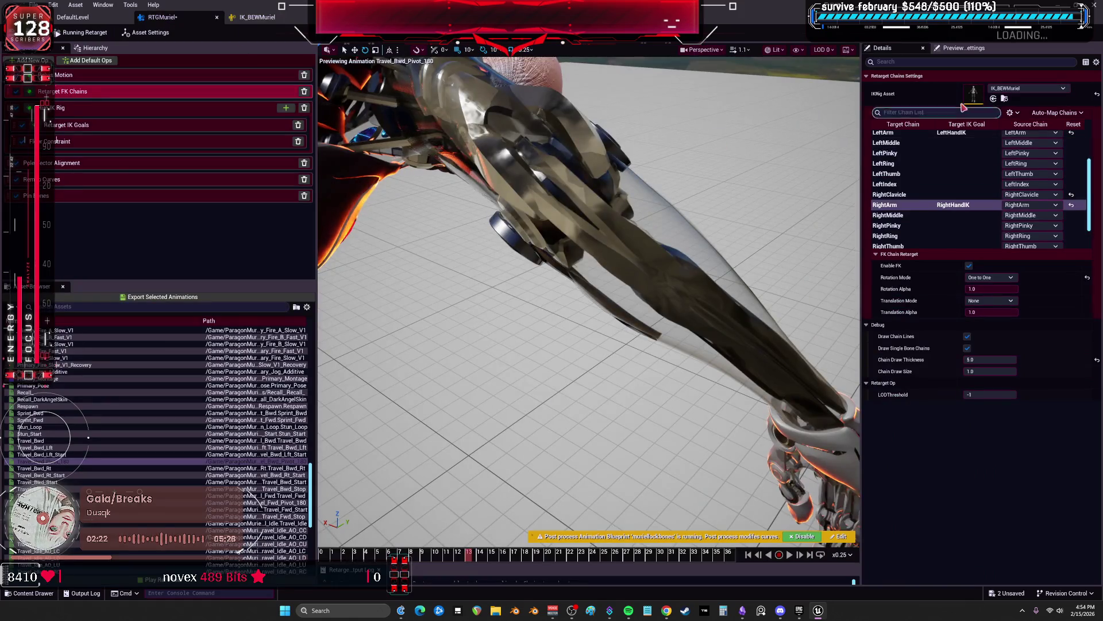
pyautogui.click(73, 17)
# Browse the ParagonMuriel and BEWMV folders and select the IK_BEWMuriel rig asset
pyautogui.click(320, 356)
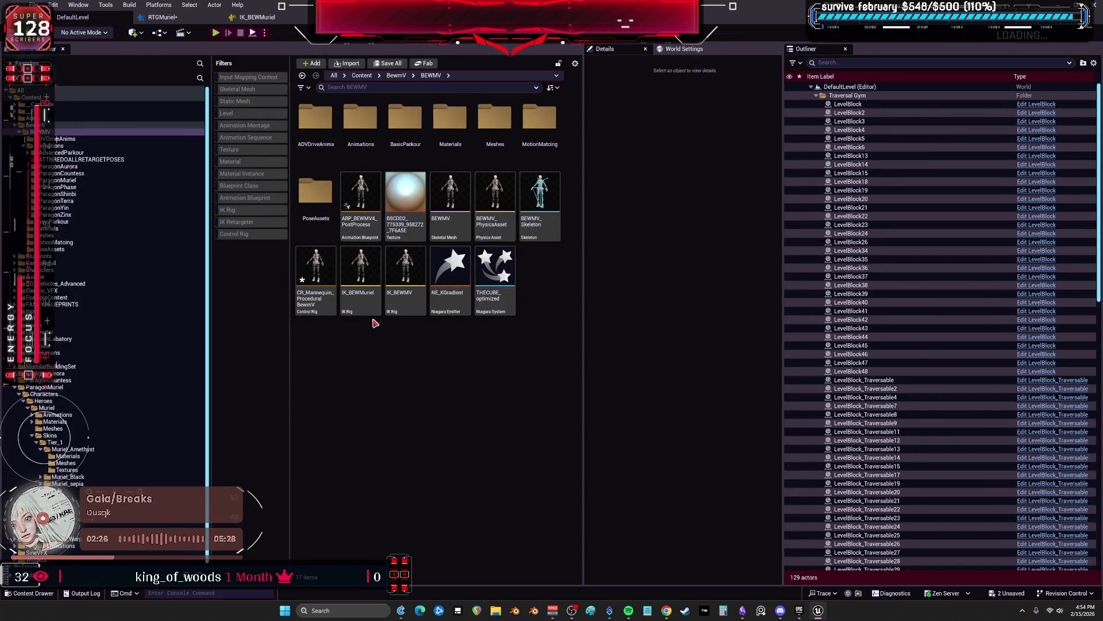
pyautogui.click(69, 180)
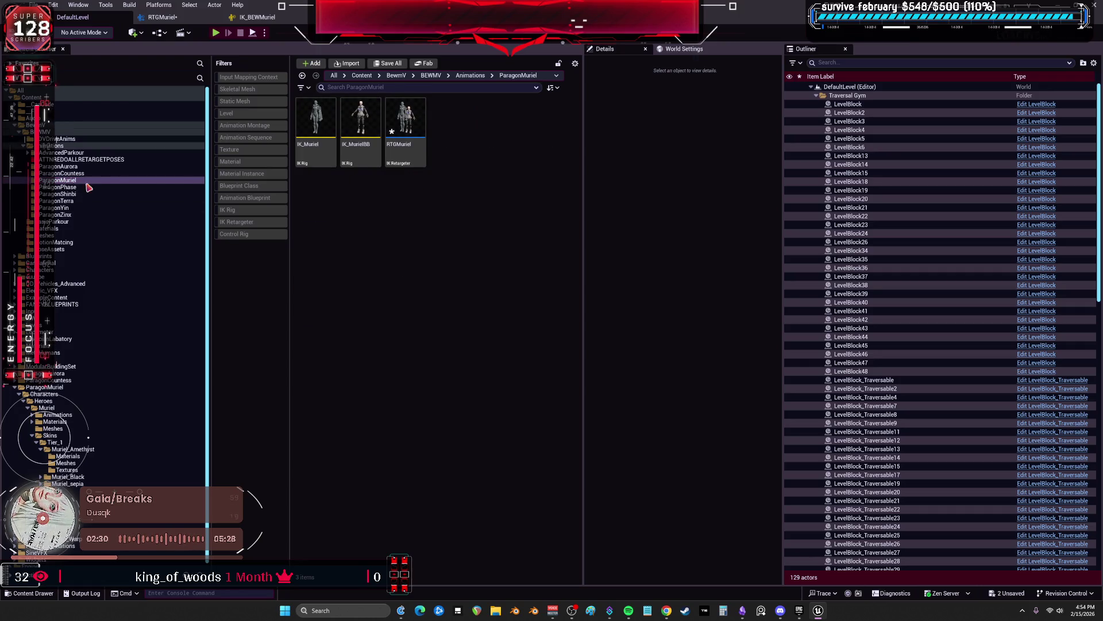
pyautogui.click(63, 131)
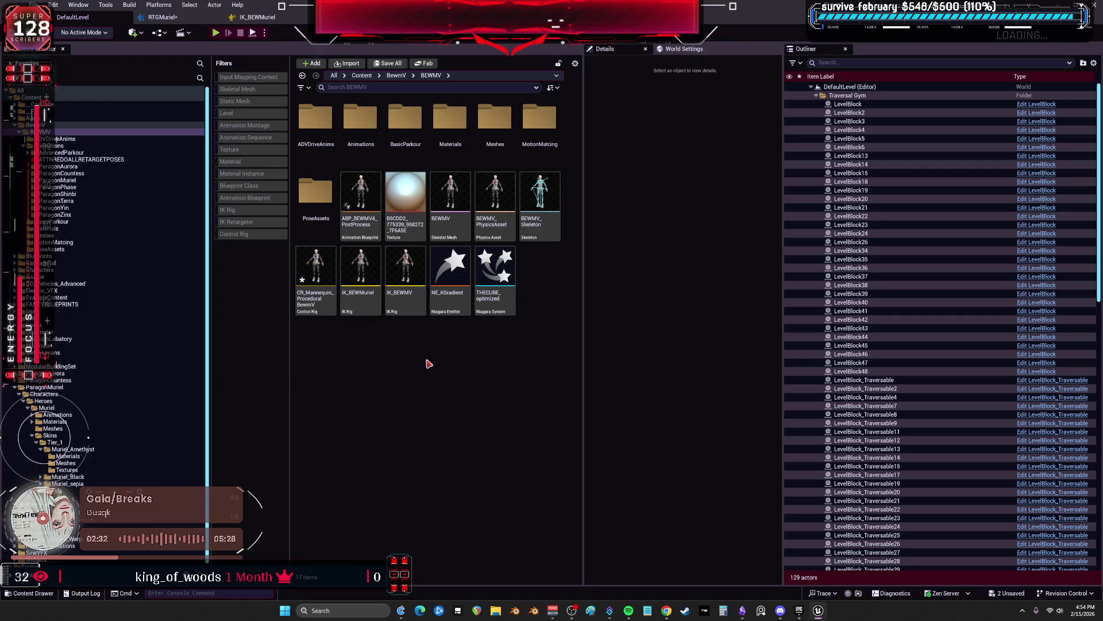
pyautogui.click(359, 302)
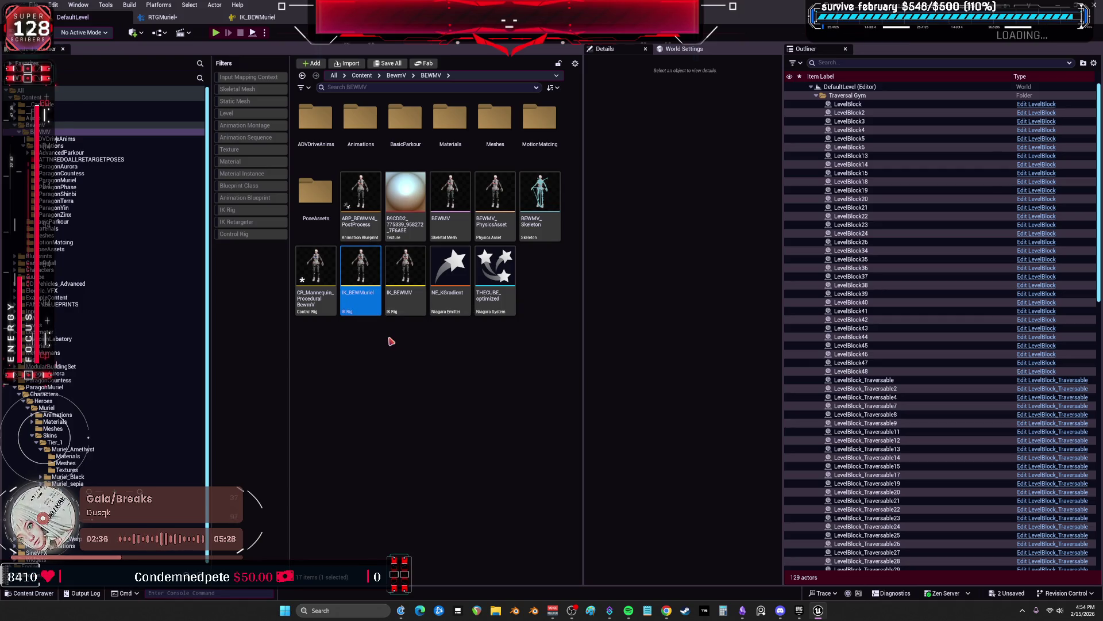
# Browse the Content folder's Animation Blueprints, then view RTGMuriel's Asset Settings
pyautogui.click(32, 97)
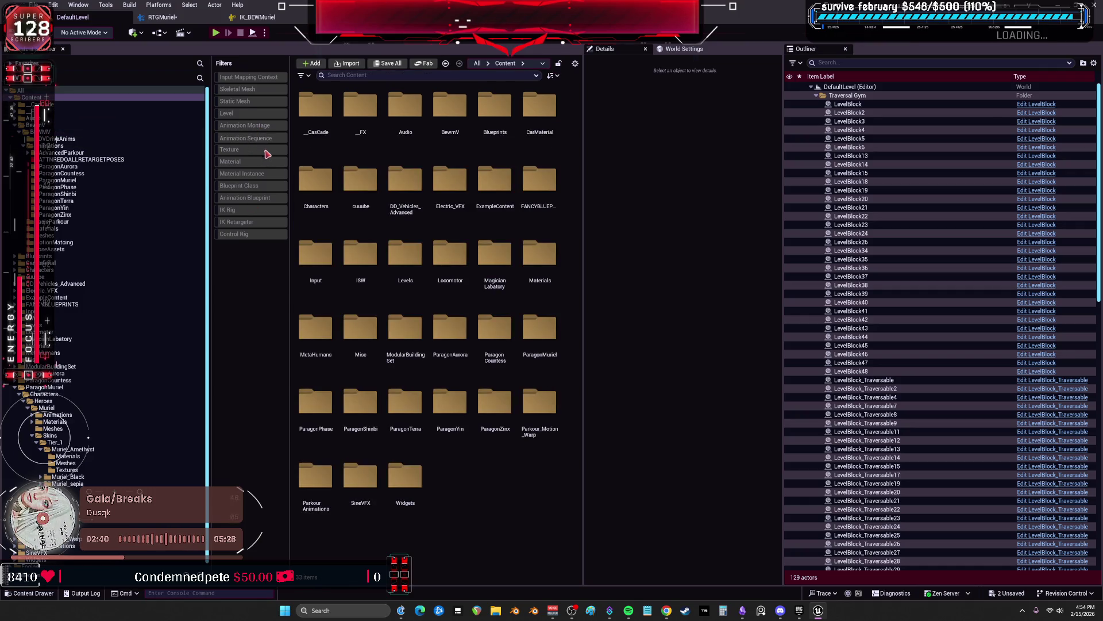
pyautogui.click(256, 198)
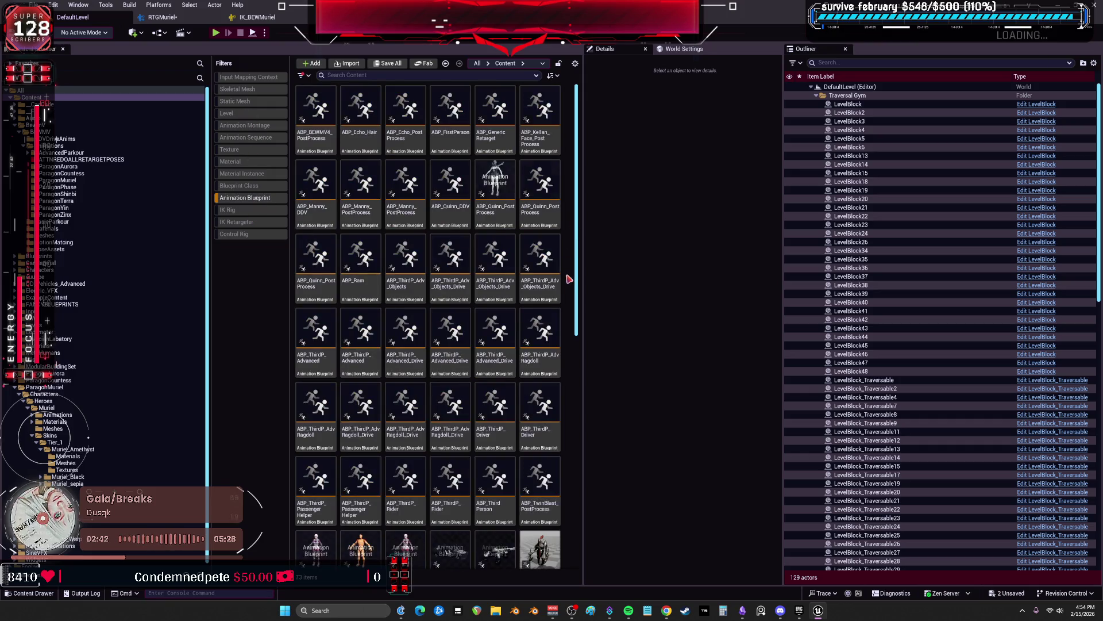
pyautogui.scroll(-5, 571, 273)
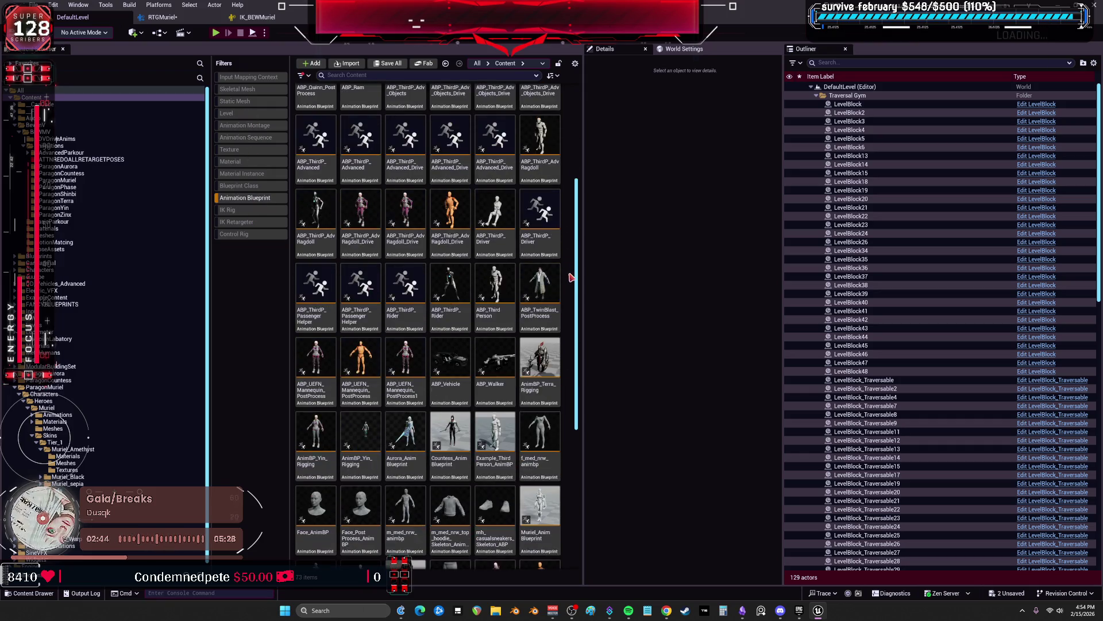
pyautogui.scroll(-3, 571, 280)
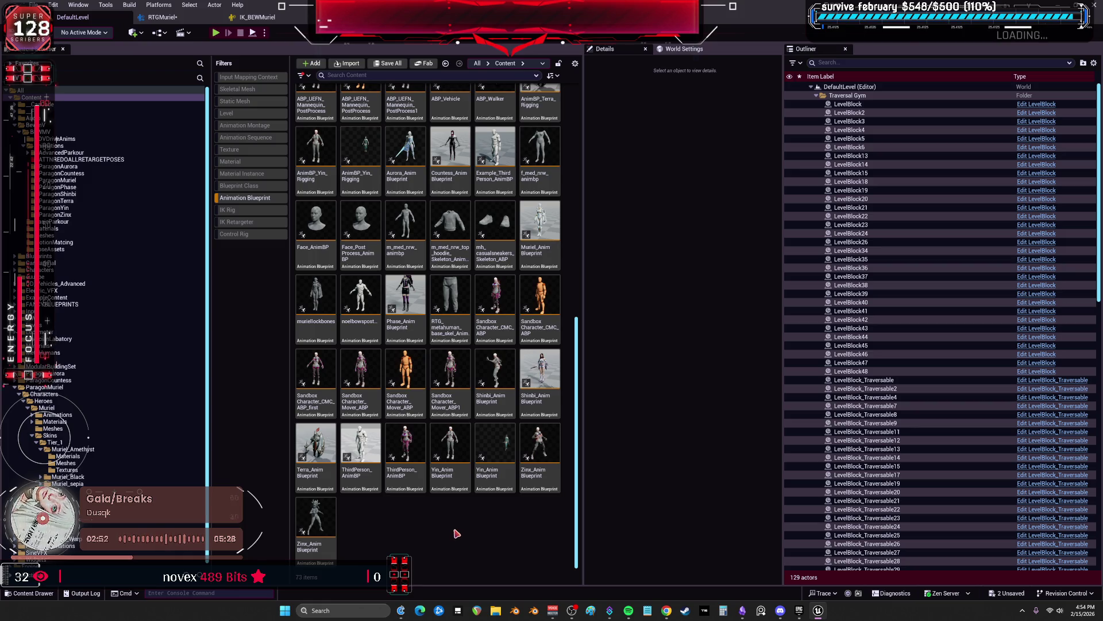
pyautogui.scroll(3, 457, 533)
pyautogui.scroll(2, 476, 454)
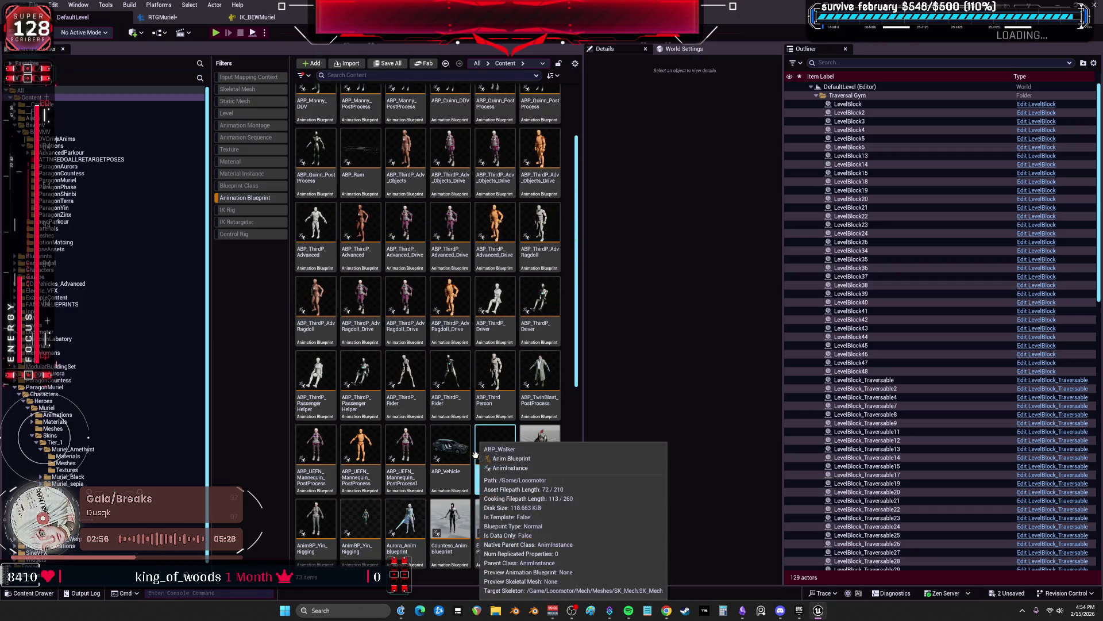
pyautogui.scroll(2, 475, 455)
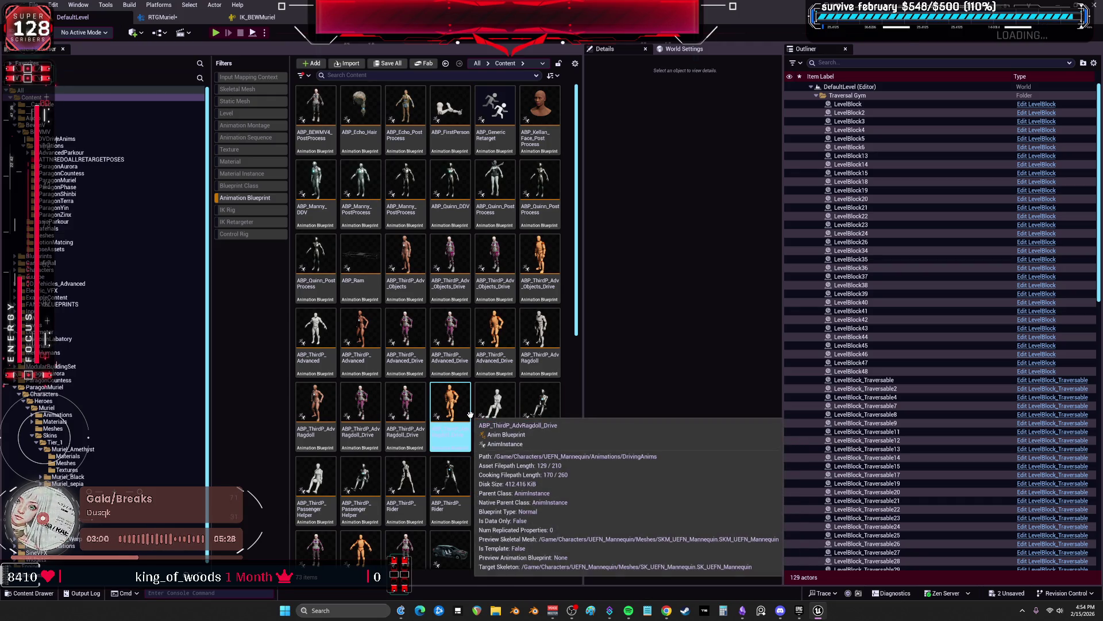
pyautogui.click(253, 198)
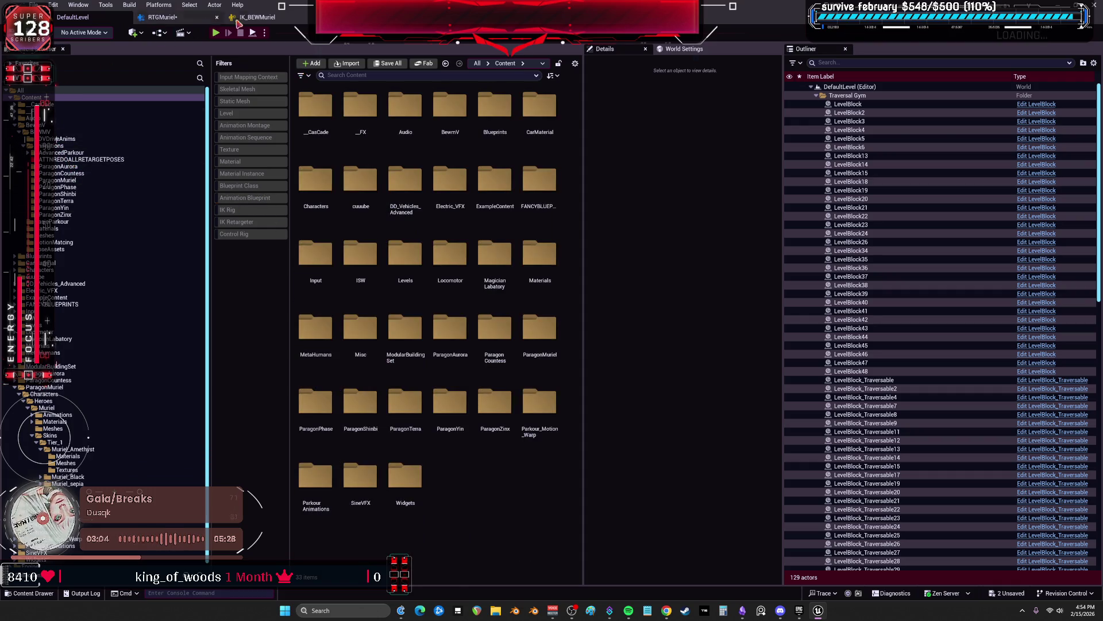
pyautogui.click(167, 17)
pyautogui.click(151, 32)
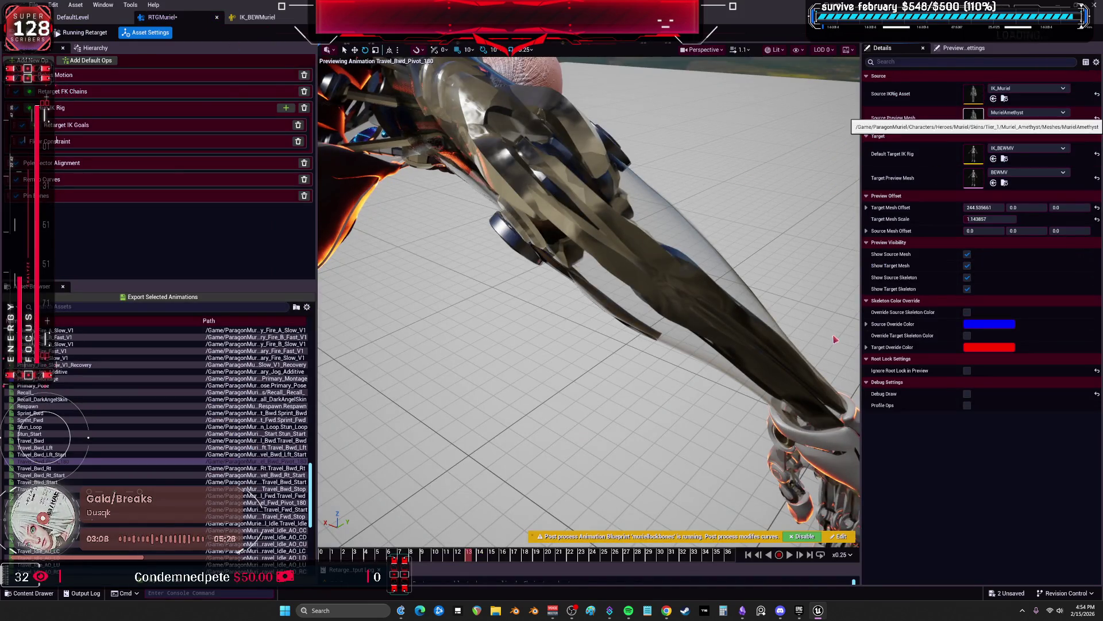
# From the MurielAmethyst source mesh, open its post-process blueprint muriellockbones
pyautogui.doubleClick(976, 118)
pyautogui.click(699, 362)
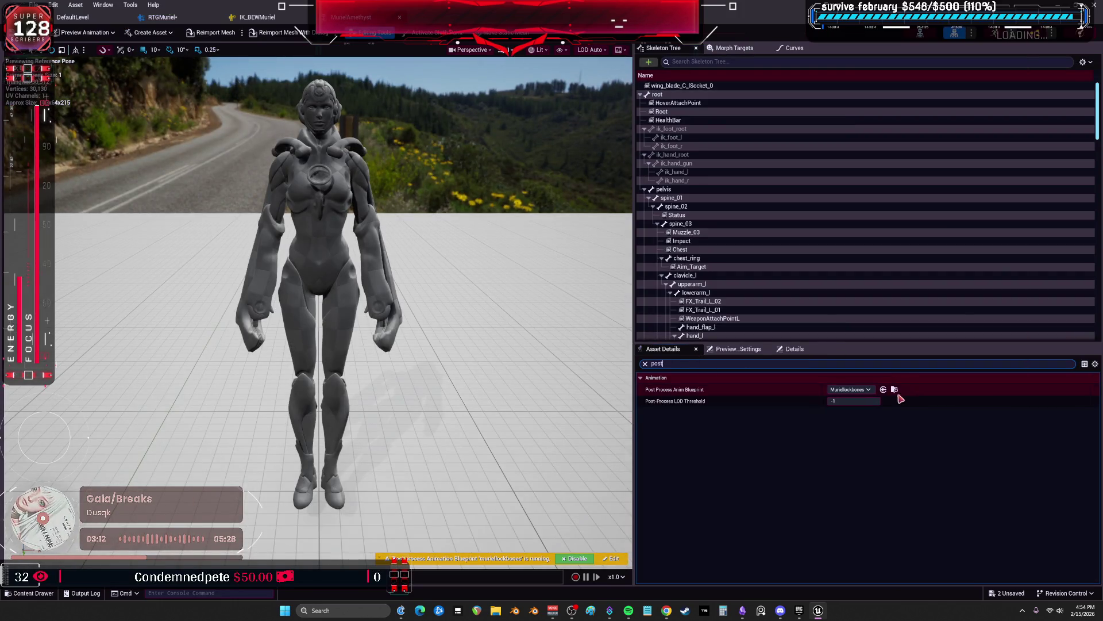
pyautogui.click(892, 392)
pyautogui.doubleClick(449, 150)
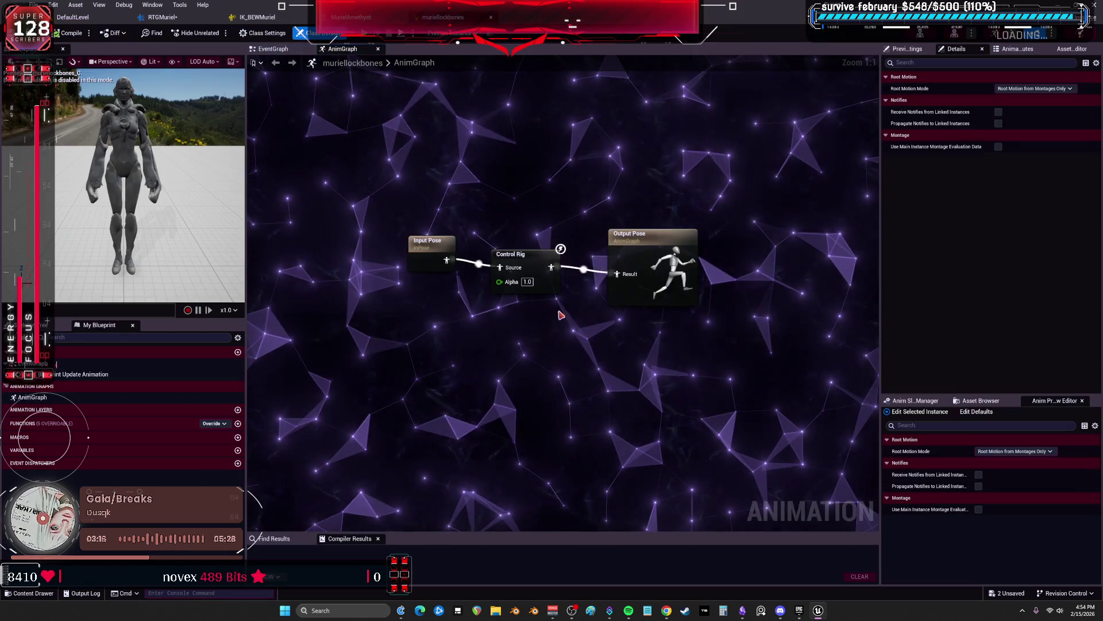
# Open MurielAmethyst_CtrlRig from the Control Rig node, then return to RTGMuriel
pyautogui.click(520, 253)
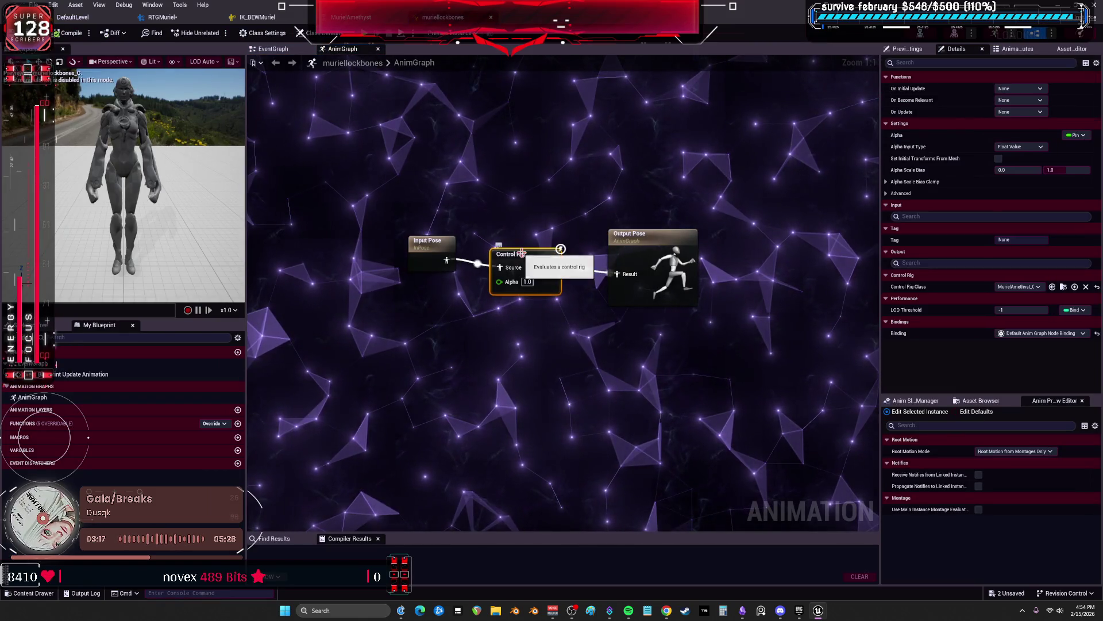
pyautogui.click(1063, 286)
pyautogui.doubleClick(360, 128)
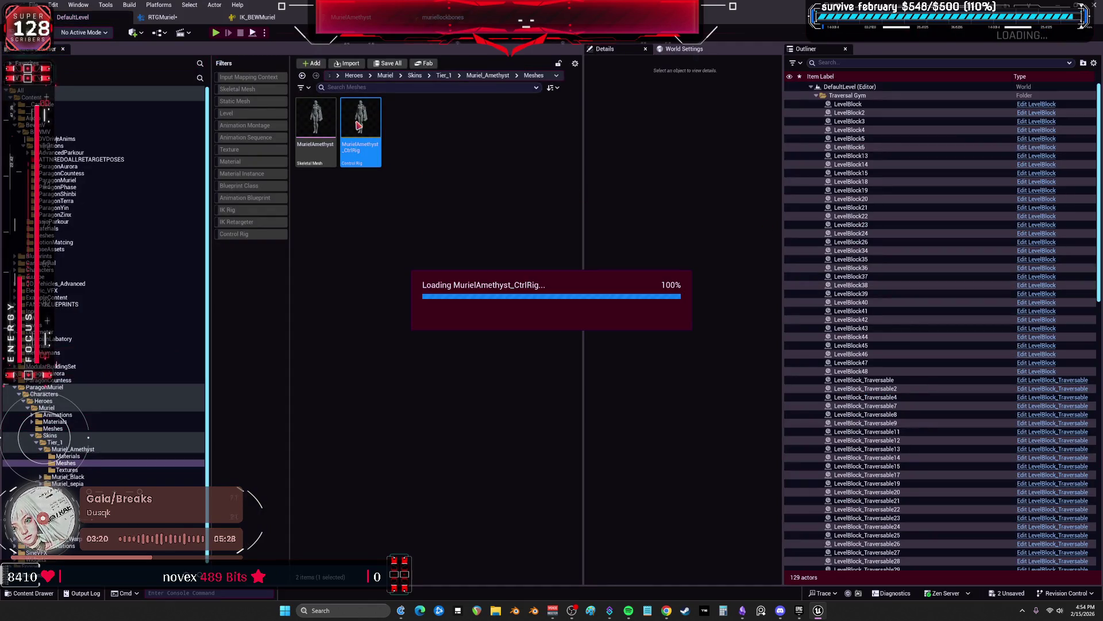
pyautogui.scroll(-3, 620, 266)
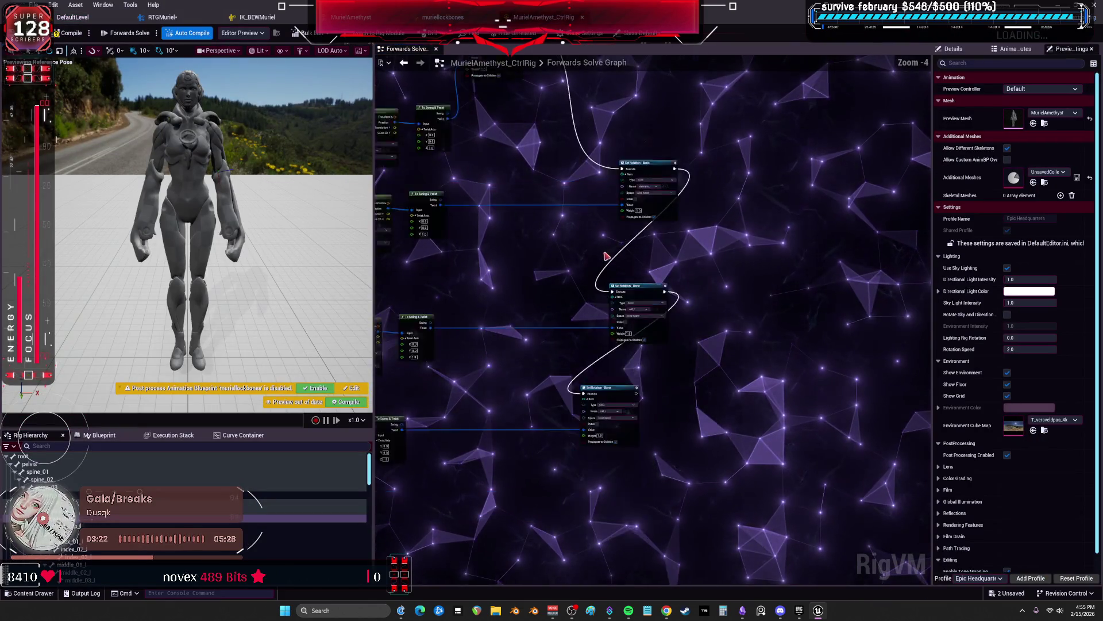
pyautogui.scroll(3, 592, 312)
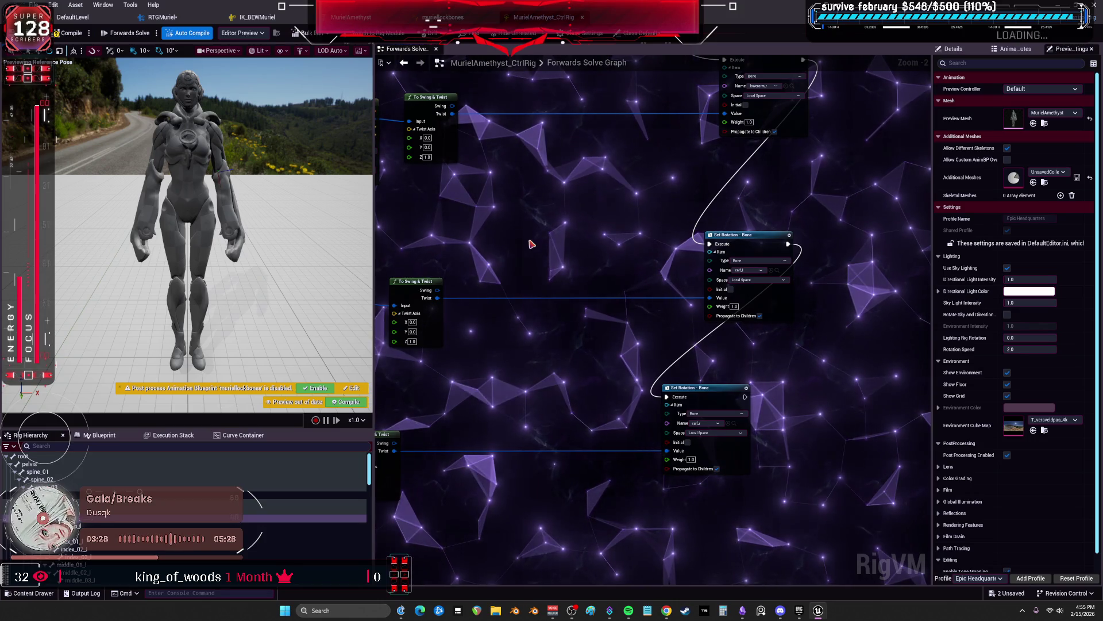
pyautogui.click(69, 33)
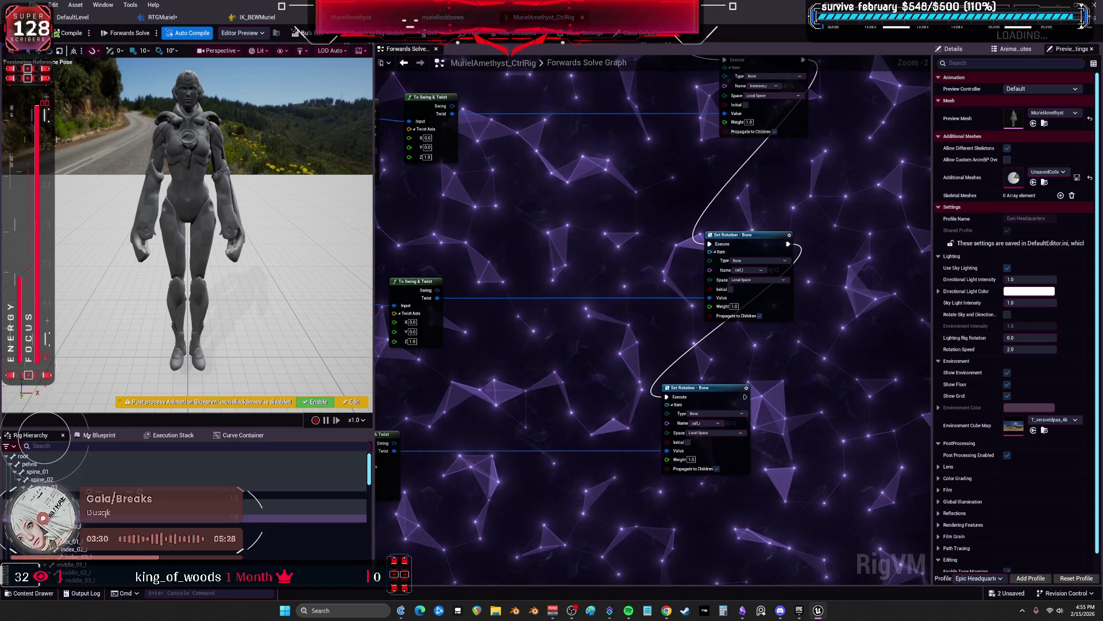
pyautogui.click(442, 17)
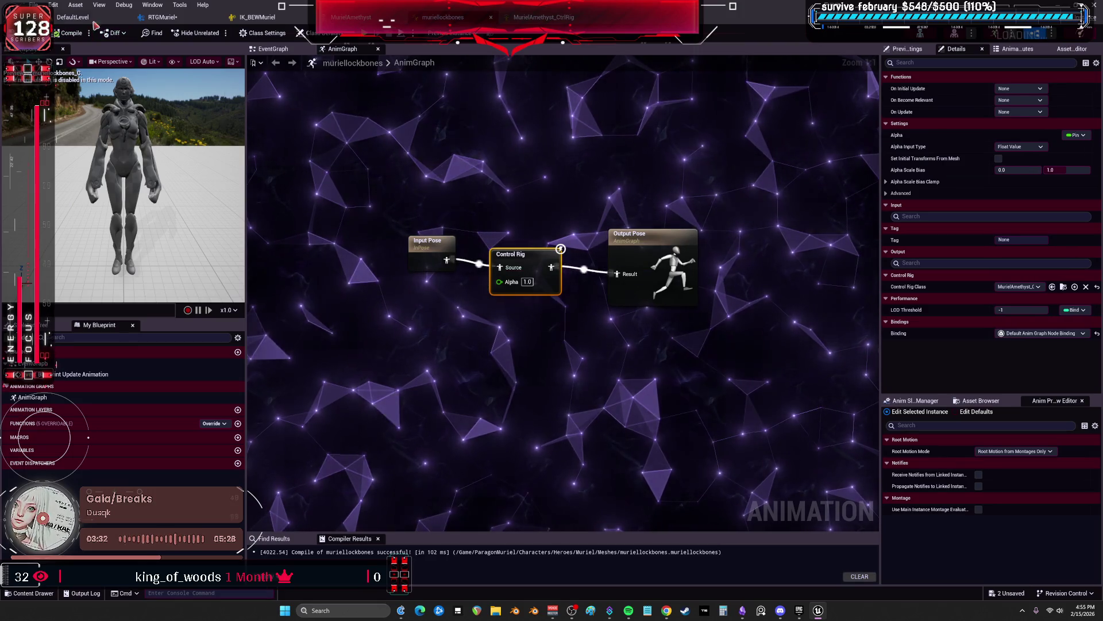
pyautogui.click(162, 17)
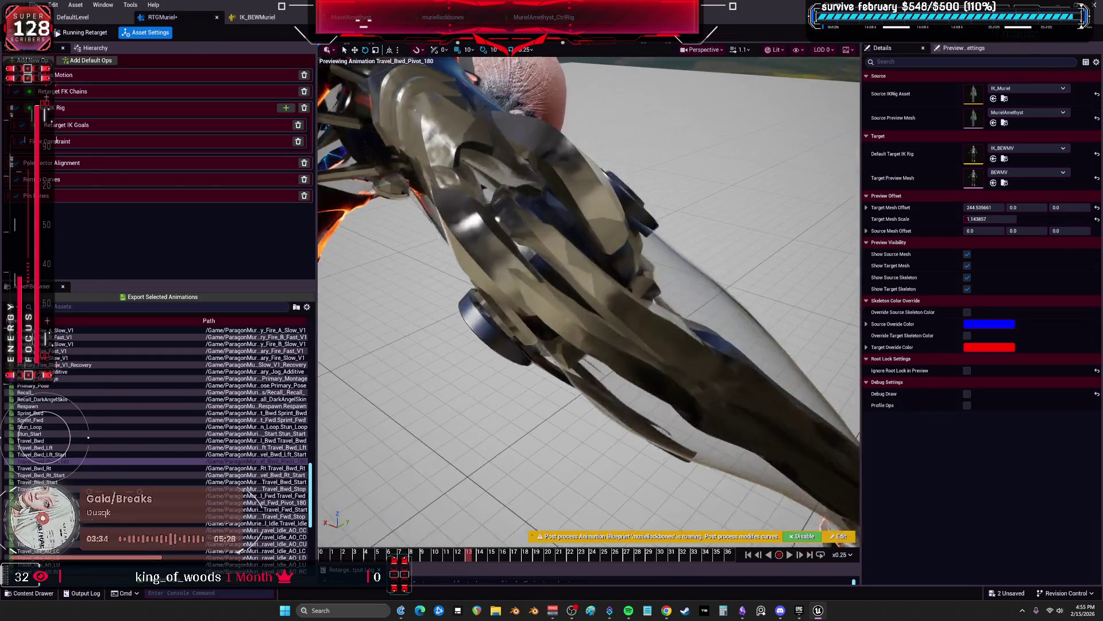
# Remove the upperarm_l and upperarm_r bone settings from IK_BEWMuriel's Full Body IK solver
pyautogui.click(69, 126)
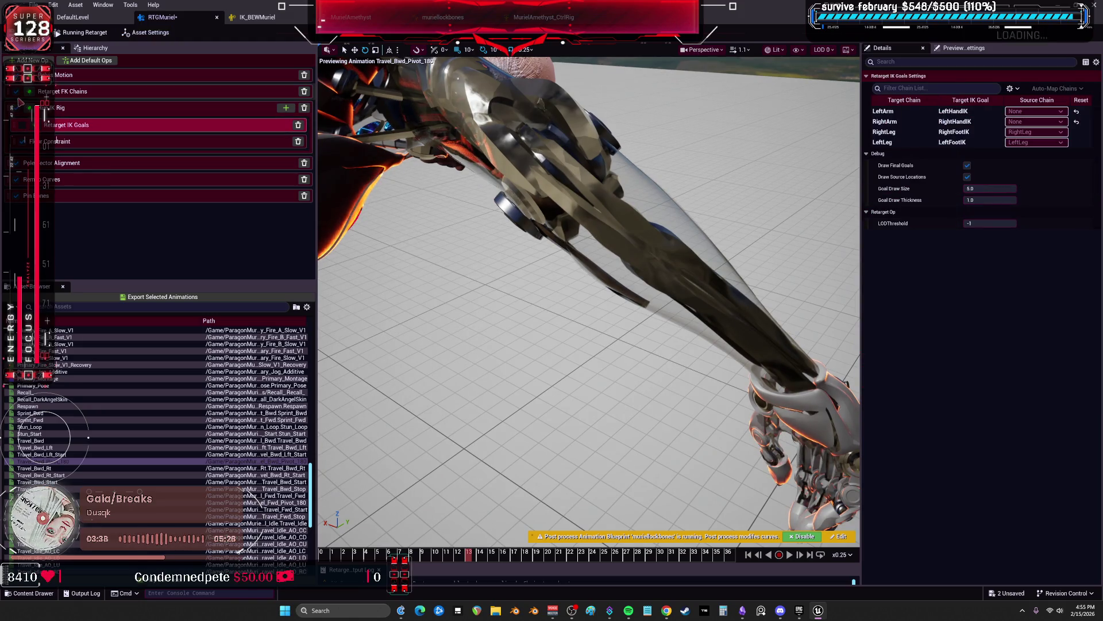
pyautogui.click(54, 95)
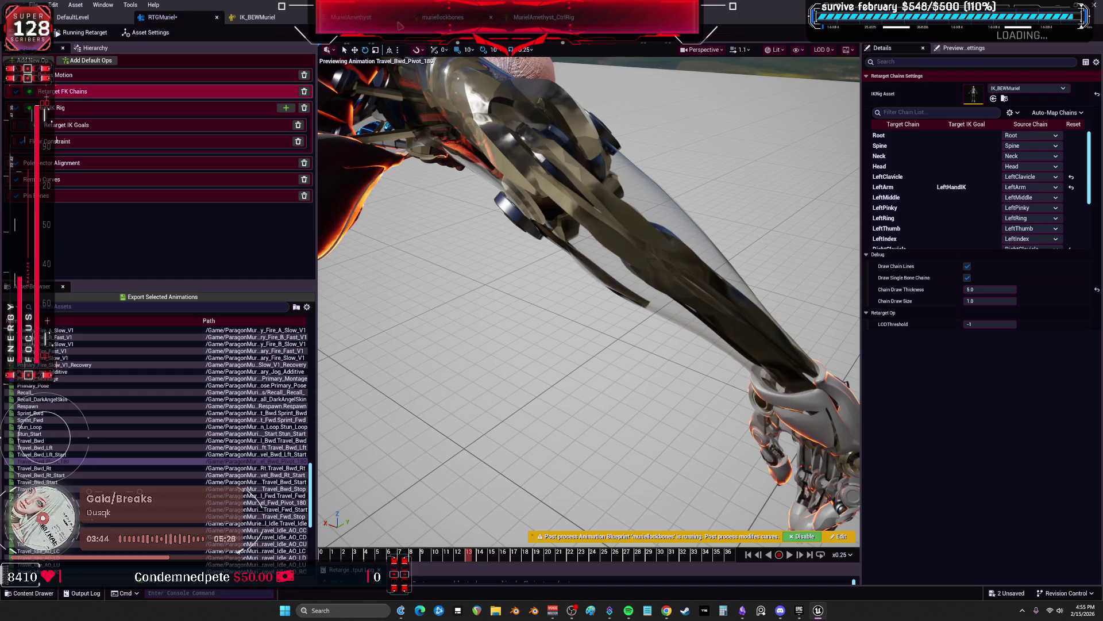
pyautogui.click(255, 17)
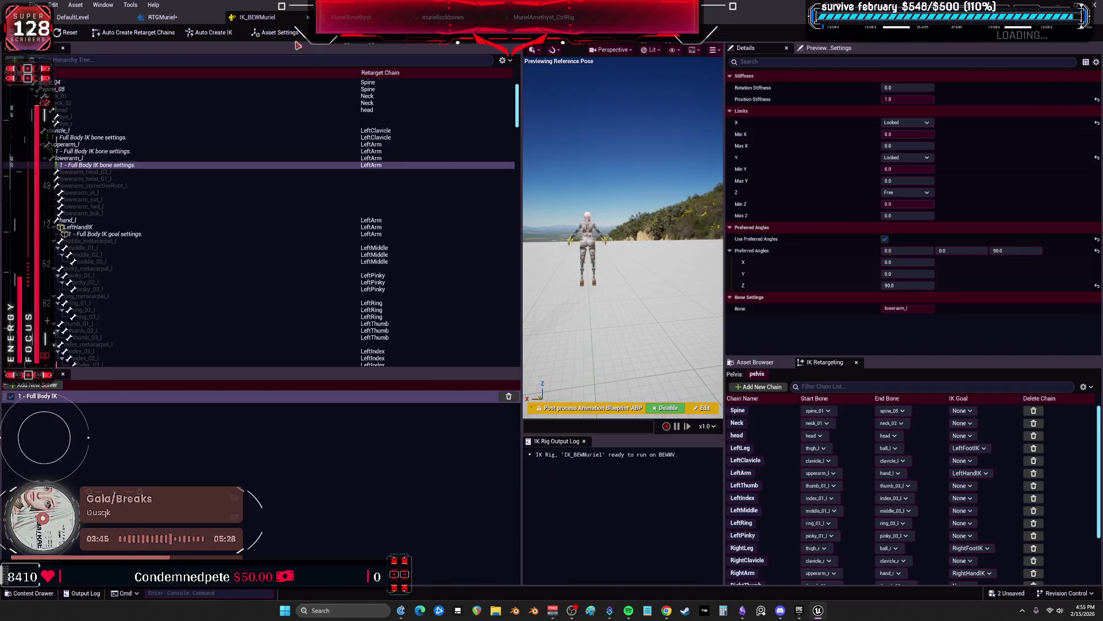
pyautogui.press('Delete')
pyautogui.keyDown('ctrl'); pyautogui.click(98, 158); pyautogui.keyUp('ctrl')
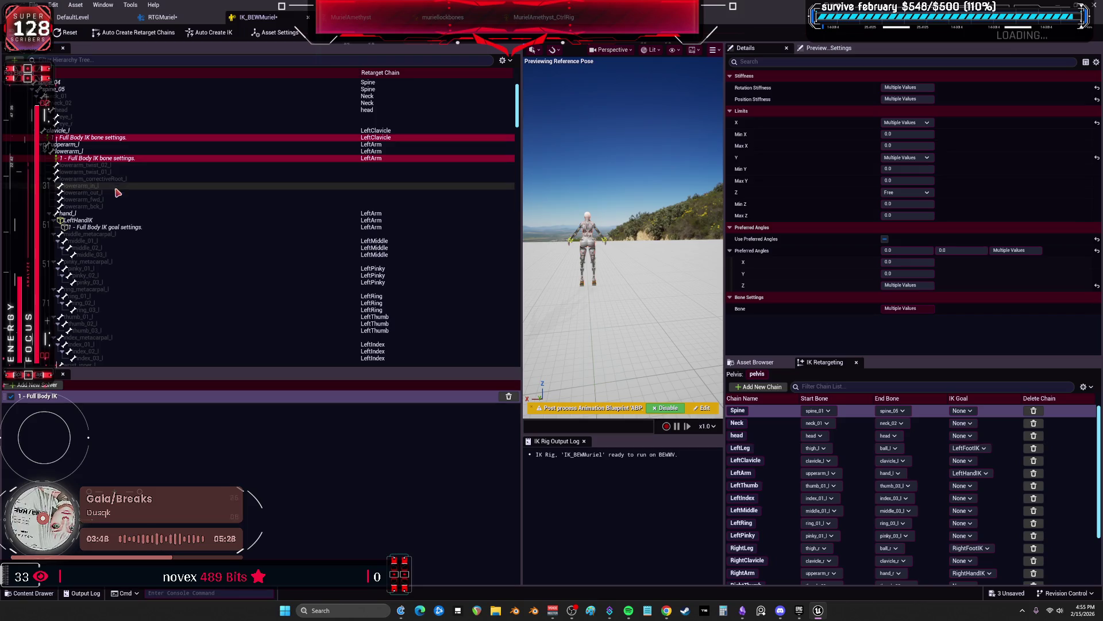
pyautogui.keyDown('ctrl'); pyautogui.click(92, 138); pyautogui.keyUp('ctrl')
pyautogui.scroll(3, 115, 172)
pyautogui.scroll(-15, 139, 230)
pyautogui.click(98, 233)
pyautogui.press('Delete')
pyautogui.scroll(-3, 101, 247)
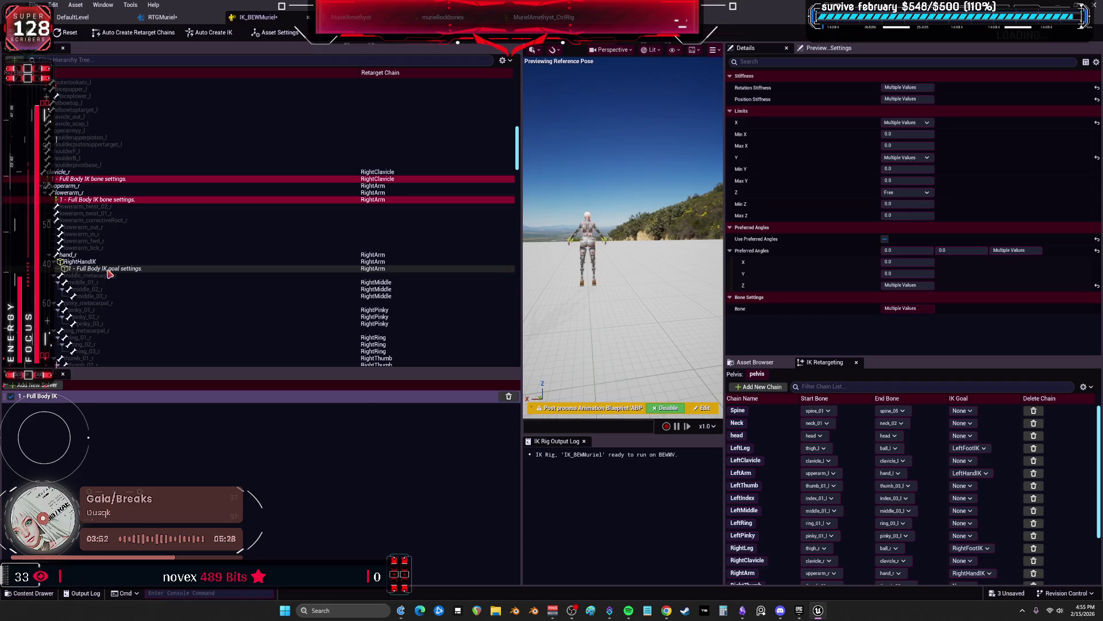
# Inspect the RightHandIK goal's settings, then go back to RTGMuriel
pyautogui.click(99, 268)
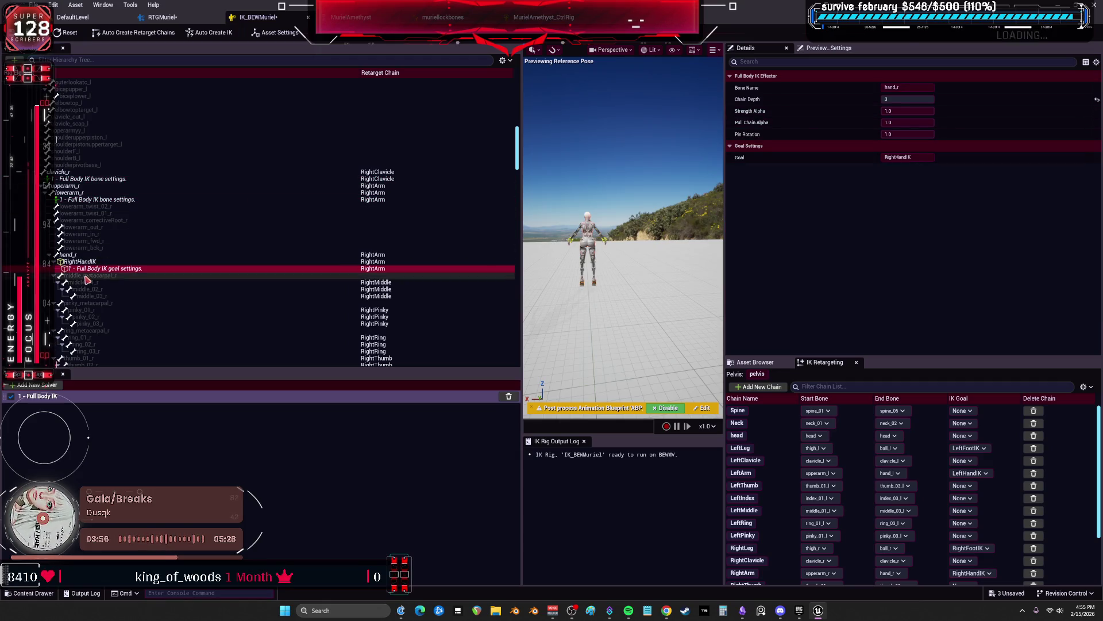
pyautogui.click(218, 262)
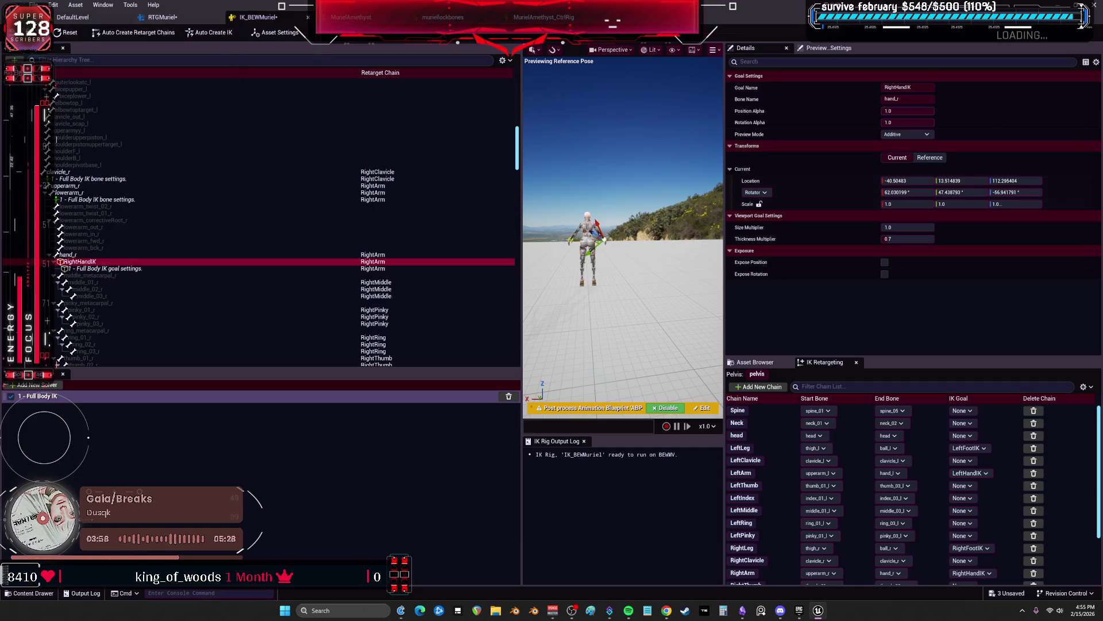
pyautogui.click(156, 18)
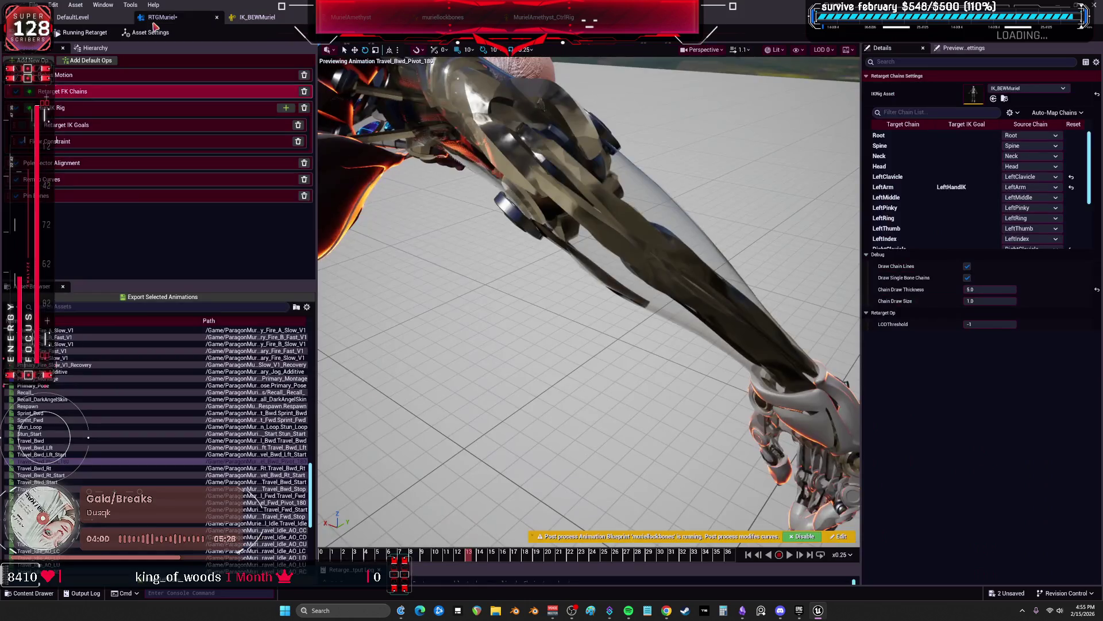
# Turn off FK for the LeftArm chain
pyautogui.click(913, 187)
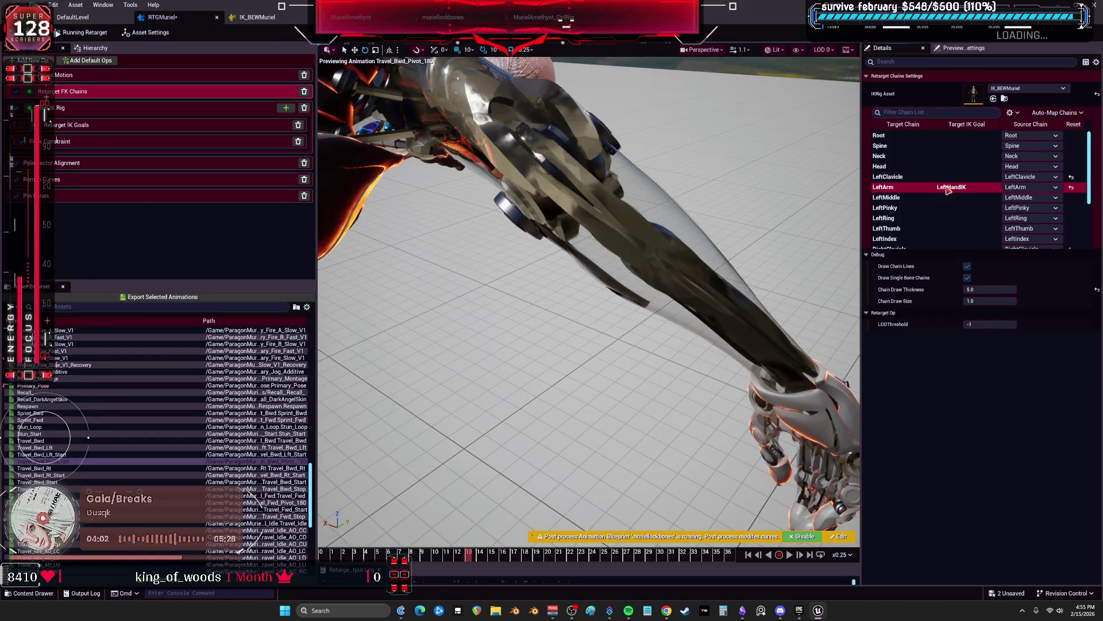
pyautogui.click(969, 266)
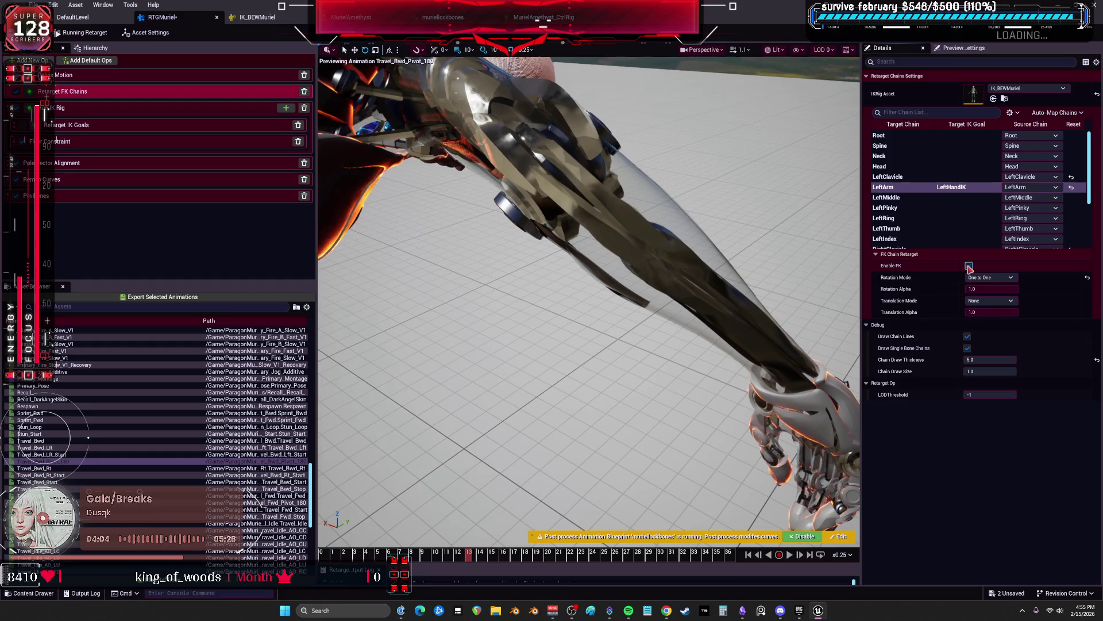
pyautogui.scroll(-2, 951, 201)
# Enable FK on RightArm with Interpolated rotation mode and adjust its Rotation Alpha
pyautogui.click(954, 205)
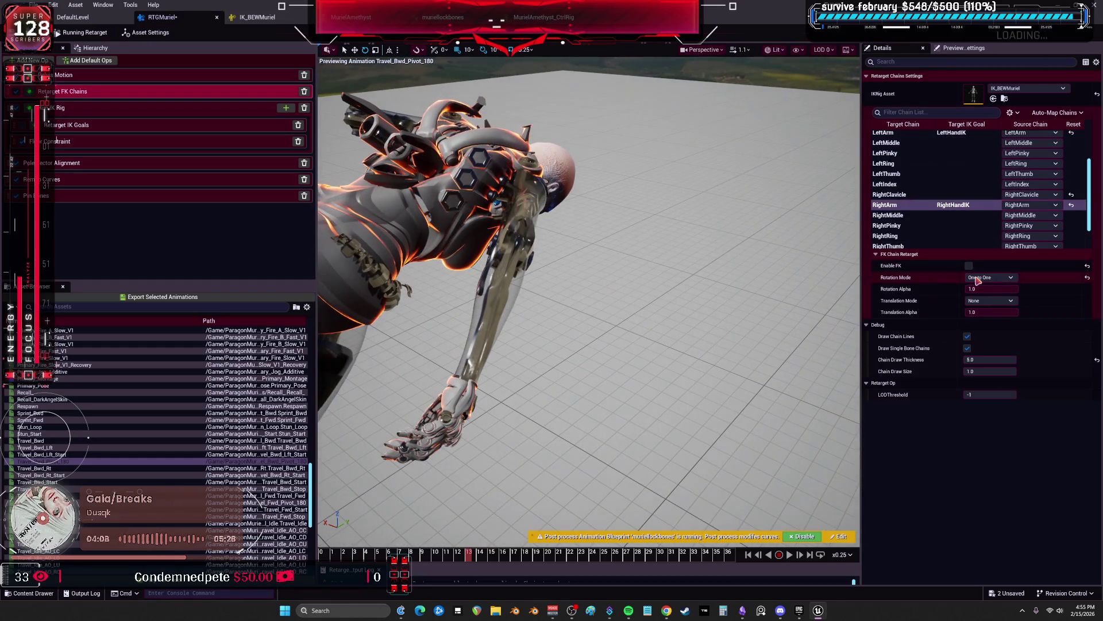
pyautogui.click(970, 266)
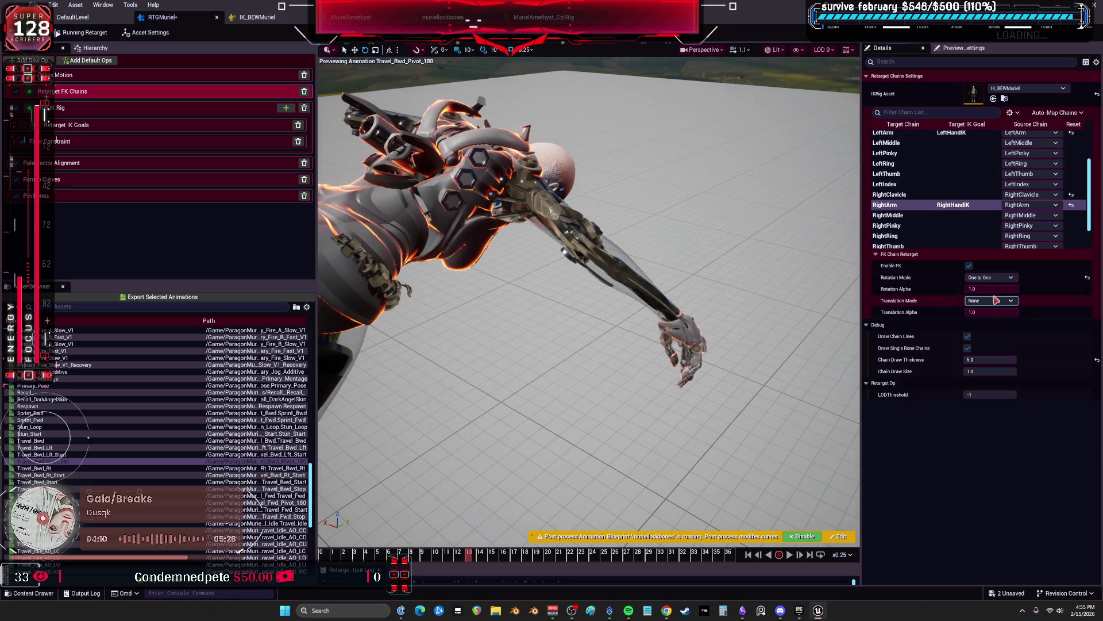
pyautogui.click(990, 277)
pyautogui.click(984, 286)
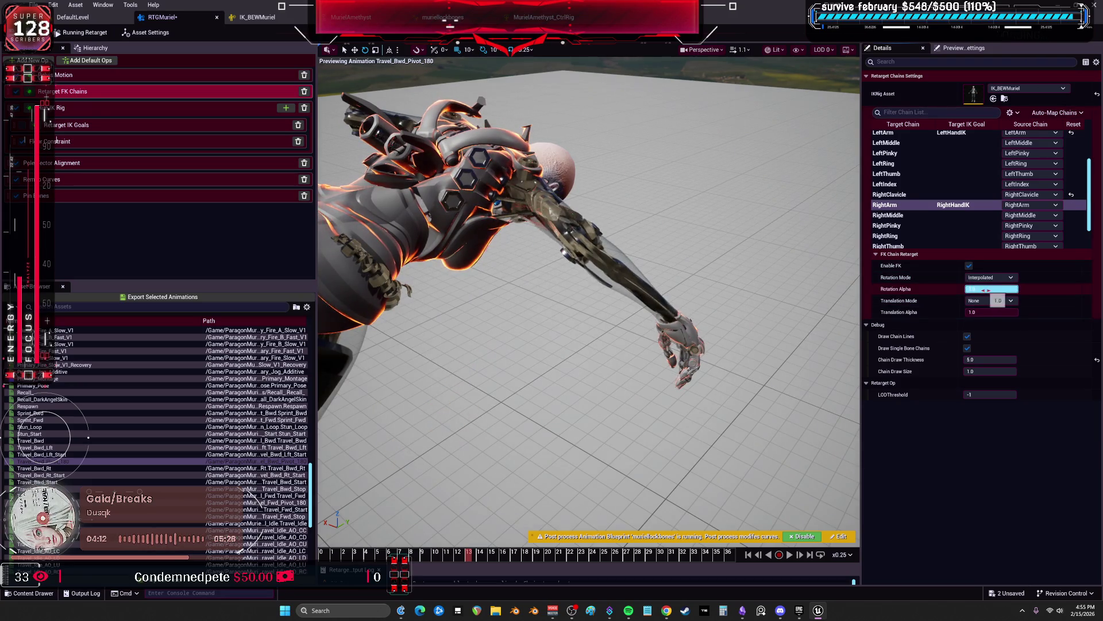
pyautogui.moveTo(989, 289)
pyautogui.mouseDown()
pyautogui.moveTo(945, 288)
pyautogui.moveTo(1029, 289)
pyautogui.mouseUp()
pyautogui.click(257, 17)
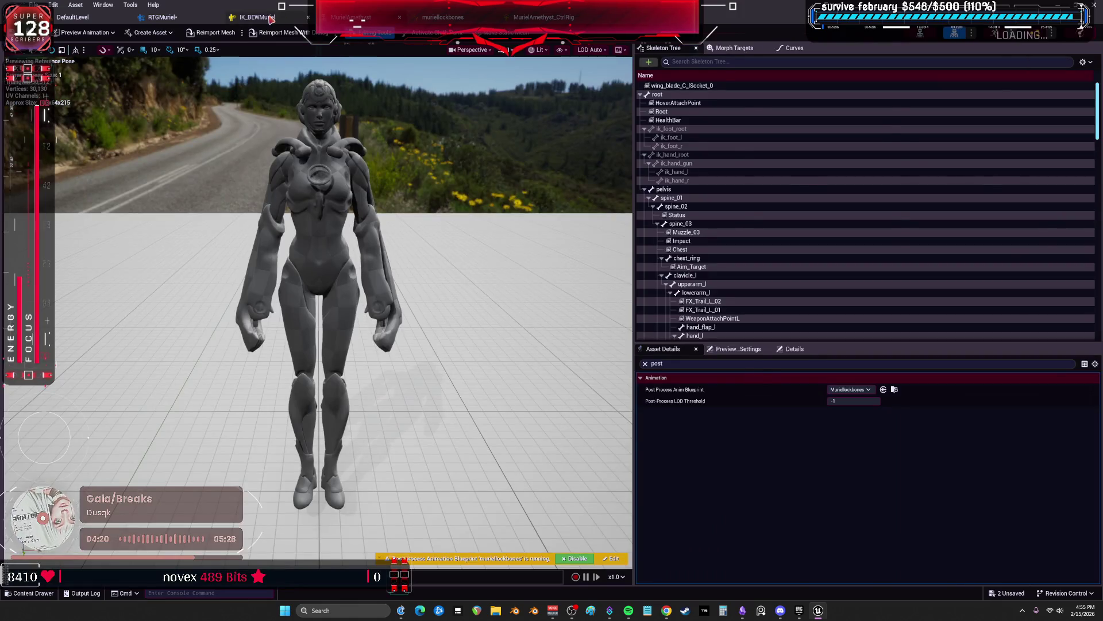
# Nudge clavicle_r's rotation stiffness and set clavicle_l's rotation stiffness to 0.0
pyautogui.click(148, 179)
pyautogui.moveTo(908, 87); pyautogui.dragTo(920, 88)
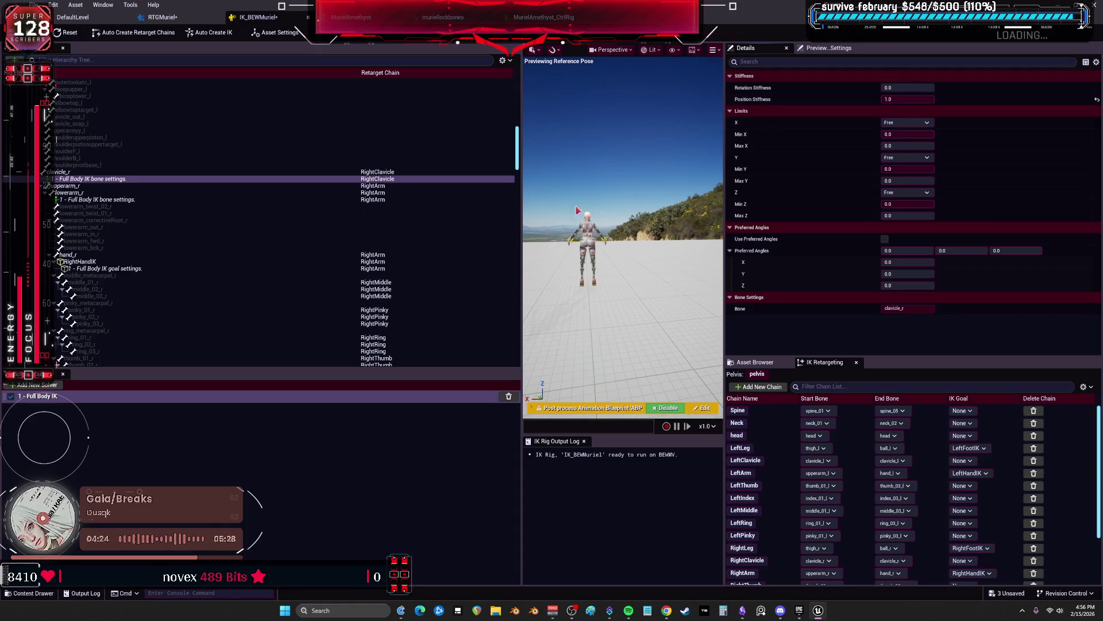
pyautogui.scroll(5, 281, 198)
pyautogui.scroll(-5, 305, 182)
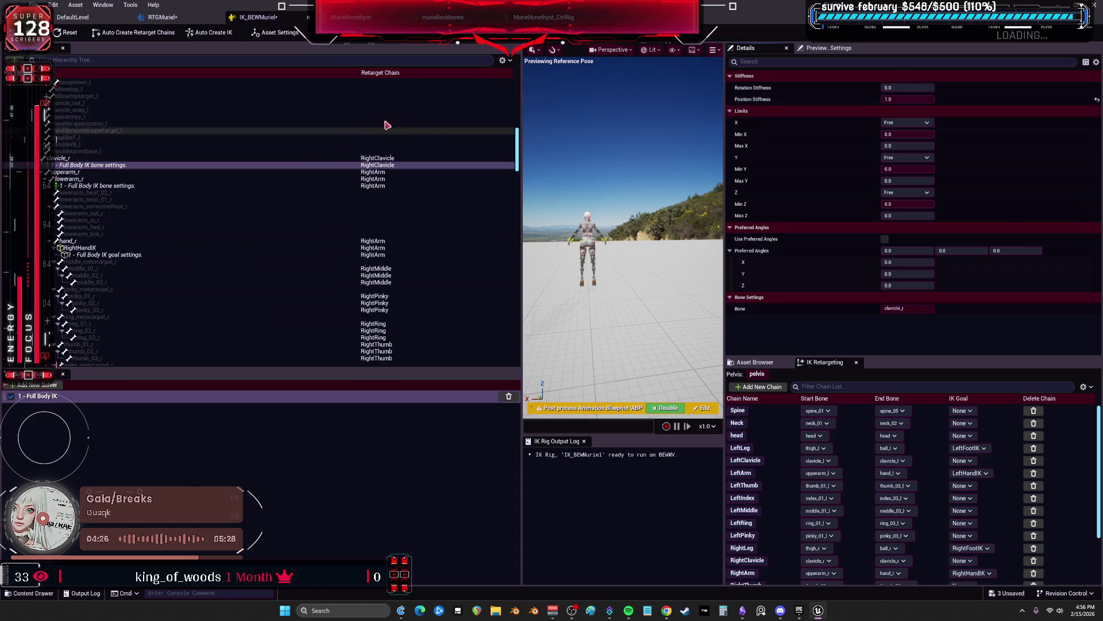
pyautogui.moveTo(517, 150); pyautogui.dragTo(517, 103)
pyautogui.click(289, 179)
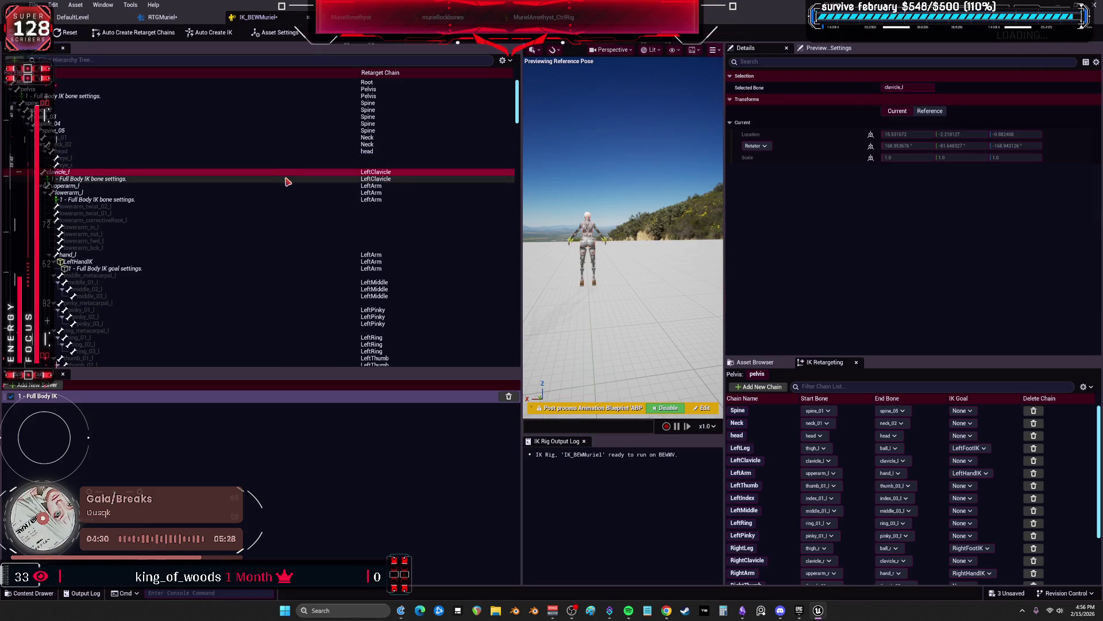
pyautogui.click(919, 92)
pyautogui.click(1097, 87)
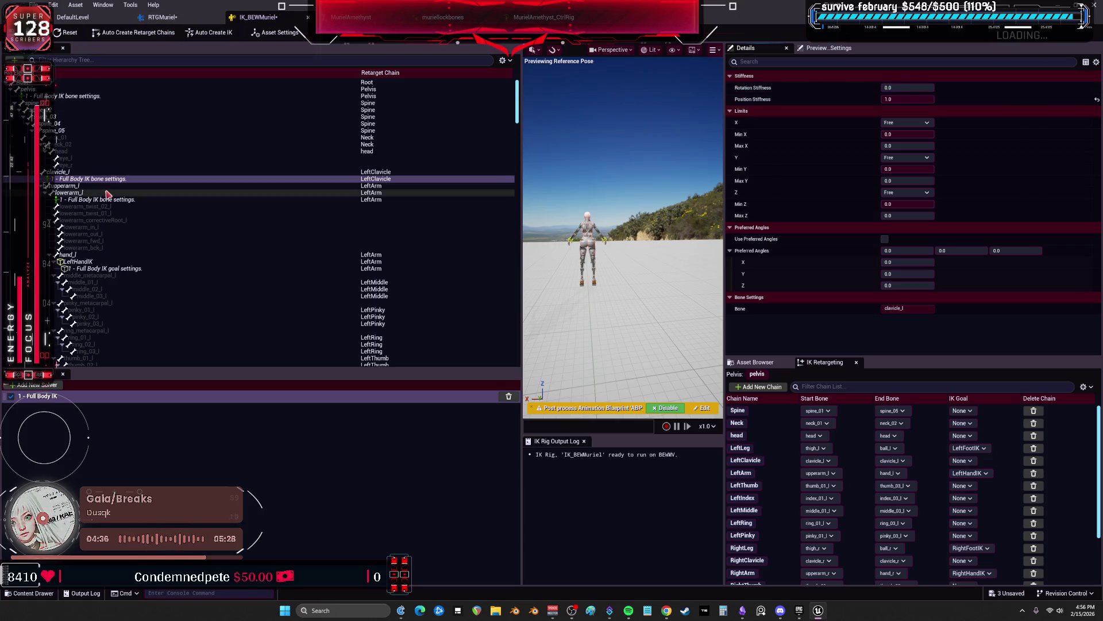
# Inspect the upperarm_l and lowerarm_l bone settings and check the arms in RTGMuriel
pyautogui.click(66, 186)
pyautogui.rightClick(104, 187)
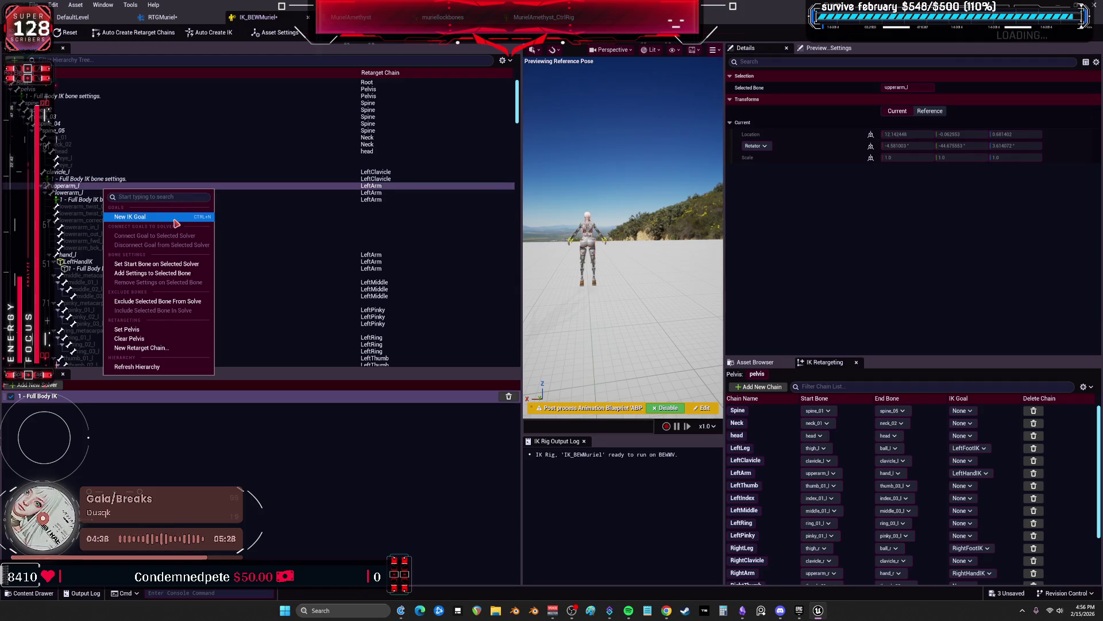
pyautogui.click(260, 187)
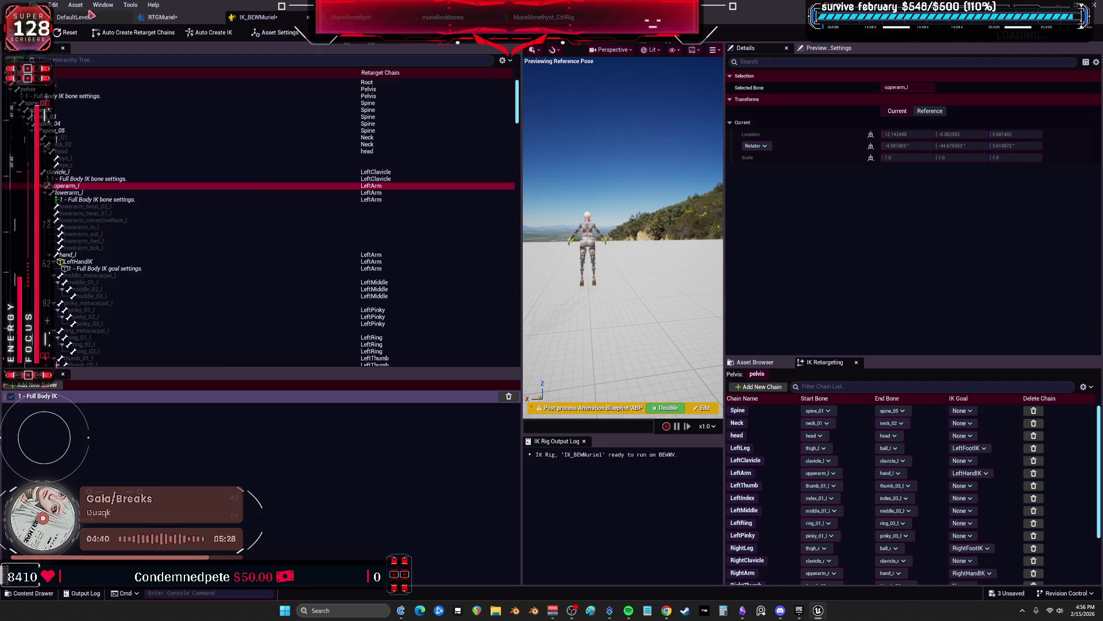
pyautogui.click(98, 200)
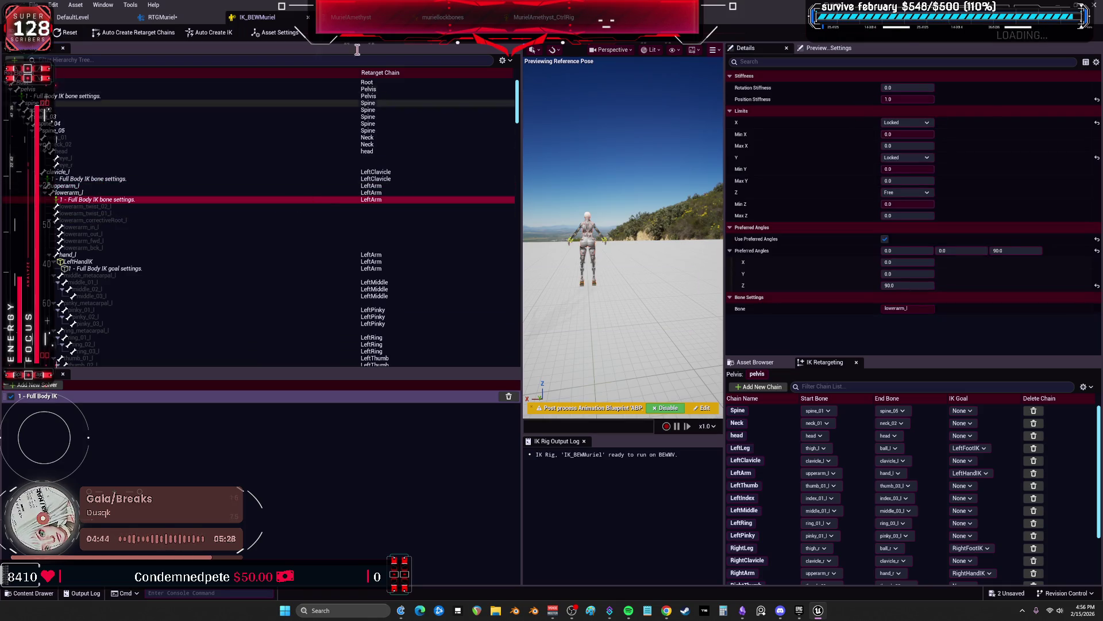
pyautogui.click(163, 19)
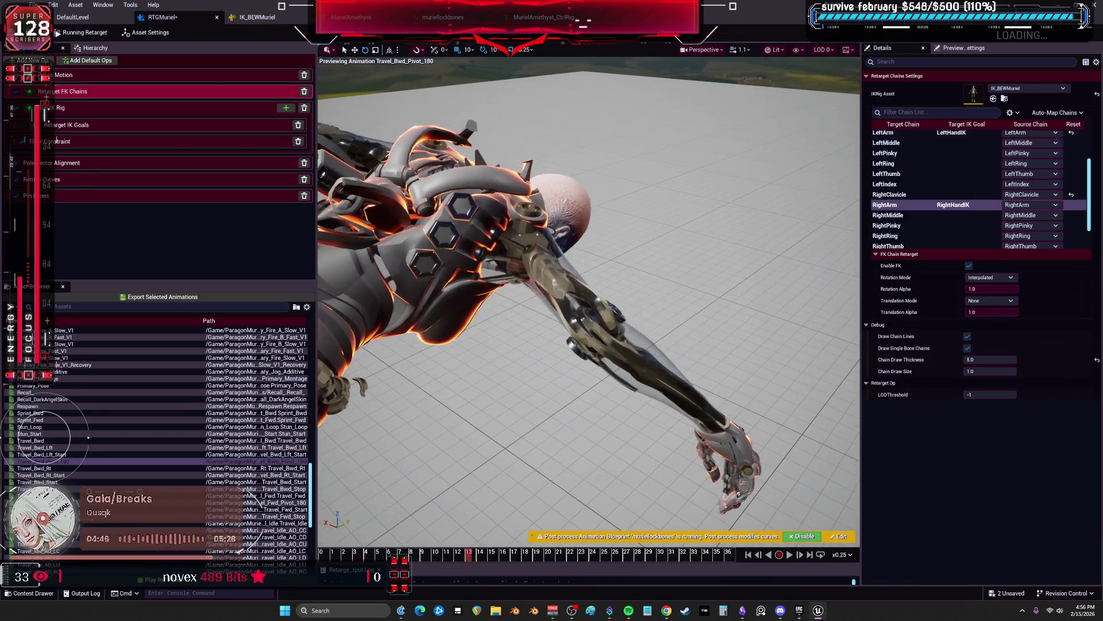
pyautogui.click(256, 17)
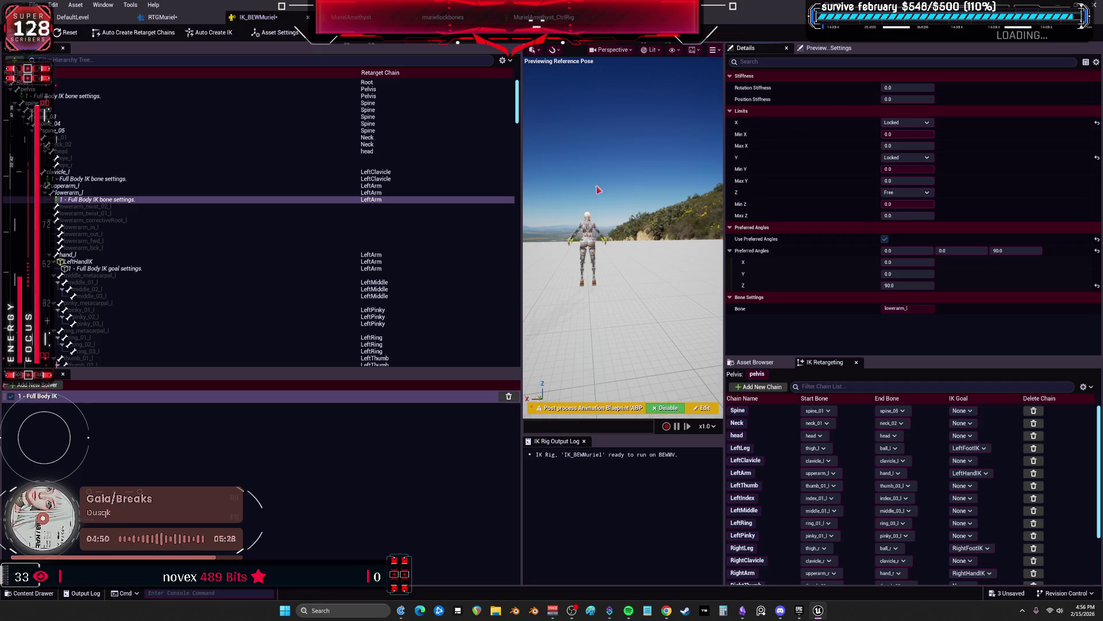
# Adjust clavicle_r's position stiffness and preview the arms in RTGMuriel
pyautogui.scroll(-10, 138, 239)
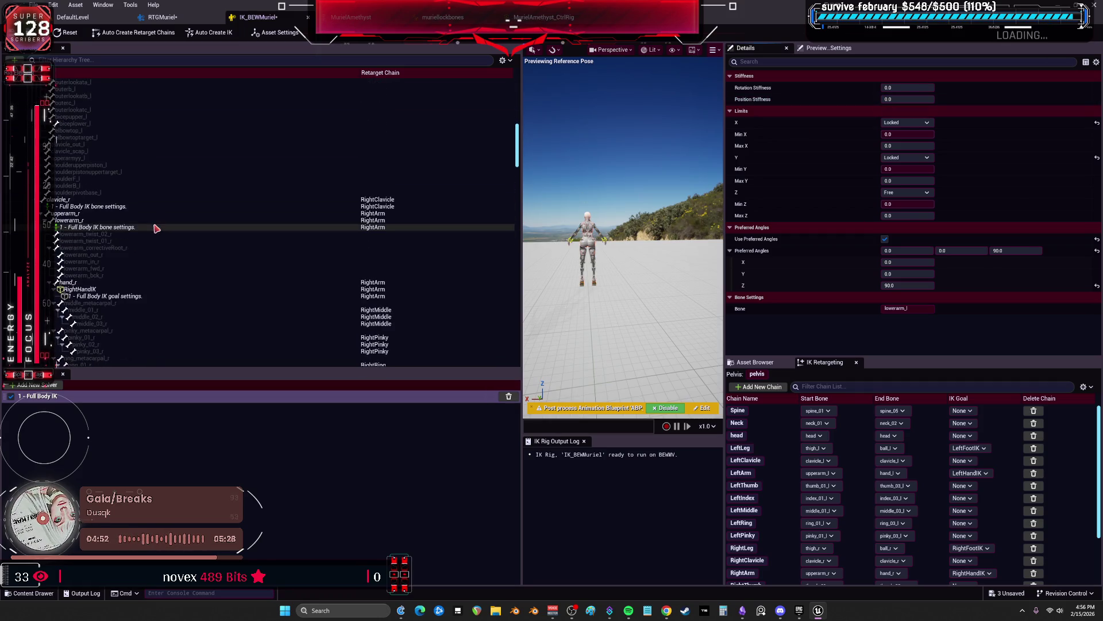
pyautogui.click(896, 100)
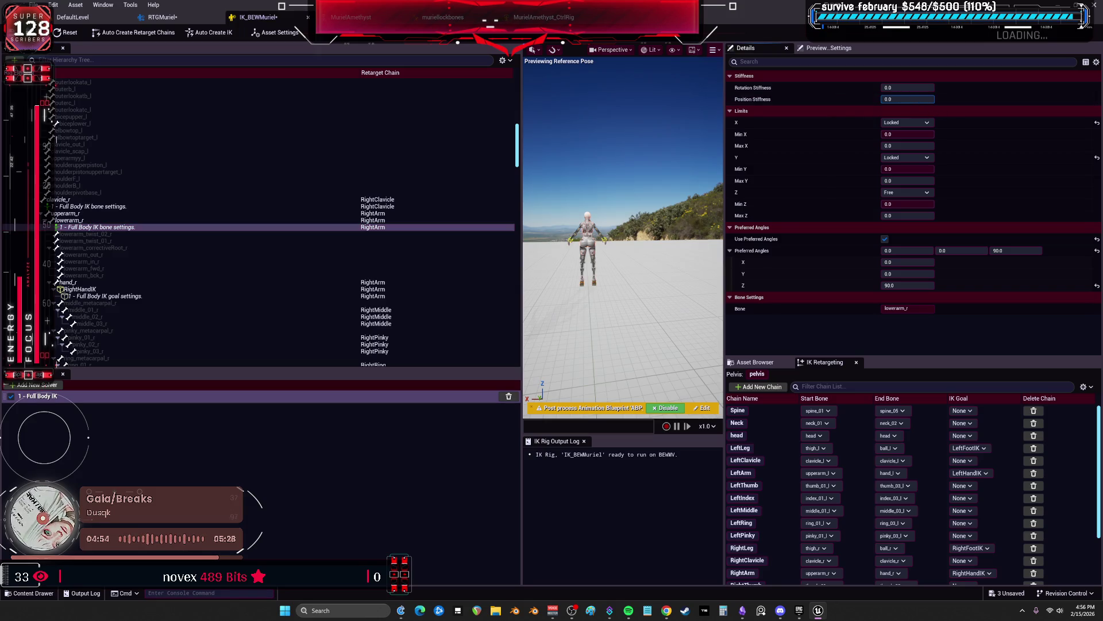
pyautogui.click(229, 206)
pyautogui.moveTo(908, 100); pyautogui.dragTo(923, 99)
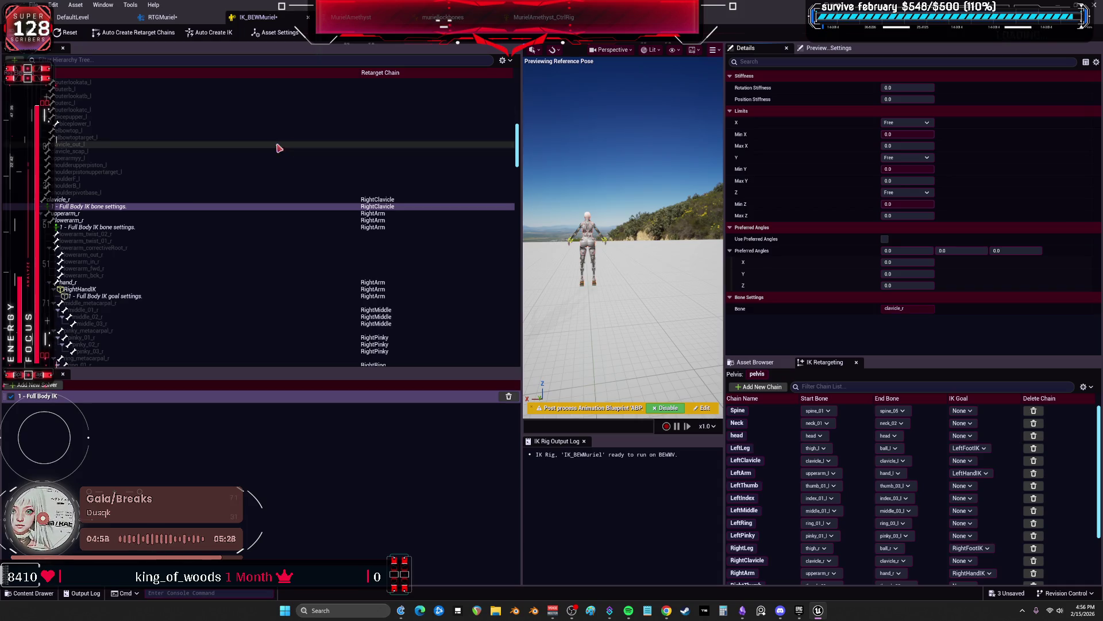
pyautogui.click(163, 17)
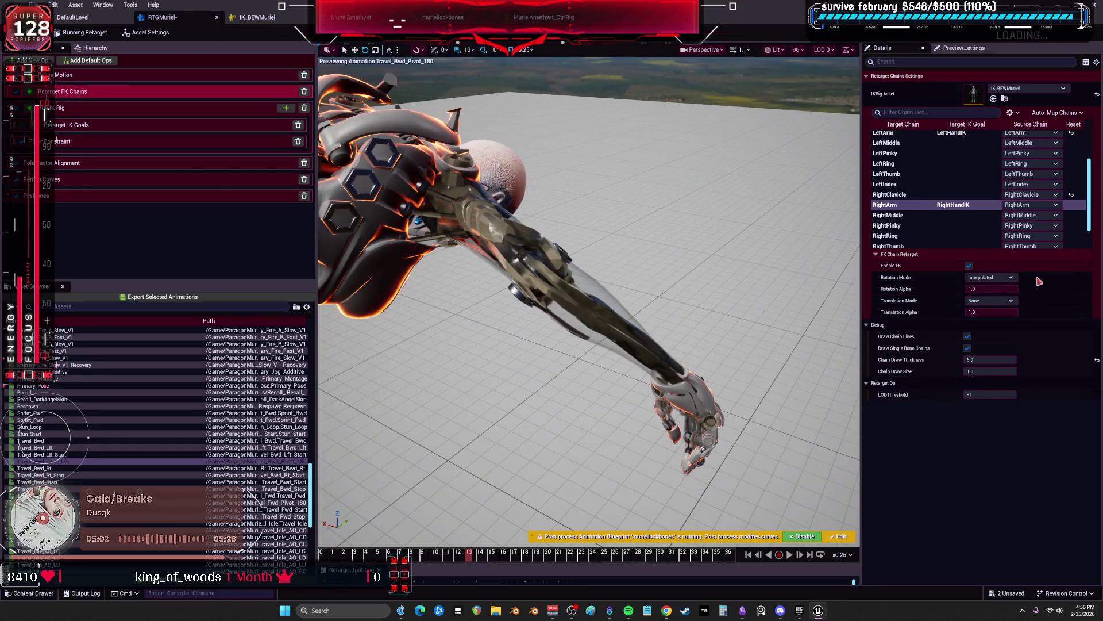
# Toggle RightArm FK to compare, and set LeftArm Blend to Source back to 1.0
pyautogui.click(969, 266)
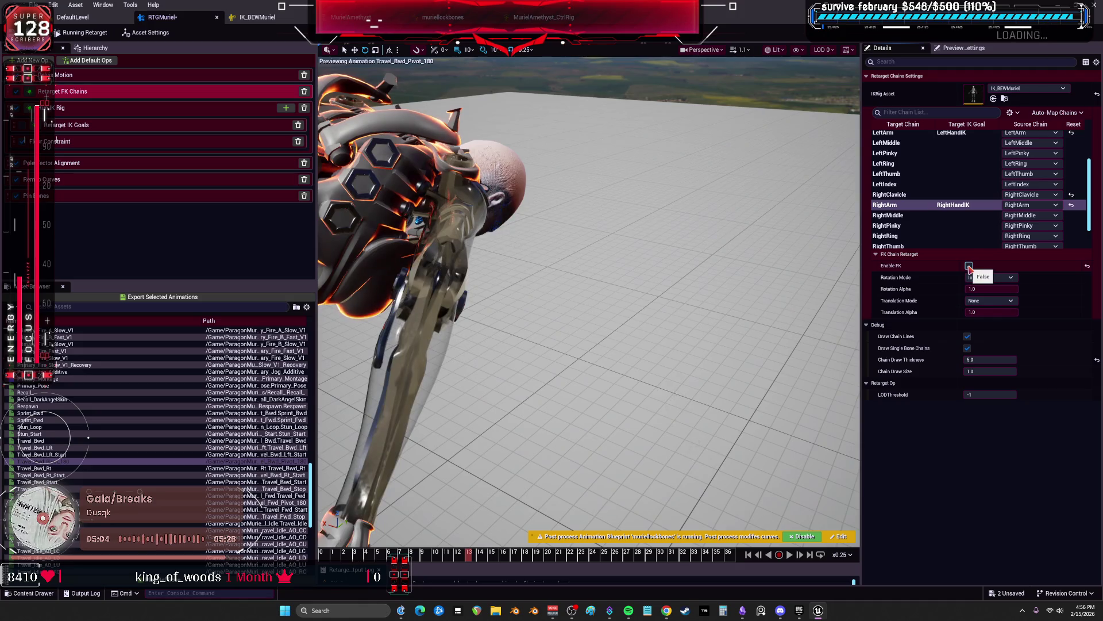
pyautogui.click(969, 266)
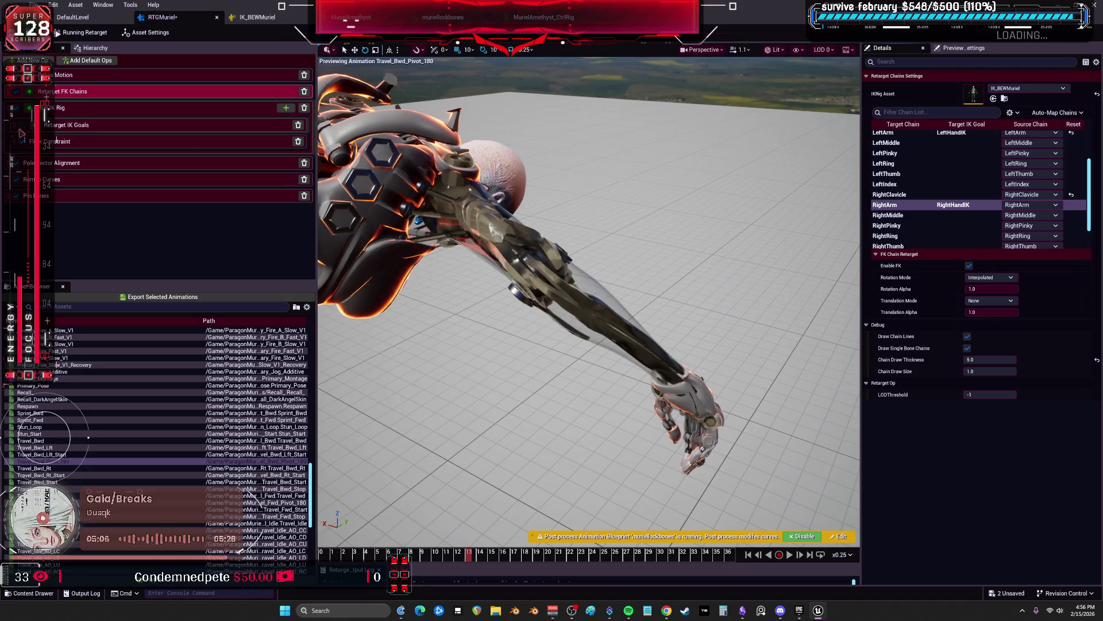
pyautogui.click(62, 130)
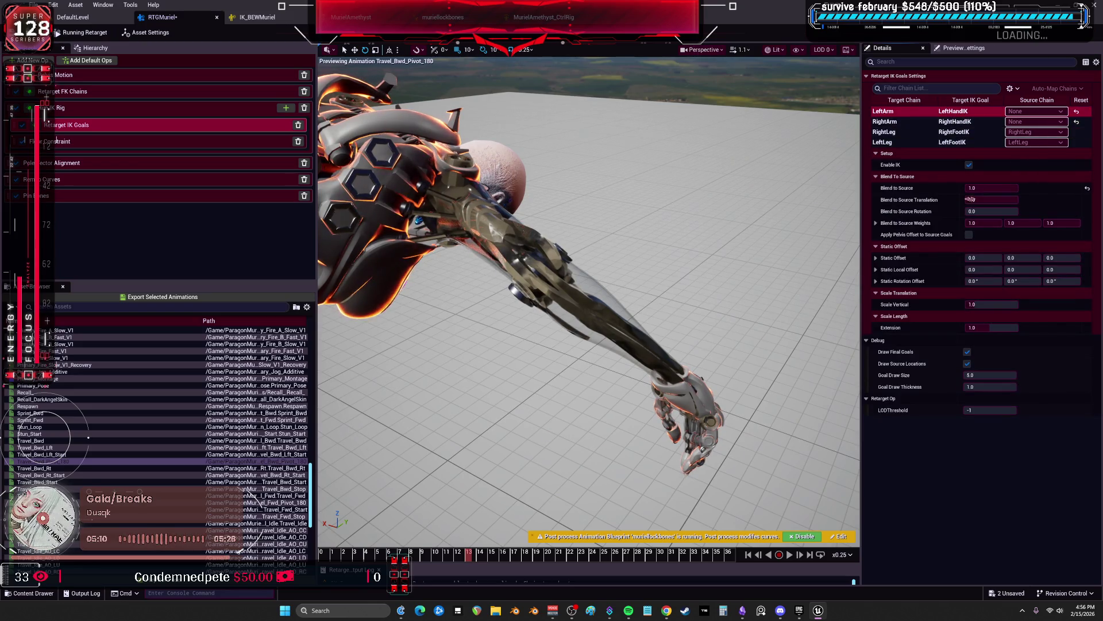
pyautogui.click(1076, 111)
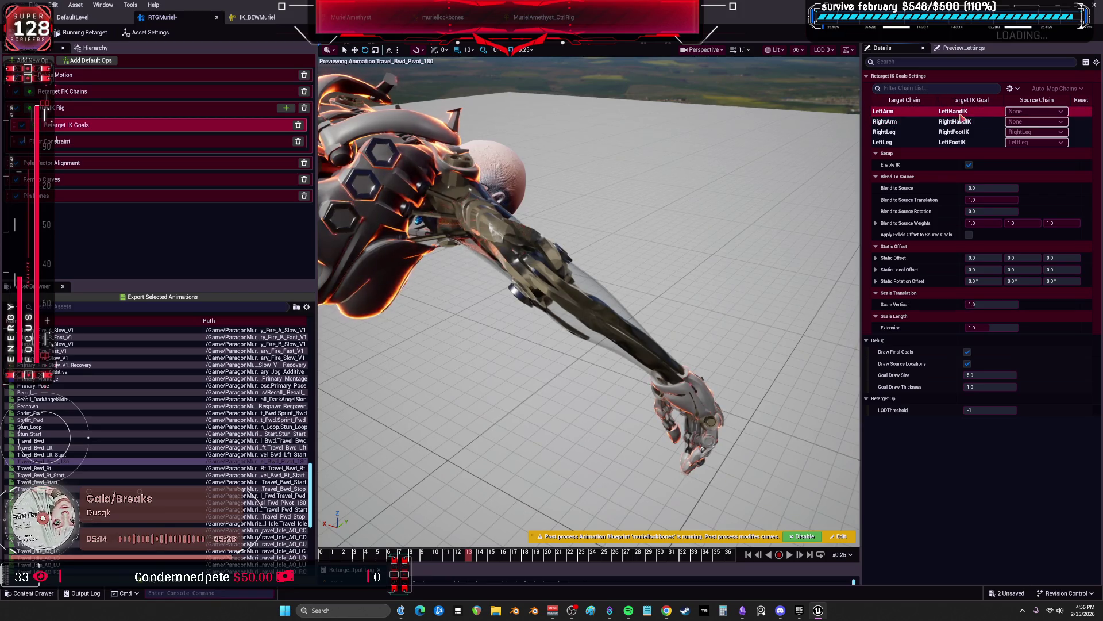
pyautogui.moveTo(977, 188); pyautogui.dragTo(1002, 190)
pyautogui.click(917, 122)
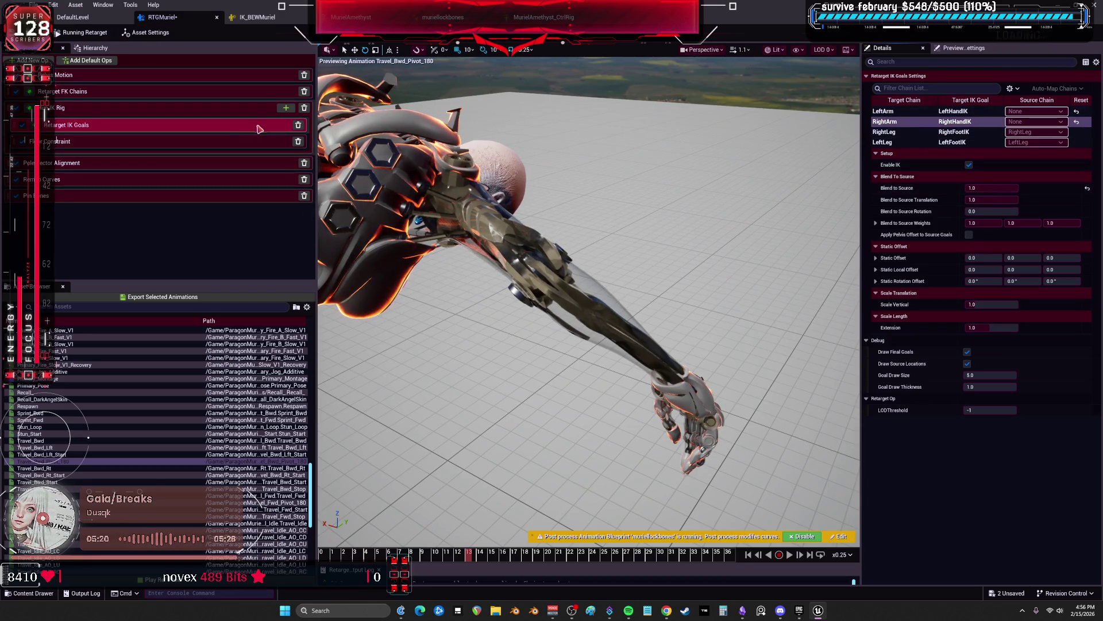
# Delete and re-add the Retarget IK Goals op, moving it above Floor Constraint
pyautogui.click(298, 125)
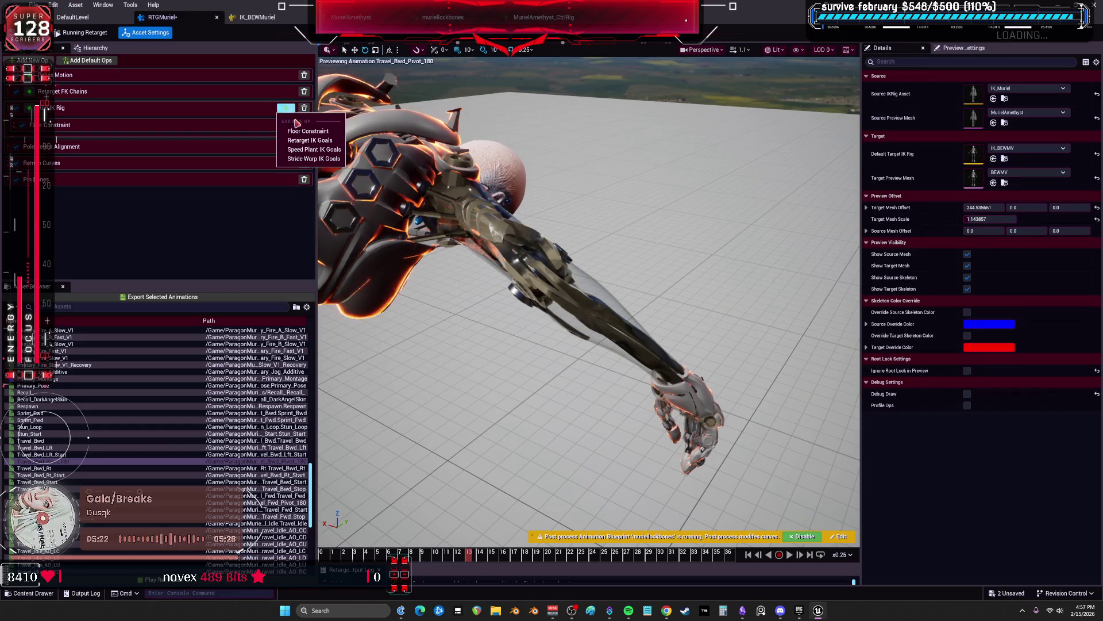
pyautogui.click(314, 142)
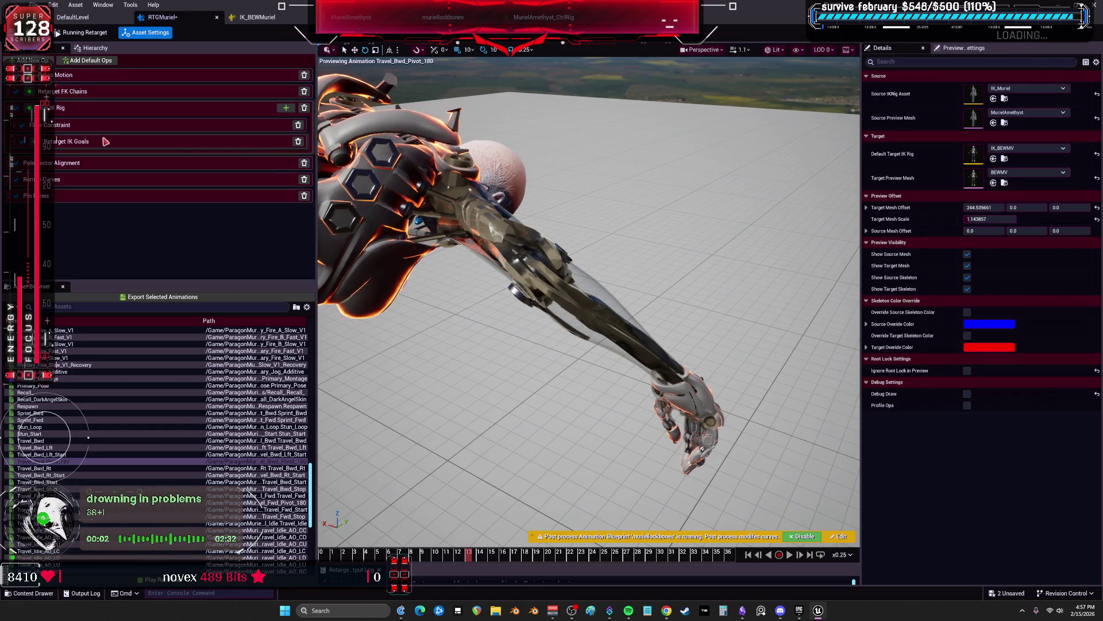
pyautogui.click(110, 129)
pyautogui.moveTo(113, 146); pyautogui.dragTo(101, 124)
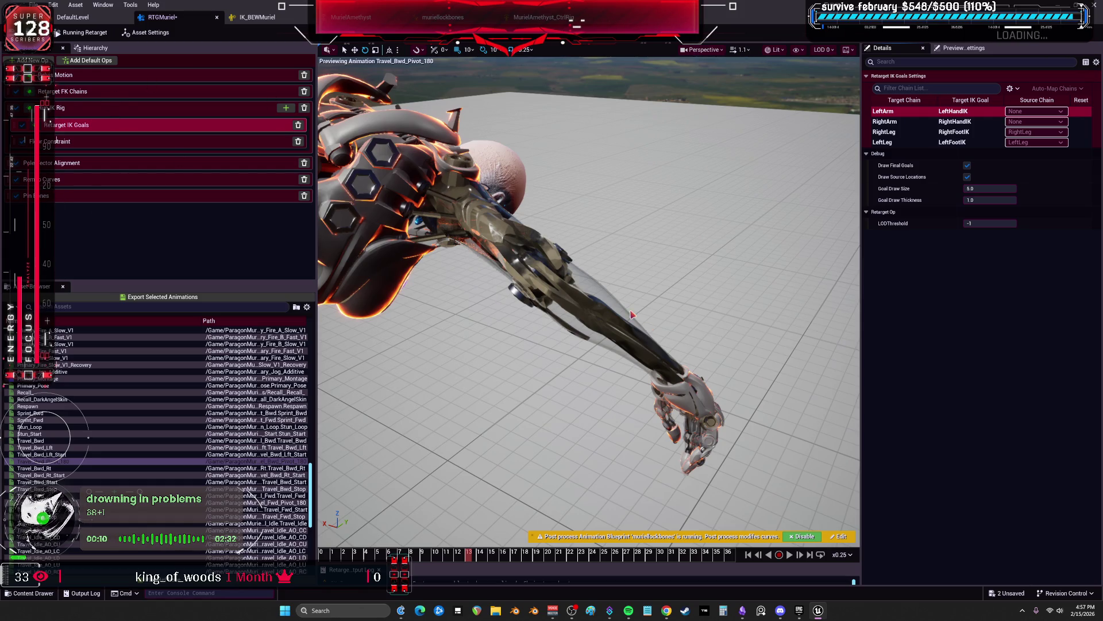
pyautogui.click(583, 280)
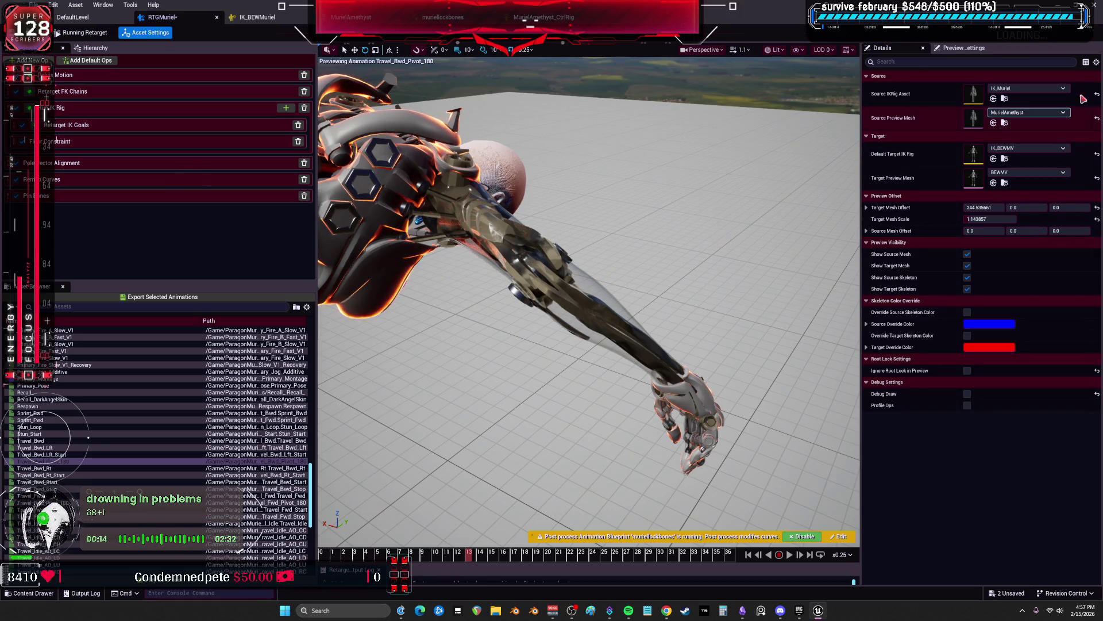
# Set the arm FK chains' rotation mode to Interpolated
pyautogui.click(98, 107)
pyautogui.click(86, 91)
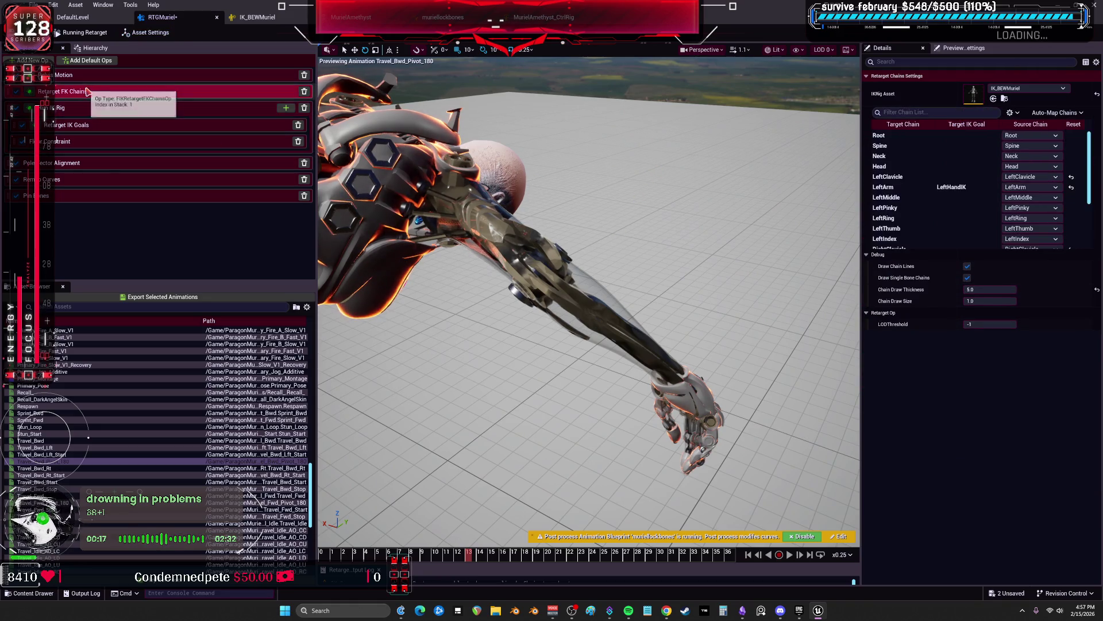
pyautogui.click(953, 188)
pyautogui.scroll(-3, 953, 223)
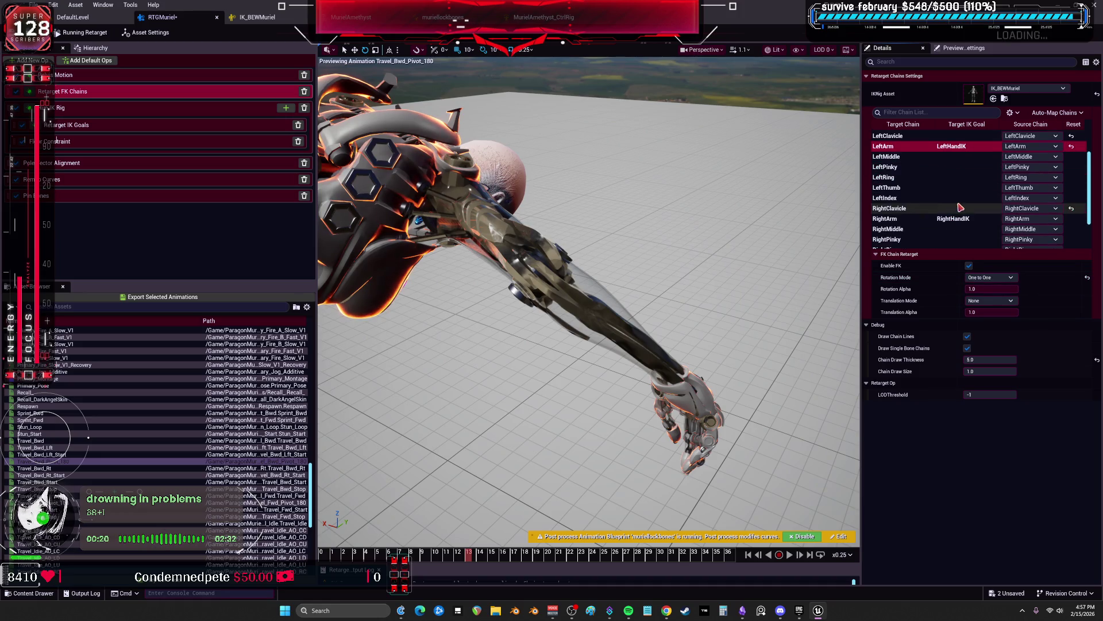
pyautogui.hotkey('ctrl', 'z')
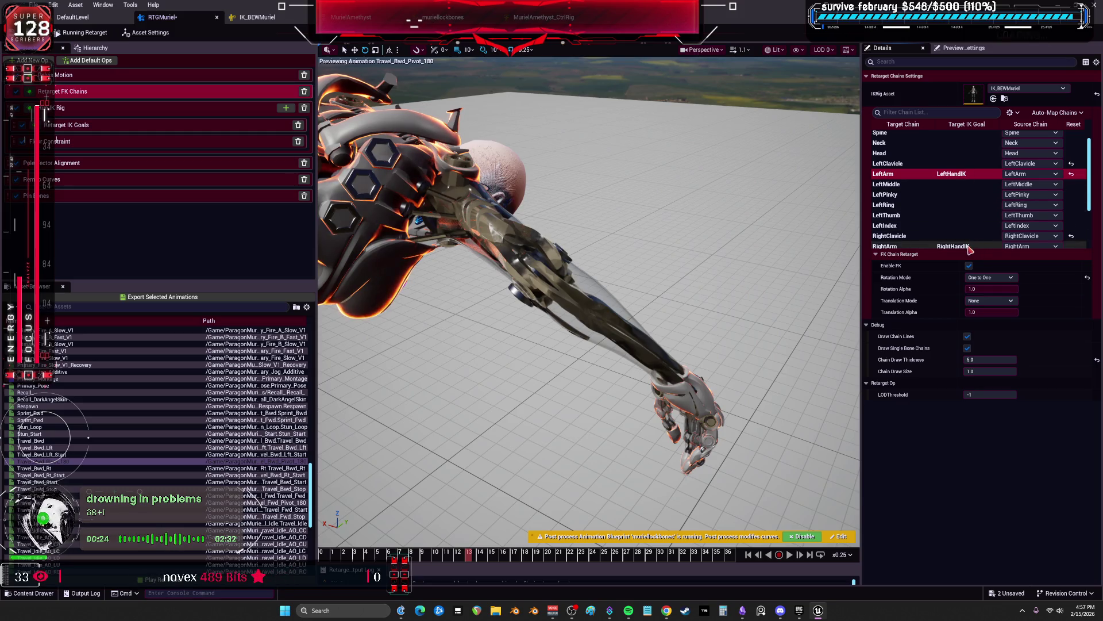
pyautogui.click(991, 278)
pyautogui.click(986, 287)
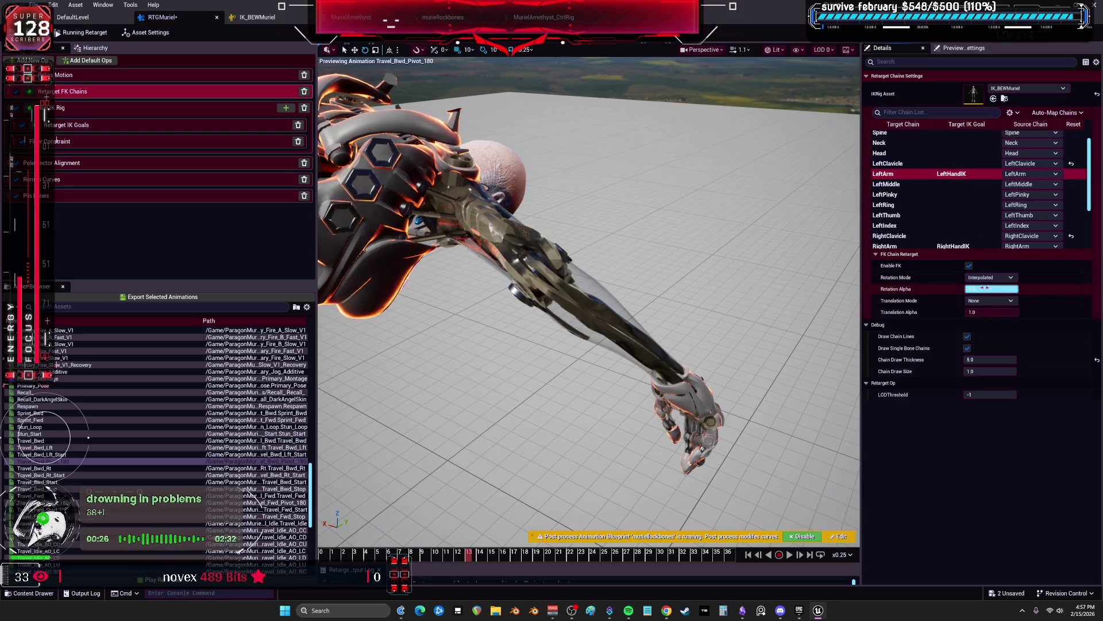
pyautogui.click(972, 246)
pyautogui.scroll(-4, 971, 237)
pyautogui.click(969, 234)
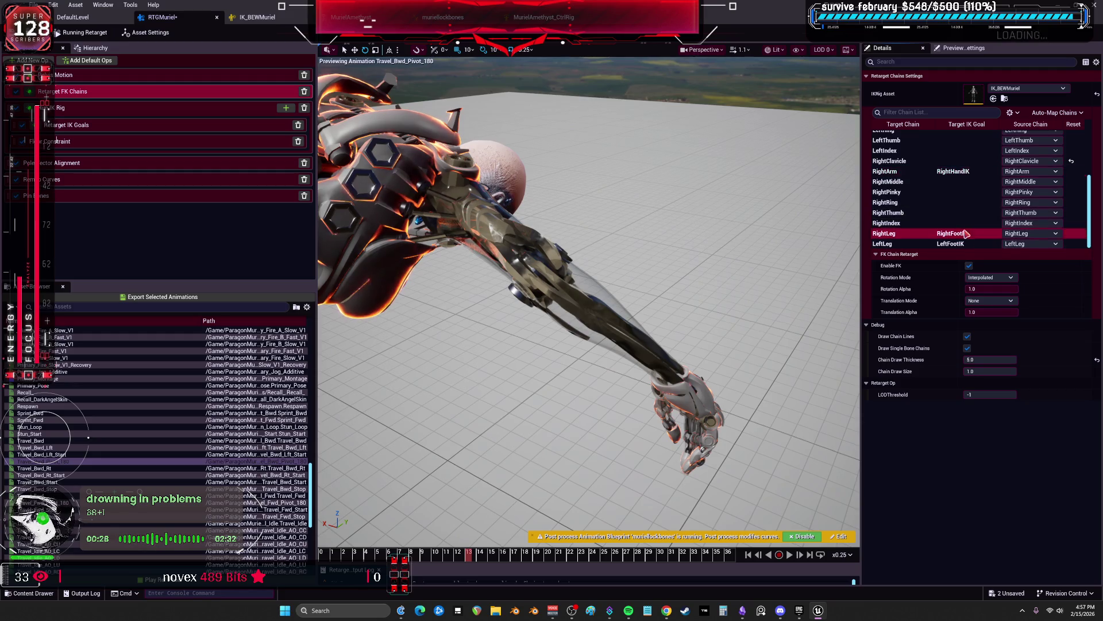
pyautogui.click(967, 244)
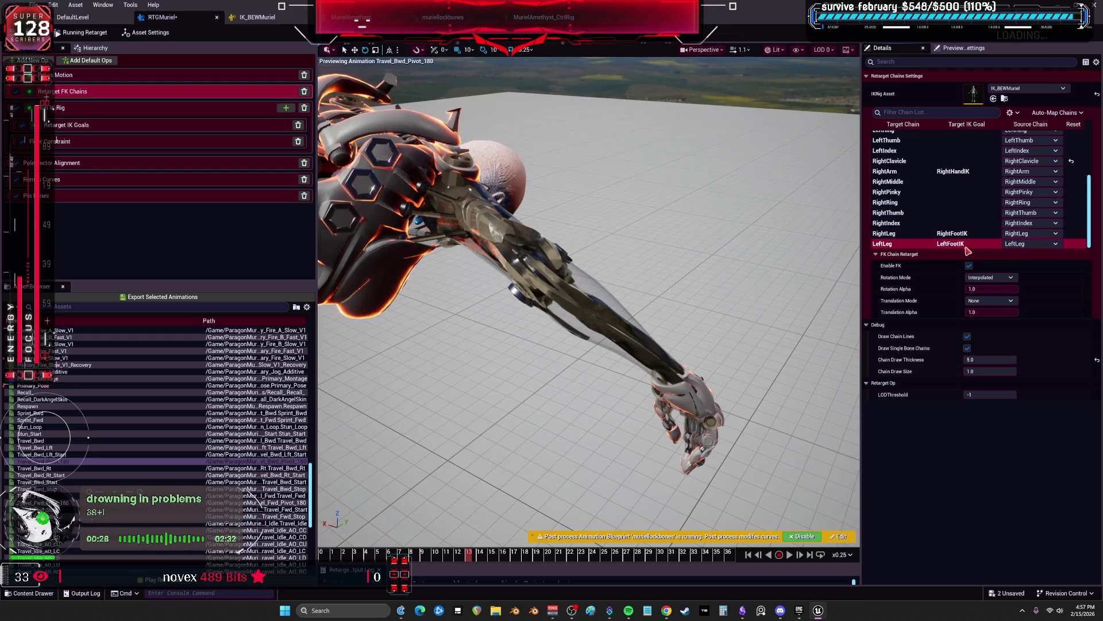
pyautogui.click(967, 172)
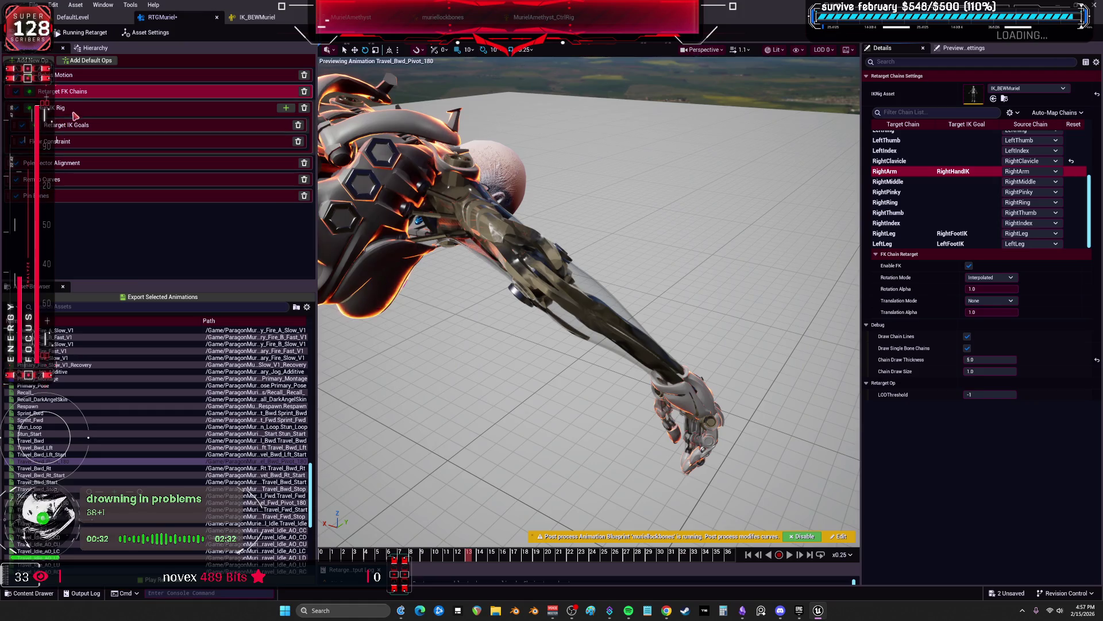
# Map the LeftArm and RightArm IK goals to the LeftArm and RightArm source chains
pyautogui.click(115, 108)
pyautogui.click(1043, 136)
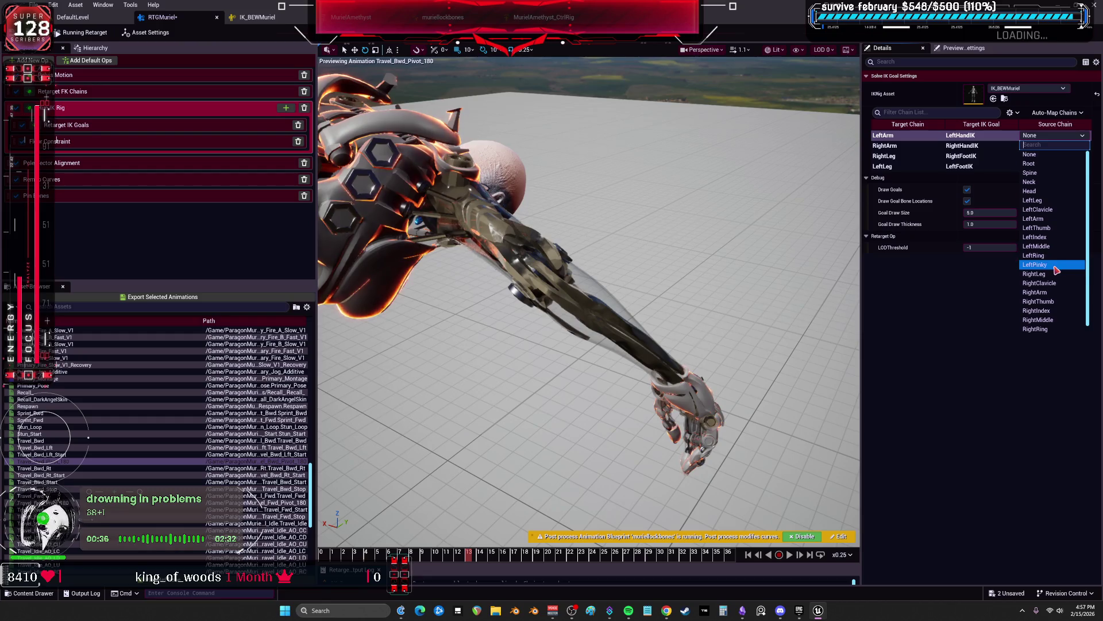
pyautogui.click(1049, 219)
pyautogui.click(1052, 145)
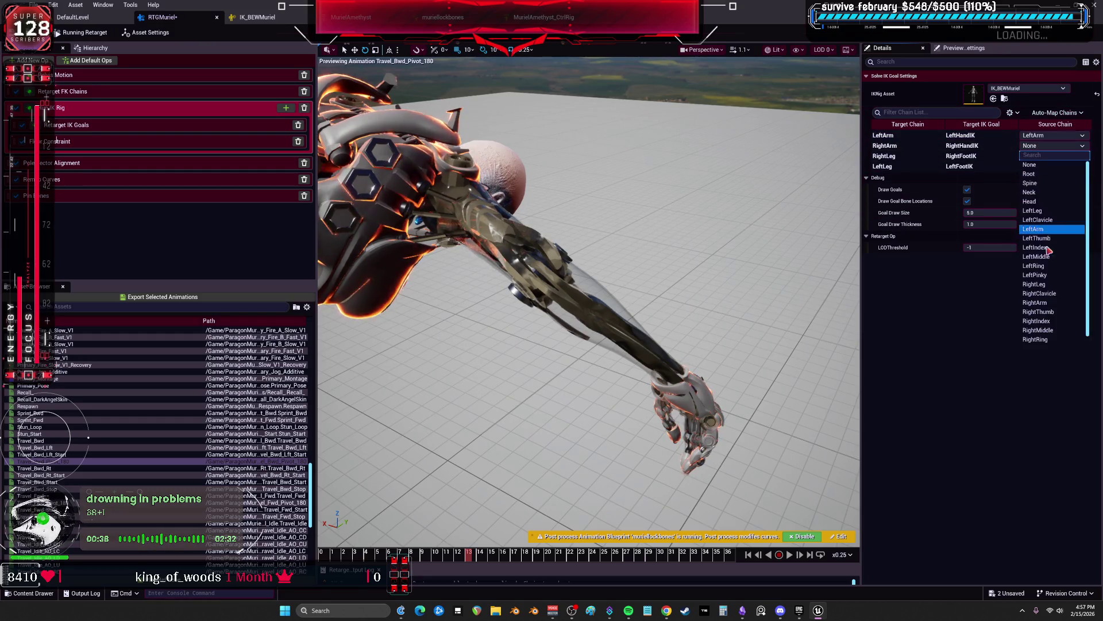
pyautogui.click(1049, 304)
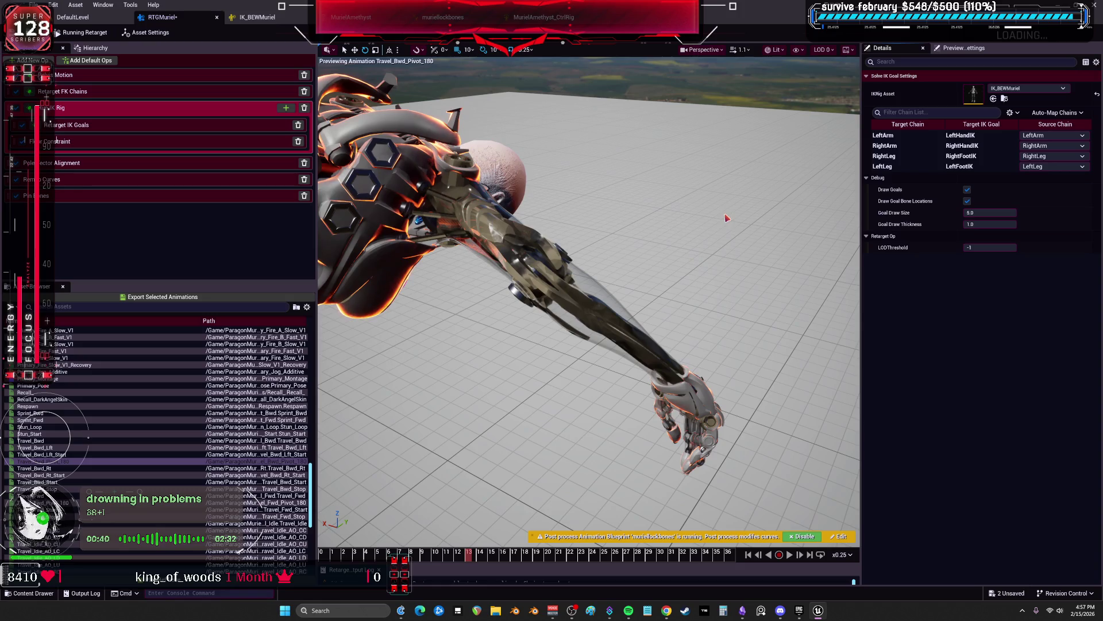
# Review each goal in Retarget IK Goals, then delete the IK Rig op with its child ops
pyautogui.click(106, 127)
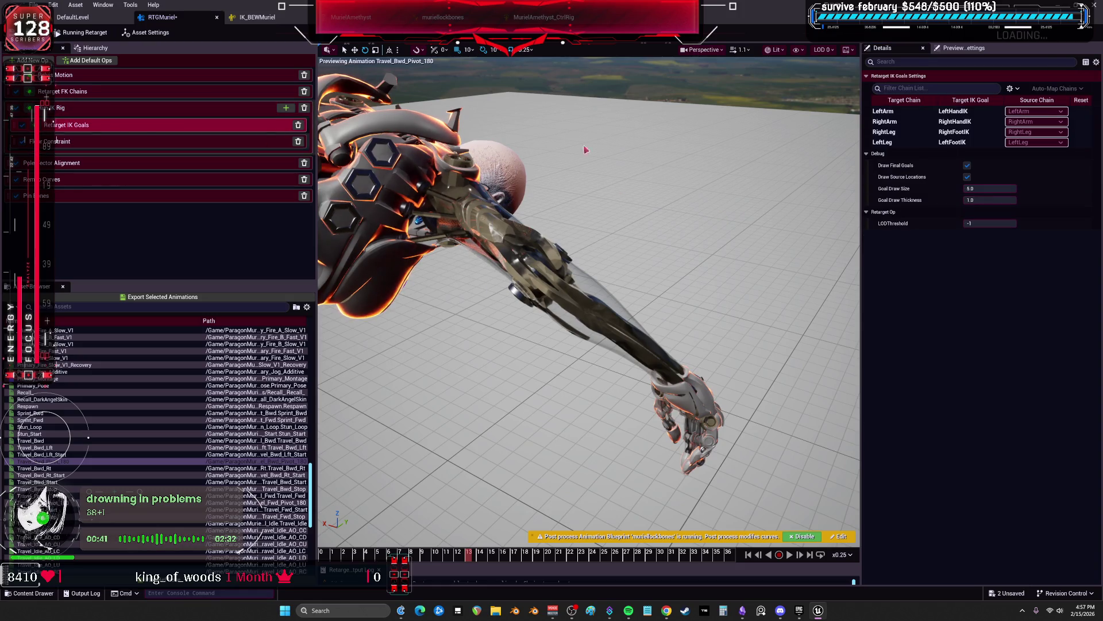
pyautogui.click(963, 122)
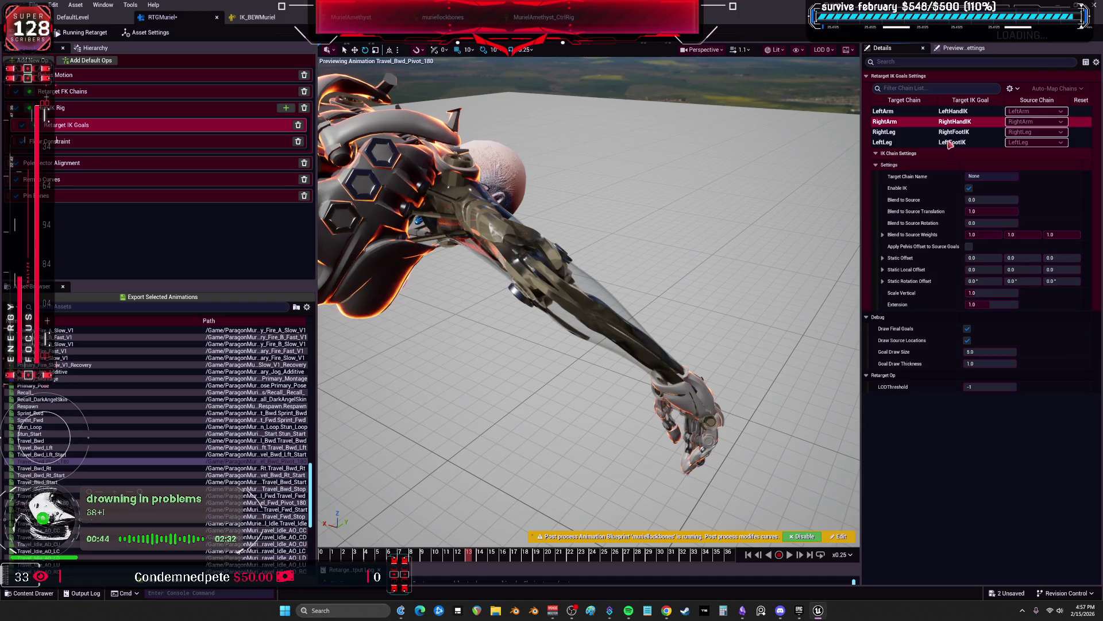
pyautogui.click(949, 133)
pyautogui.click(948, 142)
pyautogui.click(948, 111)
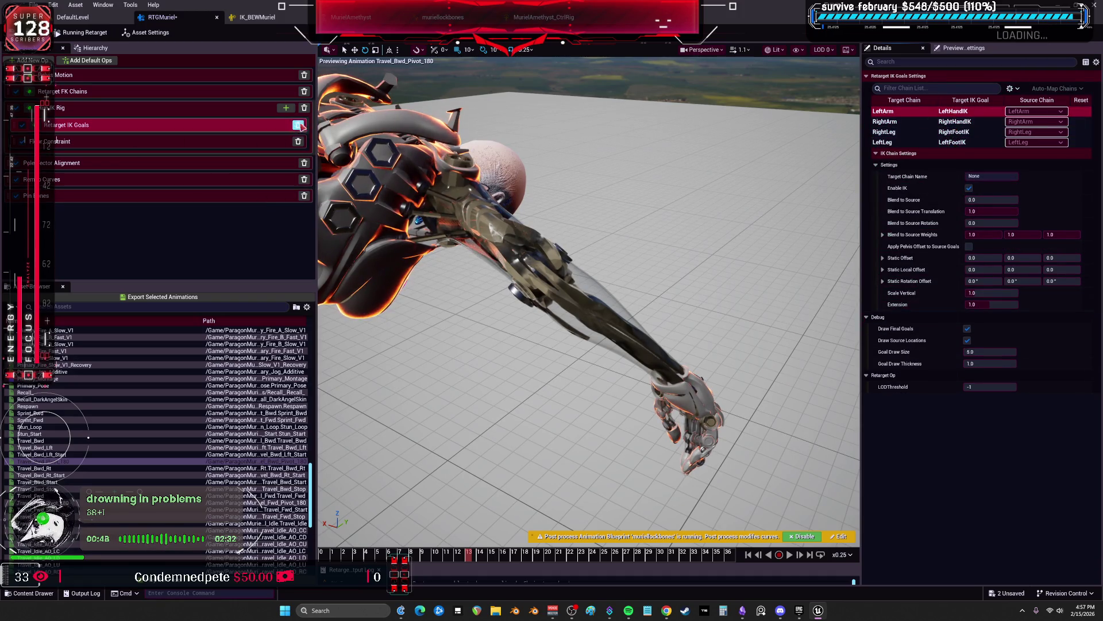
pyautogui.click(304, 109)
# Look through the Add New Op list twice without adding an op
pyautogui.click(33, 60)
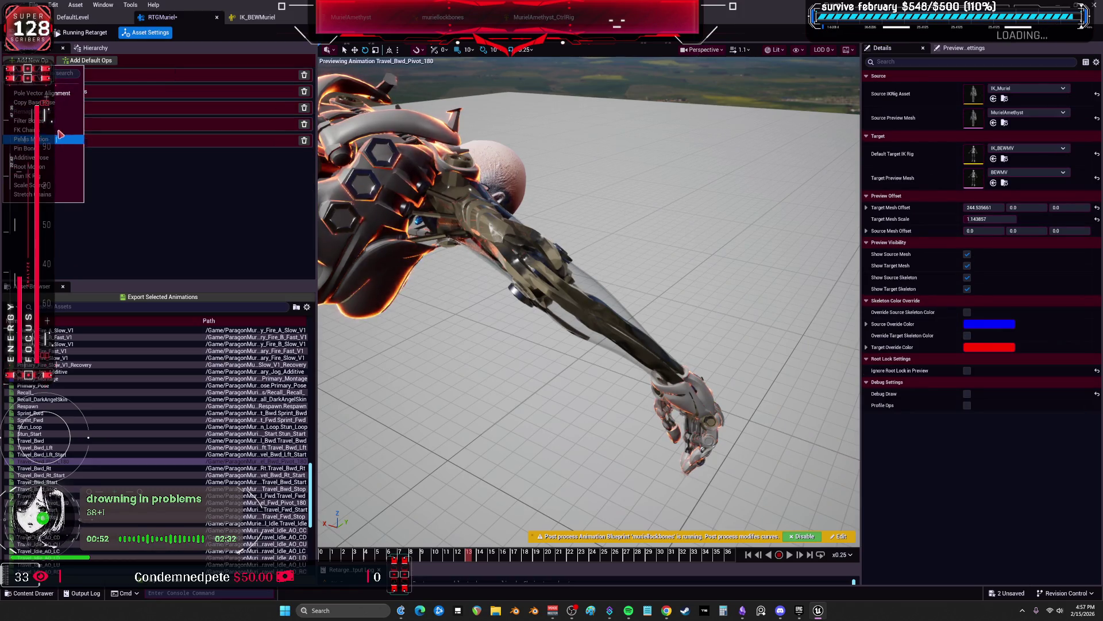
pyautogui.click(102, 197)
pyautogui.click(172, 91)
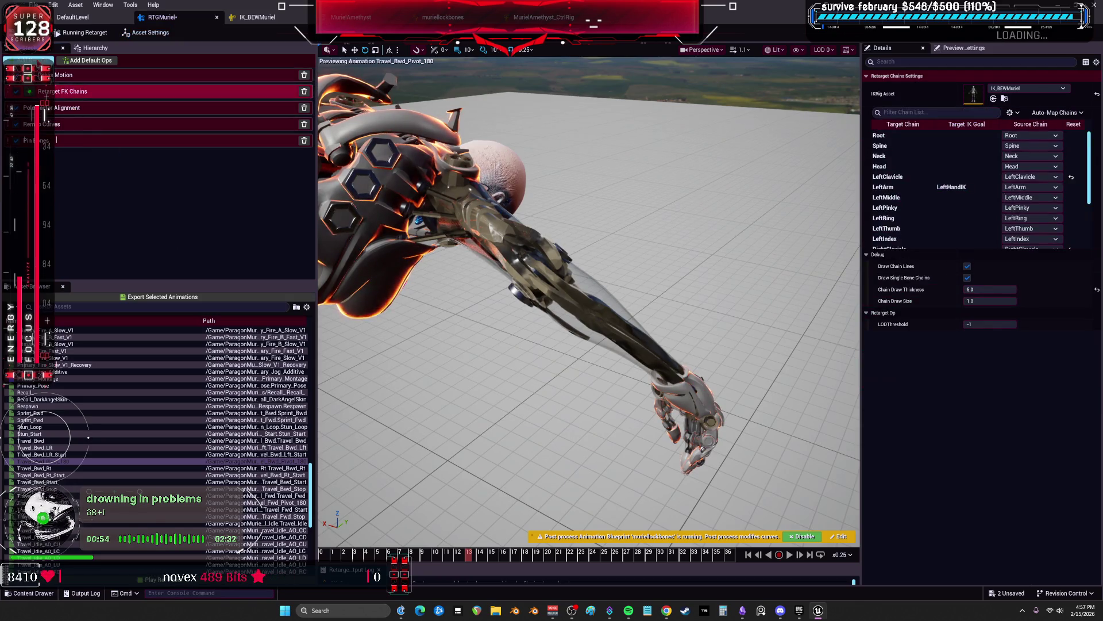
pyautogui.click(33, 60)
pyautogui.click(233, 185)
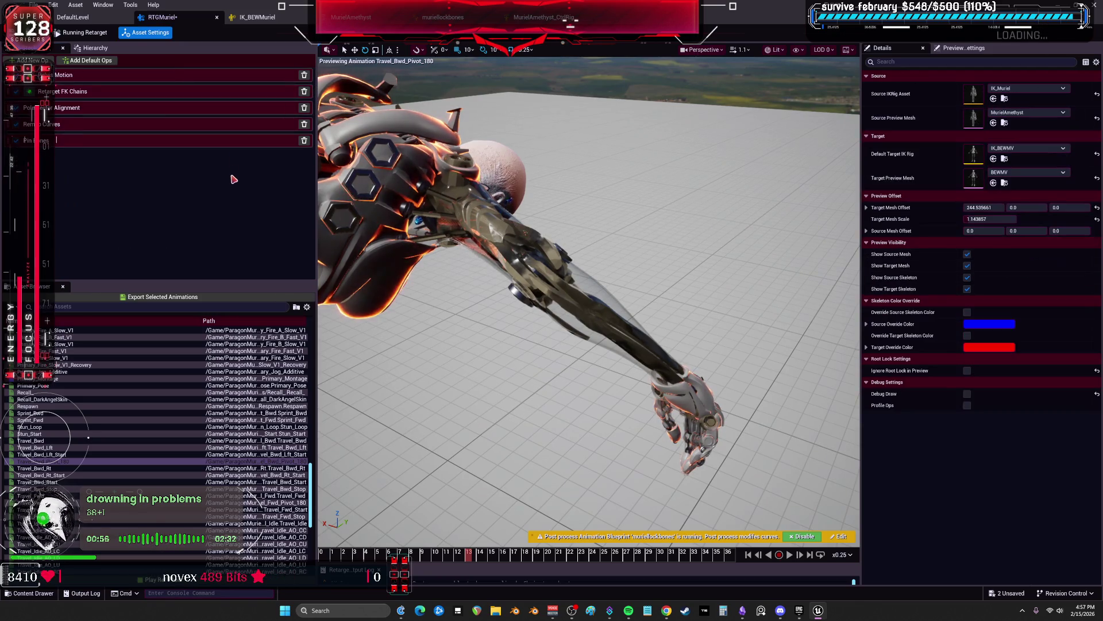
# Play the preview, orbit to a full-body view, then preview Travel_Bwd_Stop
pyautogui.press('space')
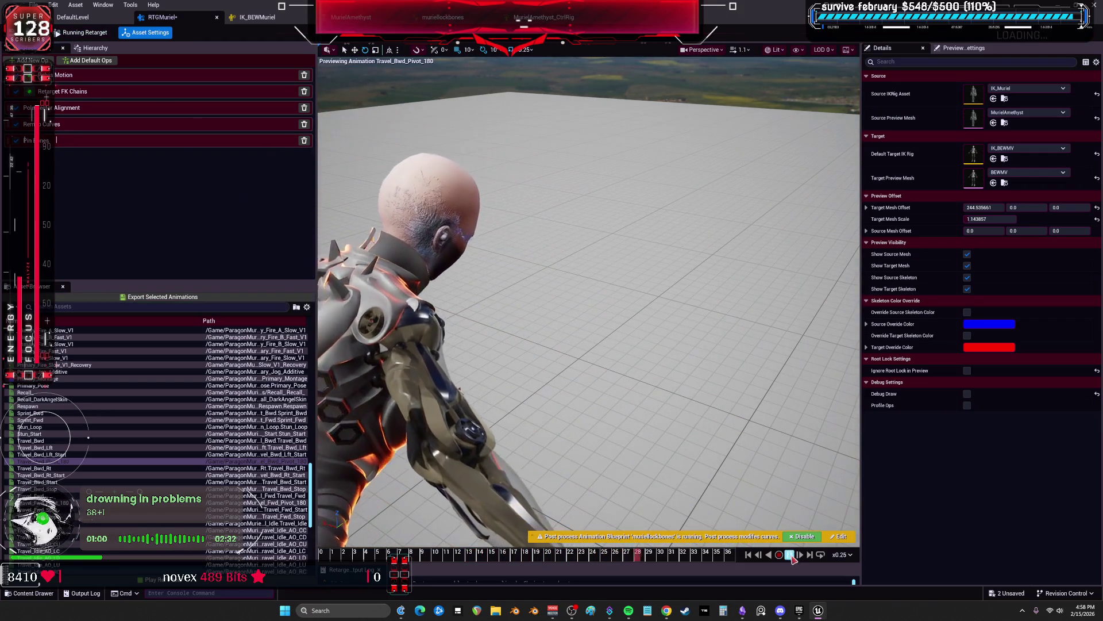
pyautogui.press('space')
pyautogui.moveTo(588, 302)
pyautogui.mouseDown()
pyautogui.moveTo(569, 250)
pyautogui.moveTo(627, 256)
pyautogui.moveTo(601, 265)
pyautogui.moveTo(592, 224)
pyautogui.mouseUp()
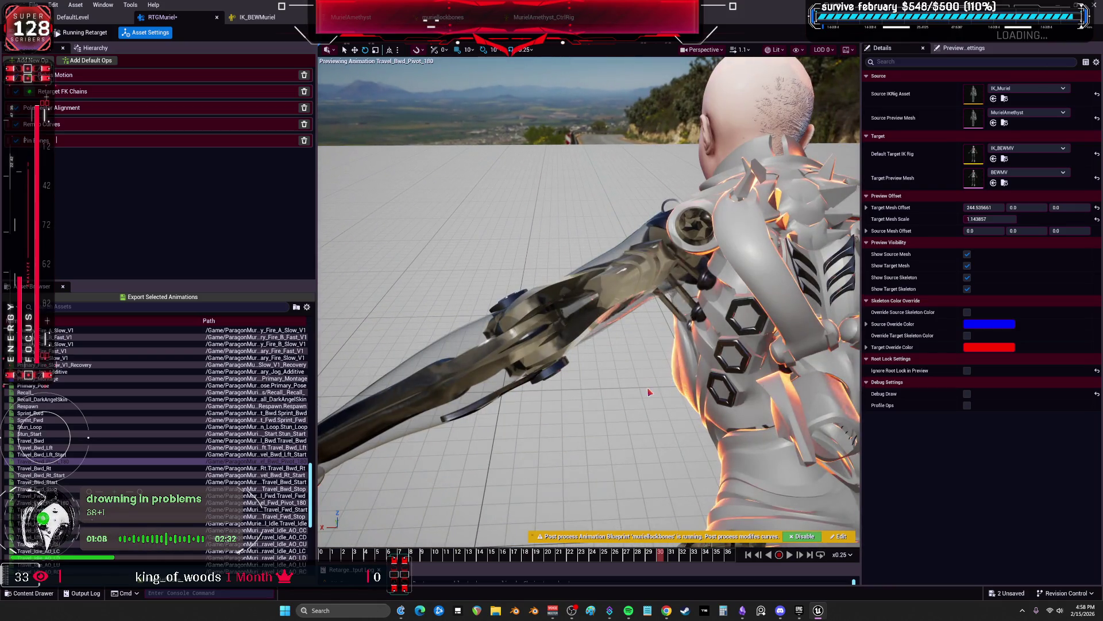
pyautogui.moveTo(577, 551); pyautogui.dragTo(542, 549)
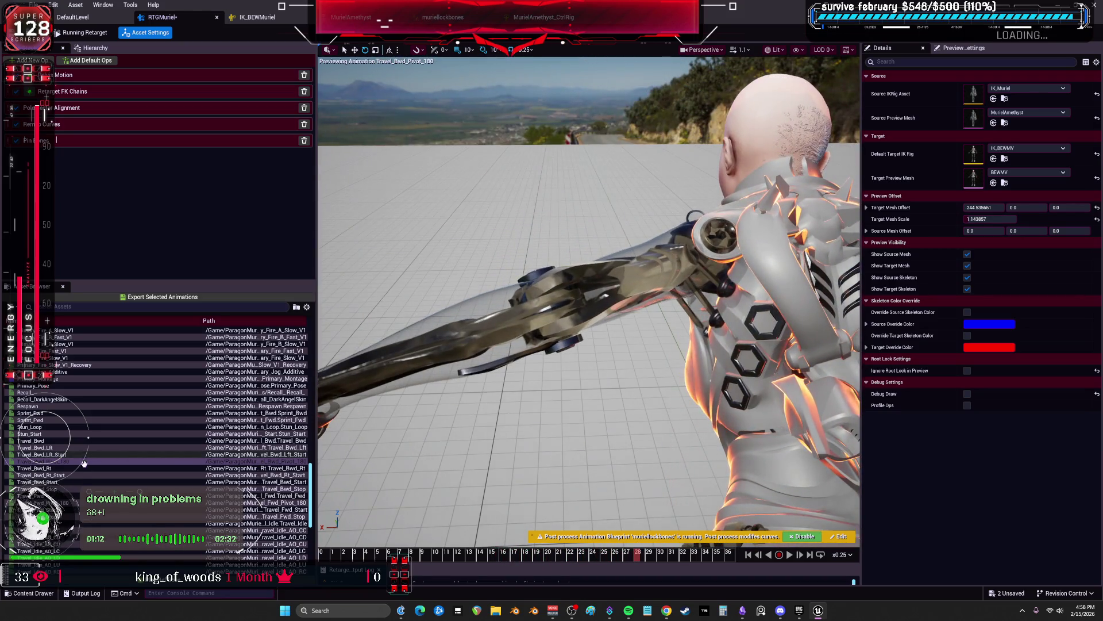
pyautogui.click(77, 488)
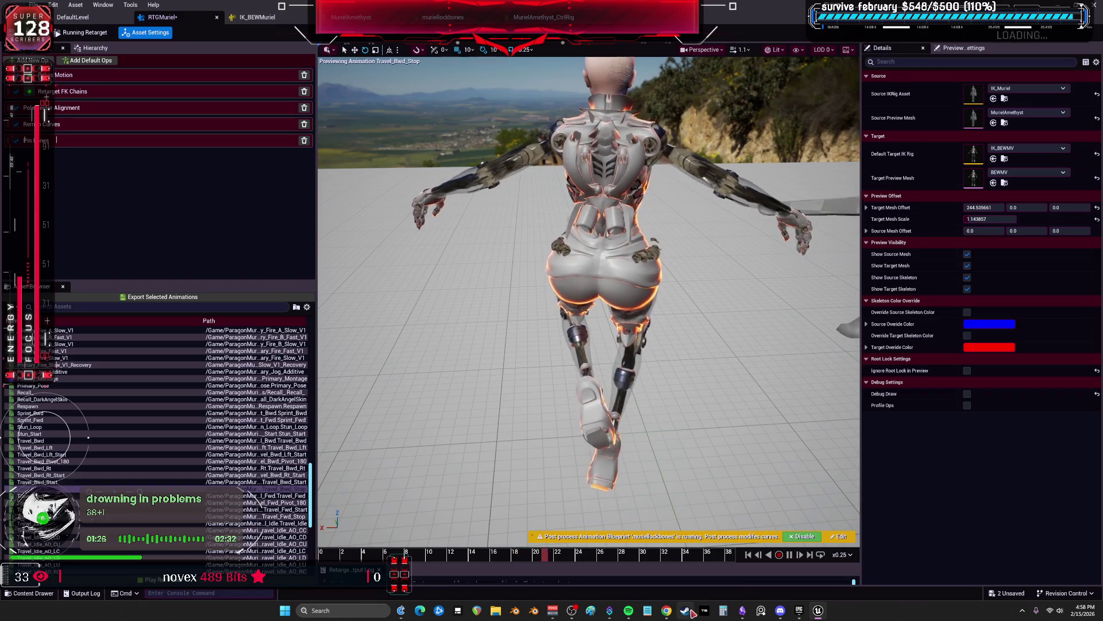
pyautogui.hotkey('alt', 'Tab')
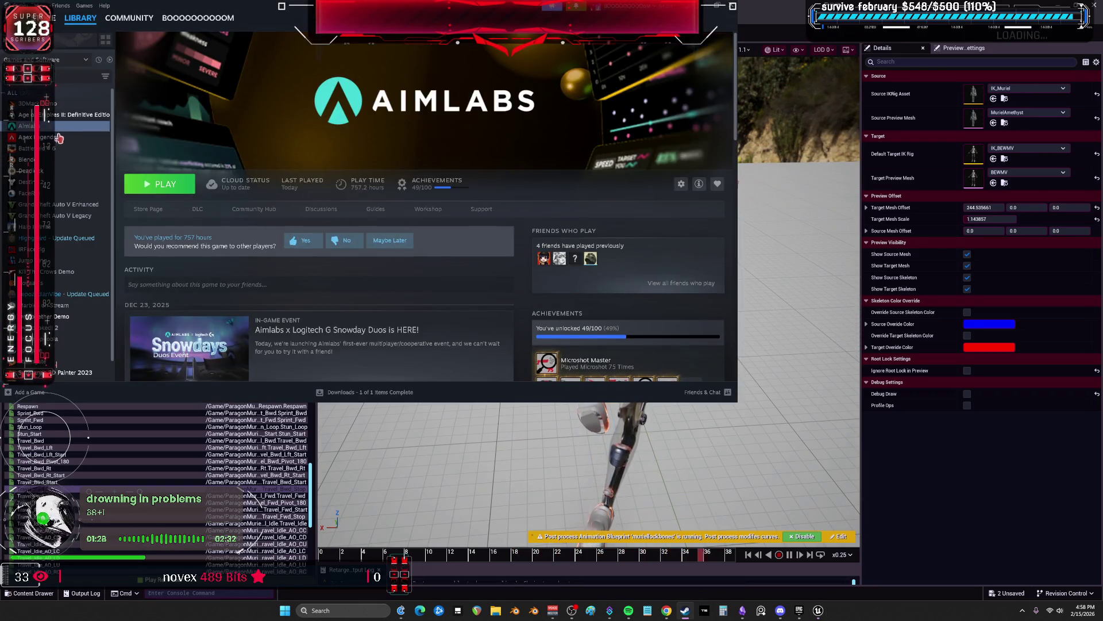
# Launch Aimlabs from the Steam library
pyautogui.click(141, 179)
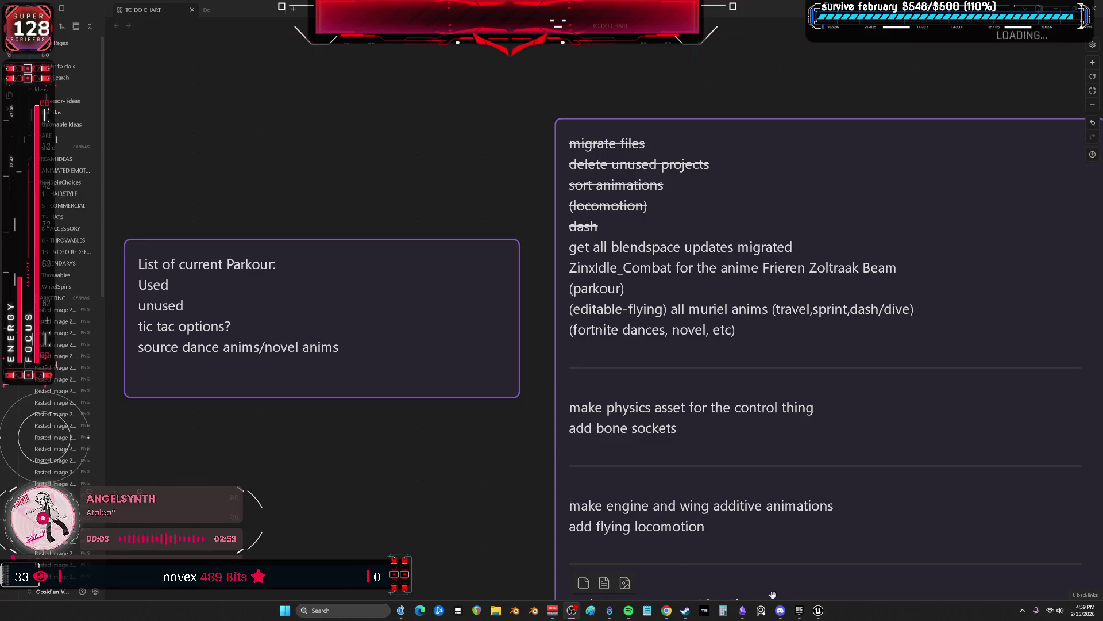
# Back in the RTGMuriel retargeter, preview the Sprint_Fwd animation on the retargeted character
pyautogui.click(818, 611)
pyautogui.click(173, 392)
pyautogui.click(109, 419)
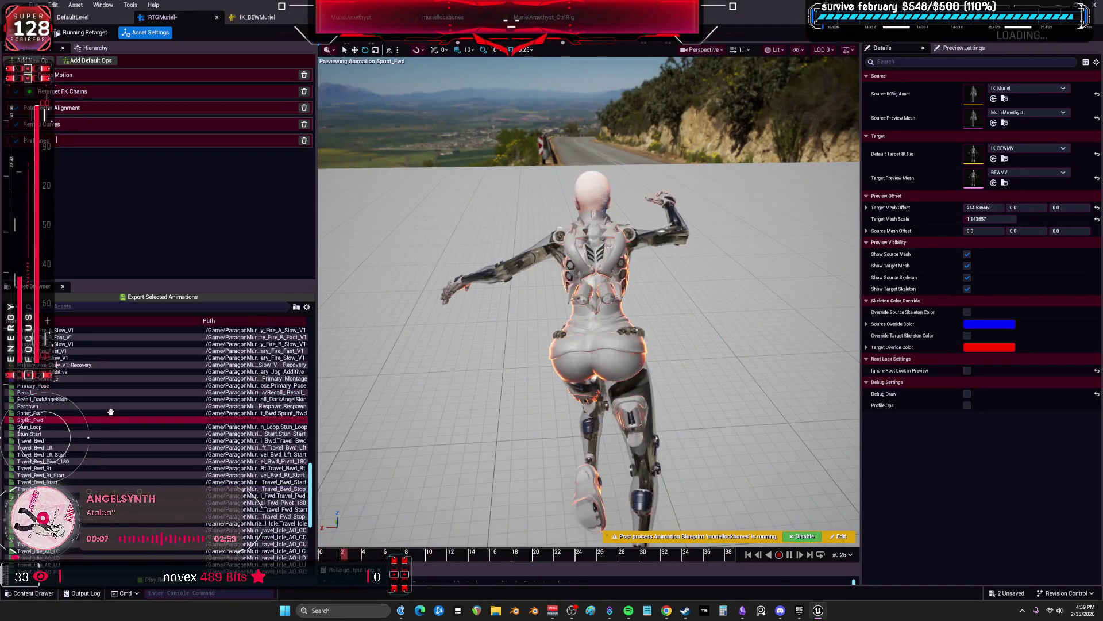